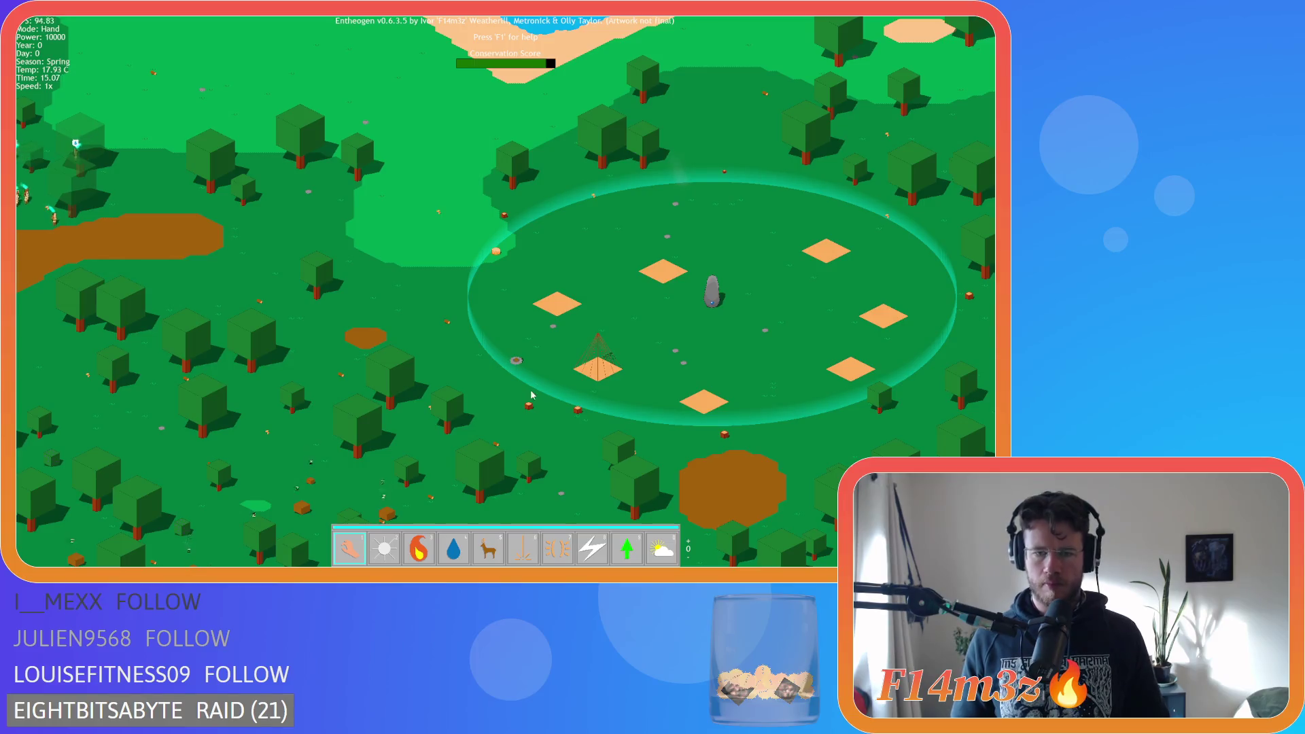
Pan across the forest with WASD, zooming in and out to watch the settlers near the village
key(s)
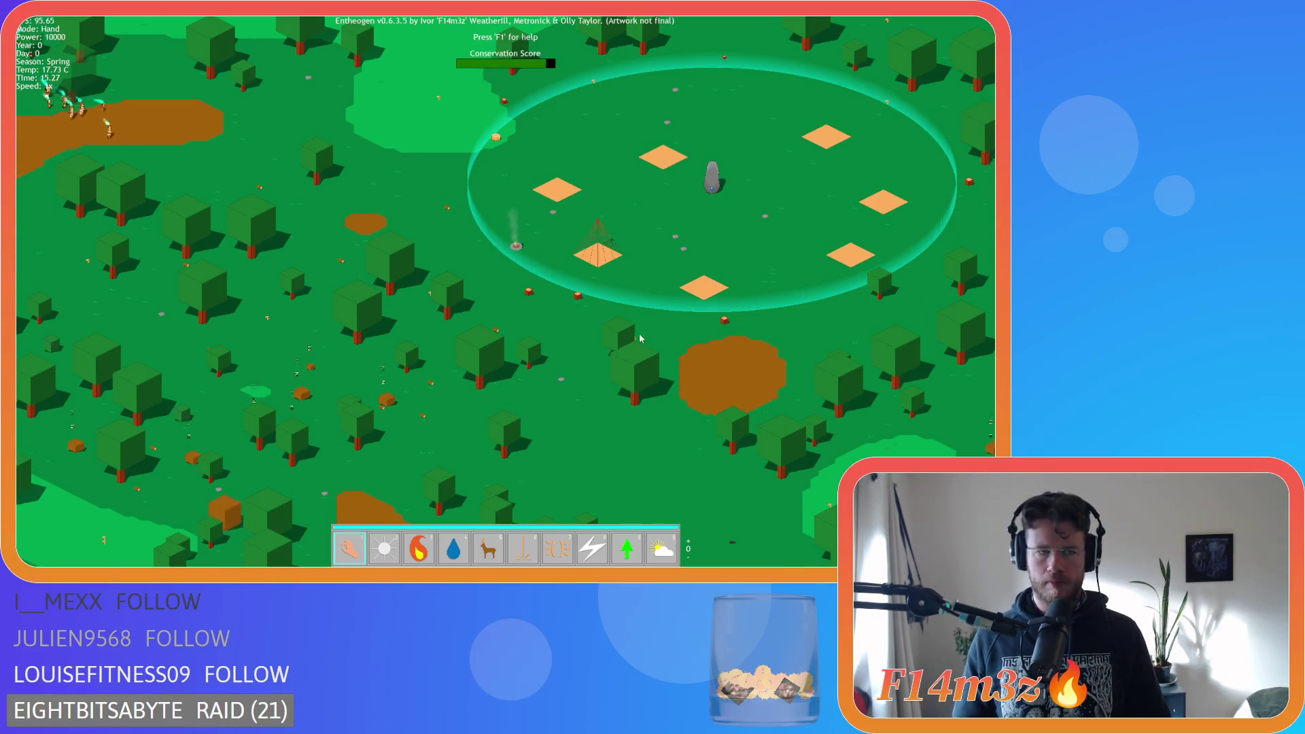
key(w)
key(a)
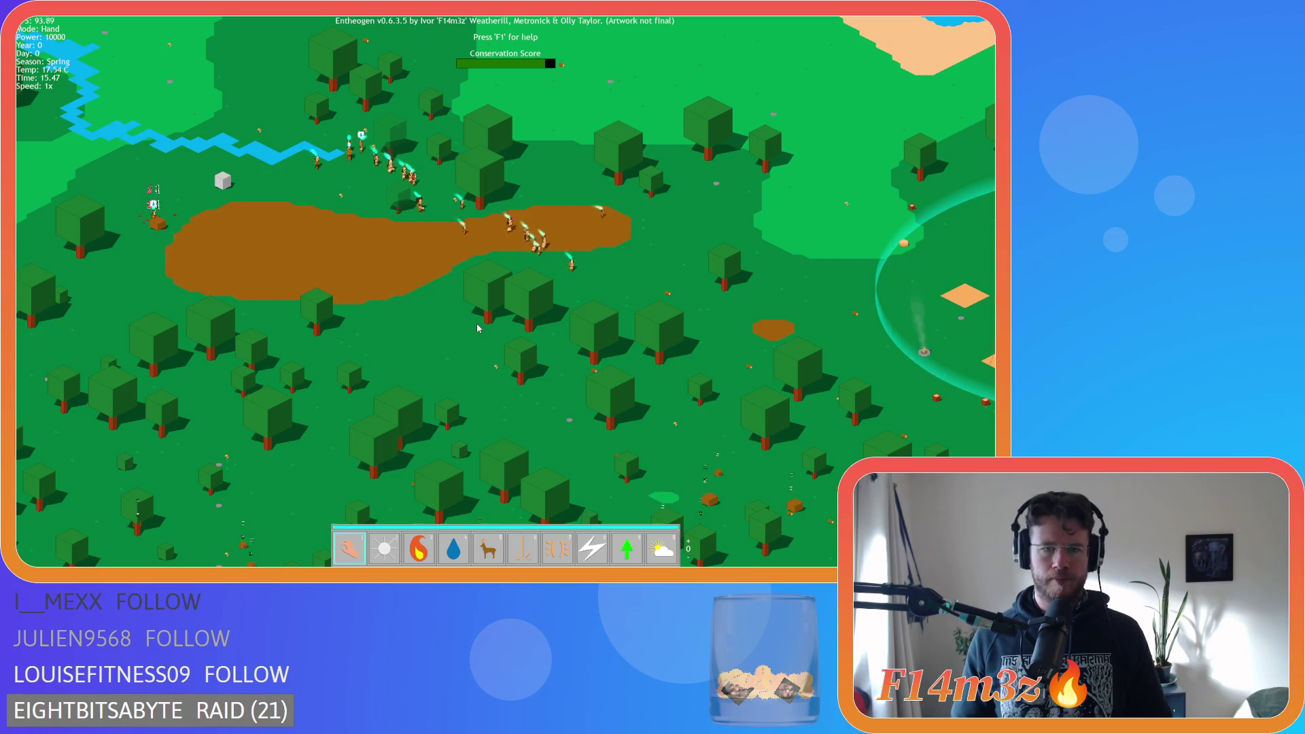
scroll(499, 314, up, 3)
key(w)
key(d)
scroll(679, 333, down, 3)
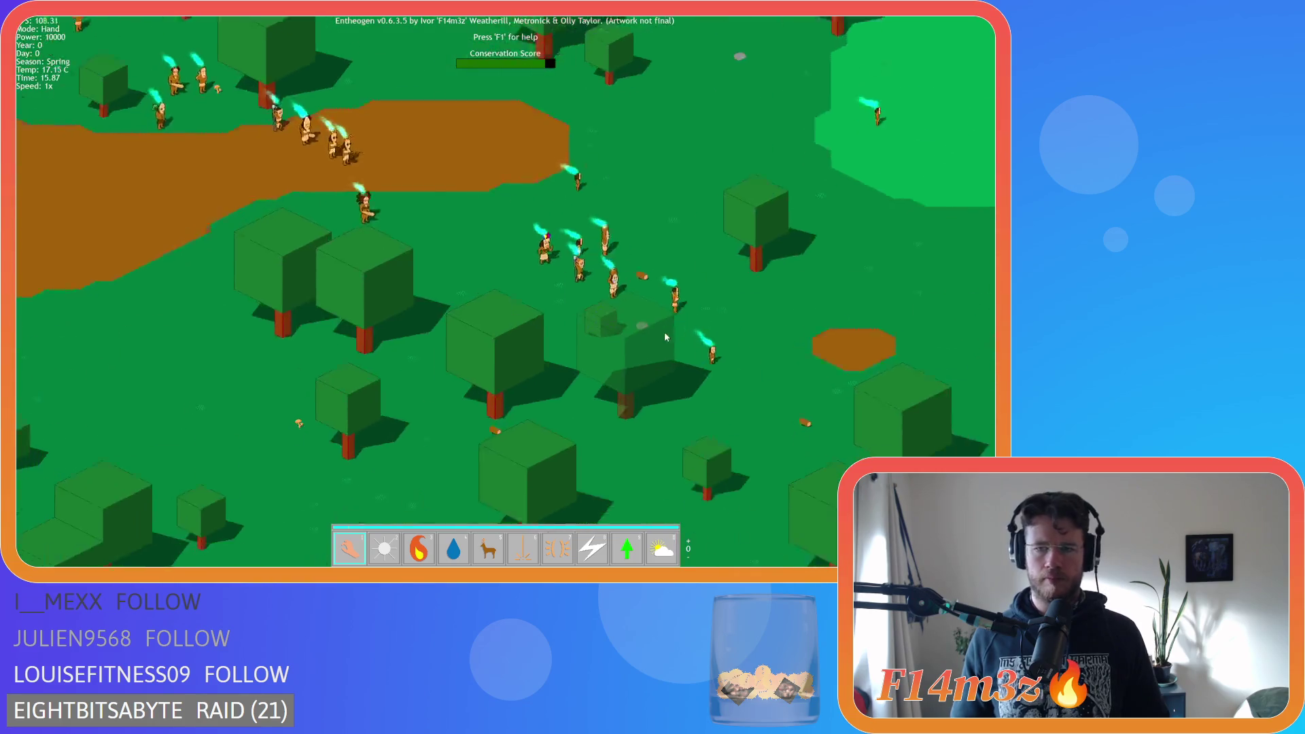
key(d)
key(d)
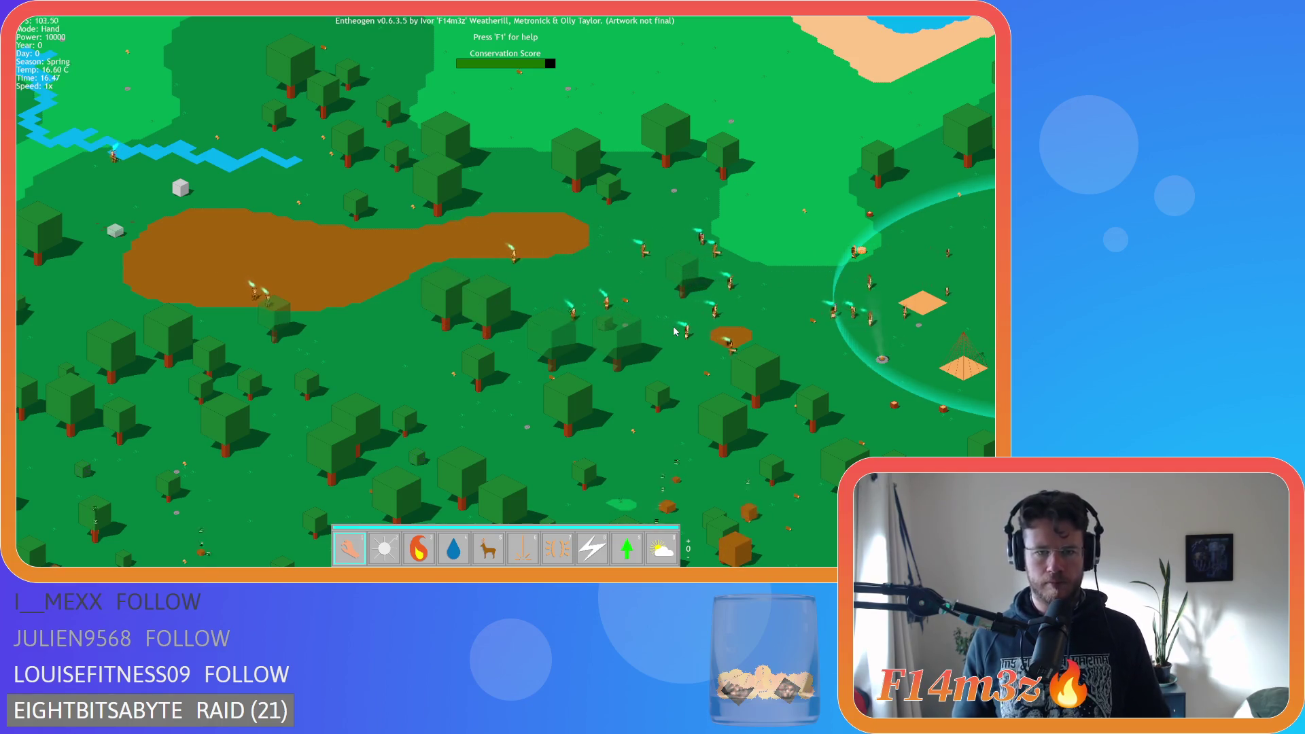
key(s)
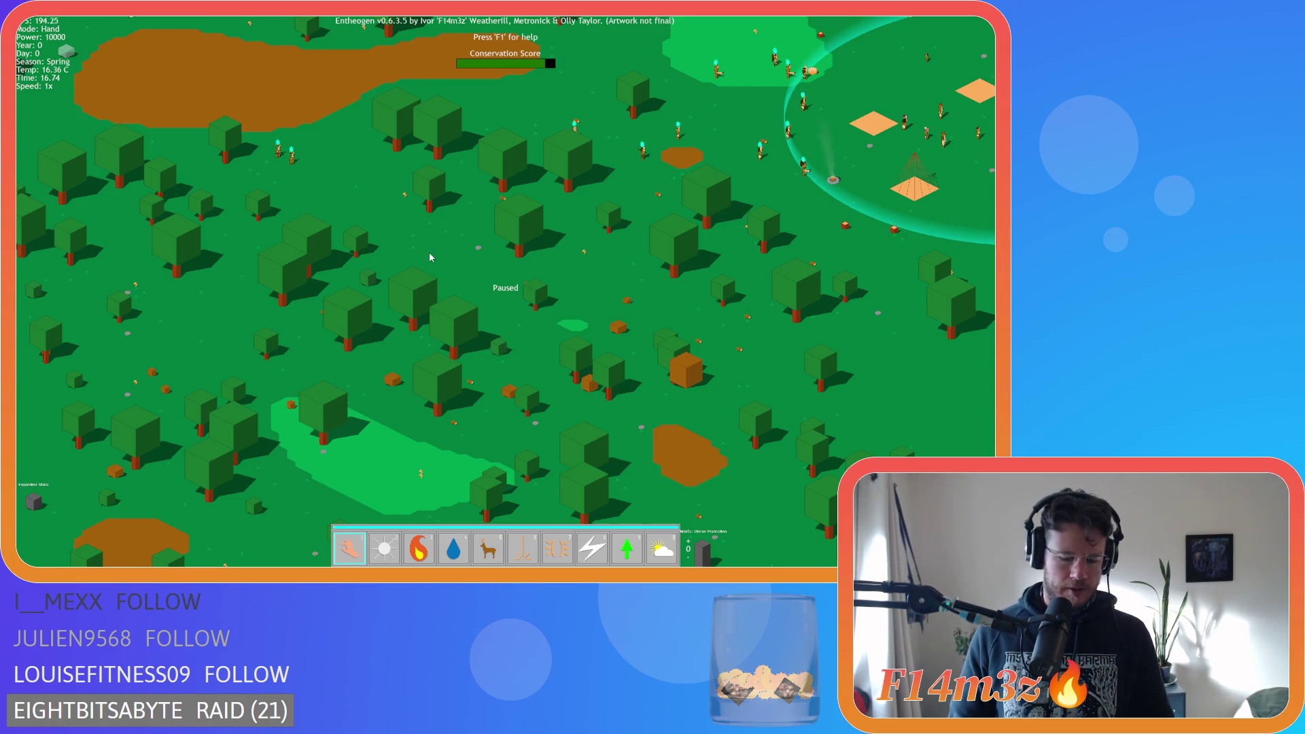
Toggle pause with Space so the forest simulation runs again
mouse_move(15, 208)
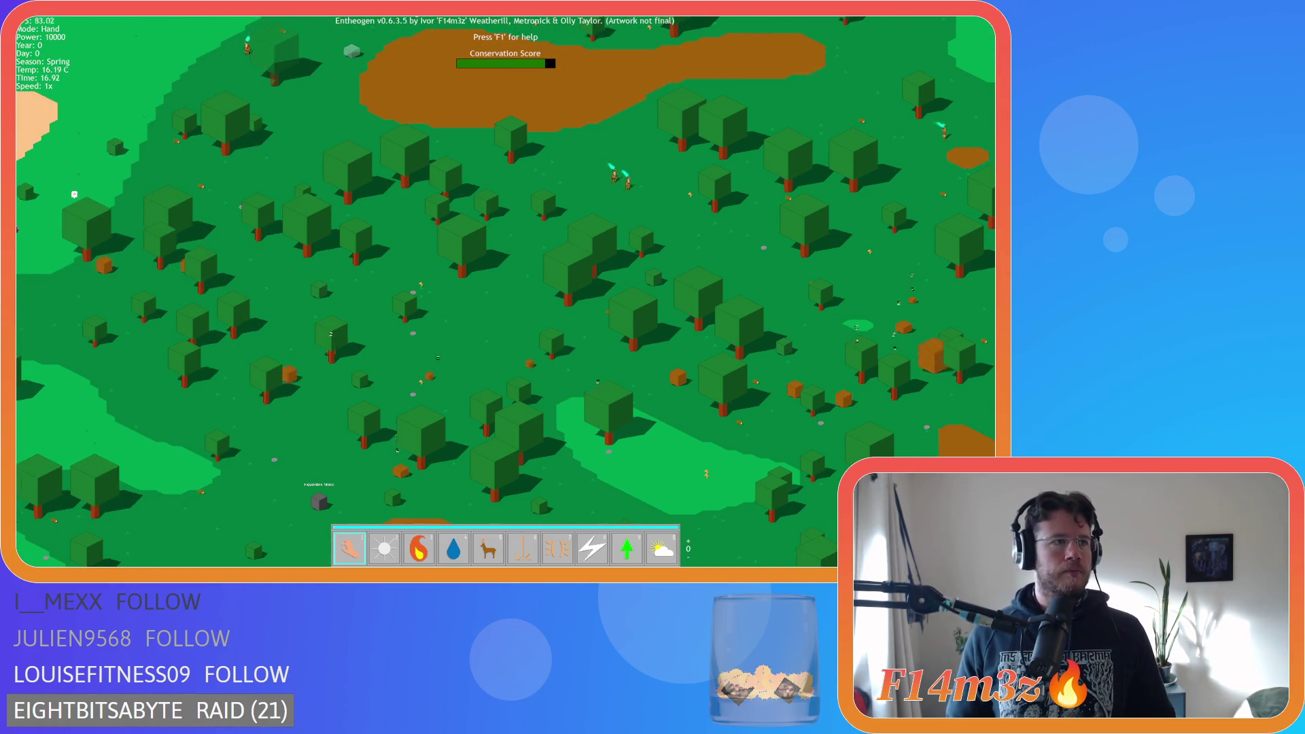
key(space)
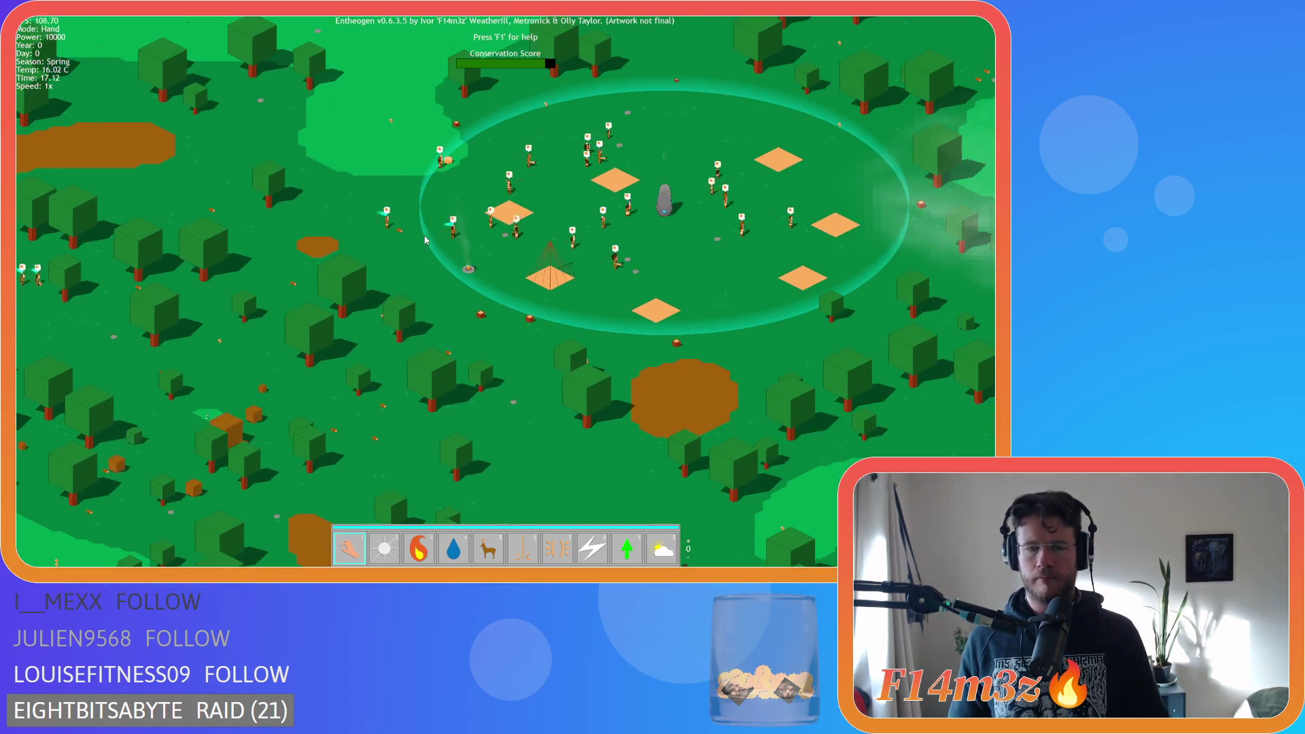
mouse_move(21, 292)
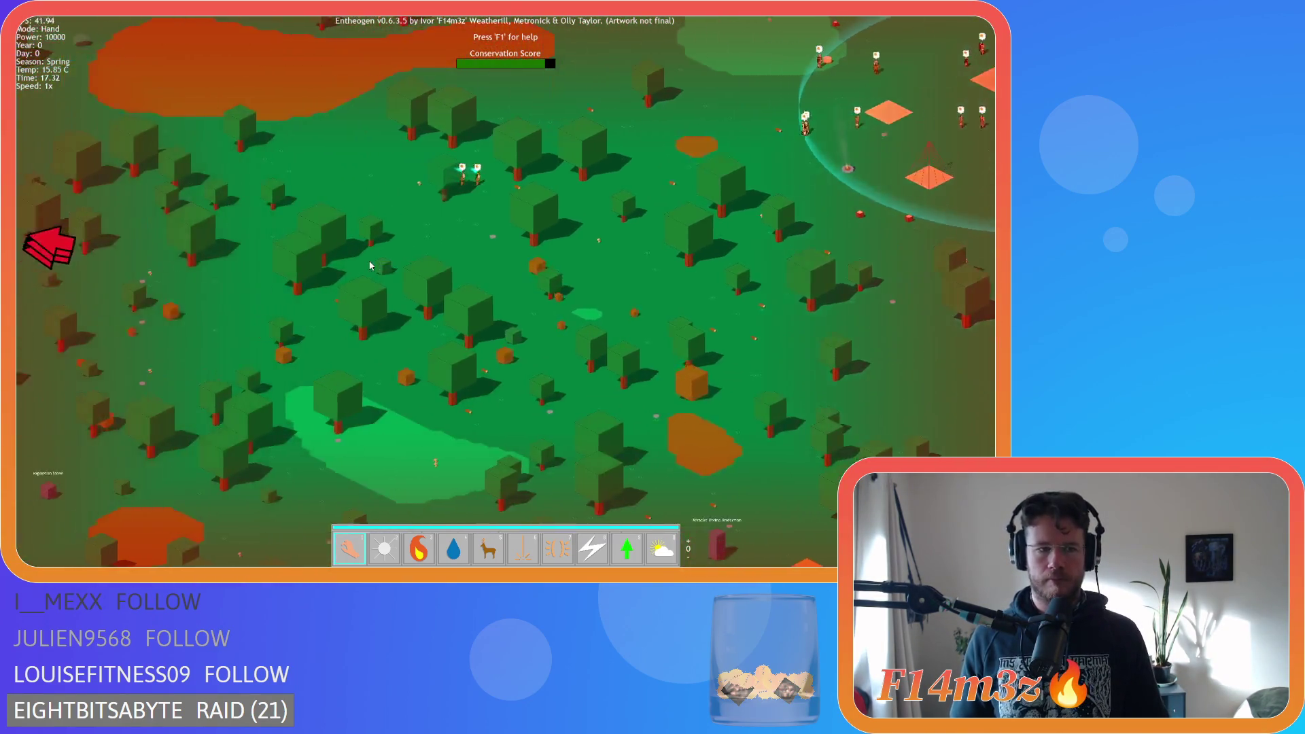
key(space)
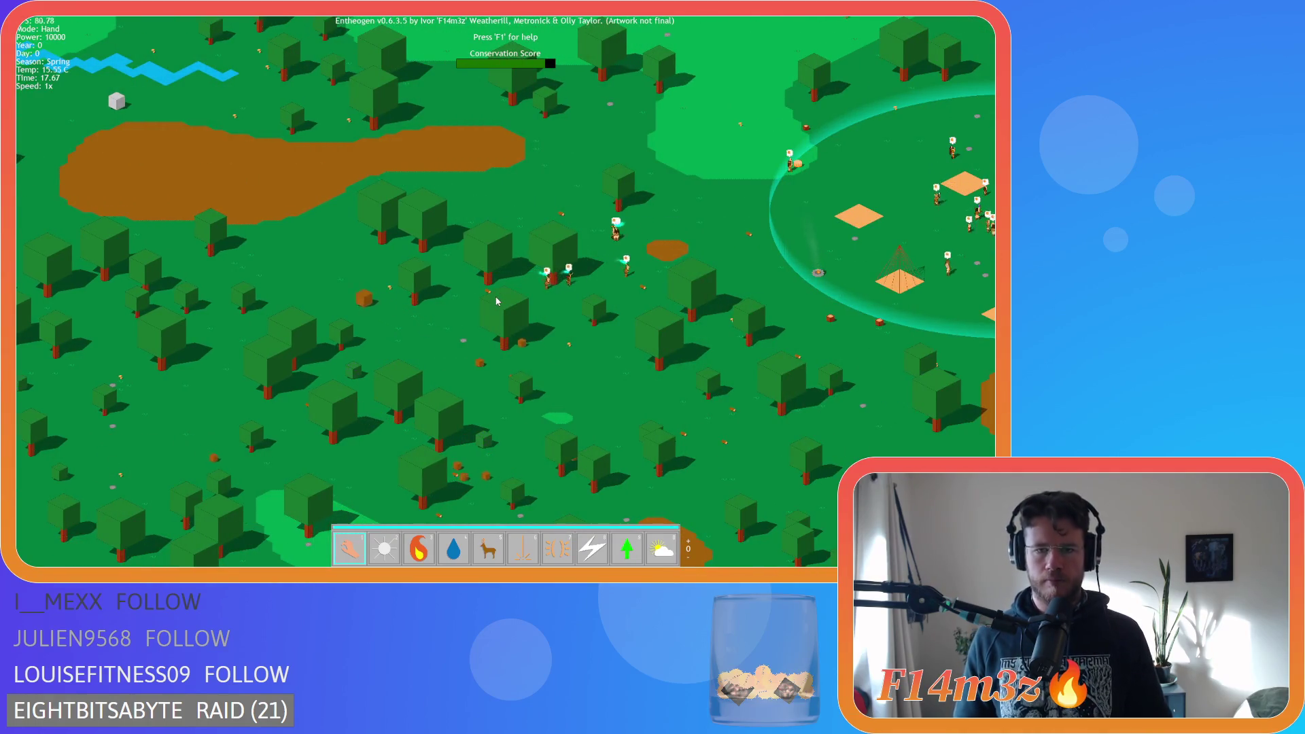
Pan back to the village and zoom in close on the shaman and another villager carrying 0 meat
key(s)
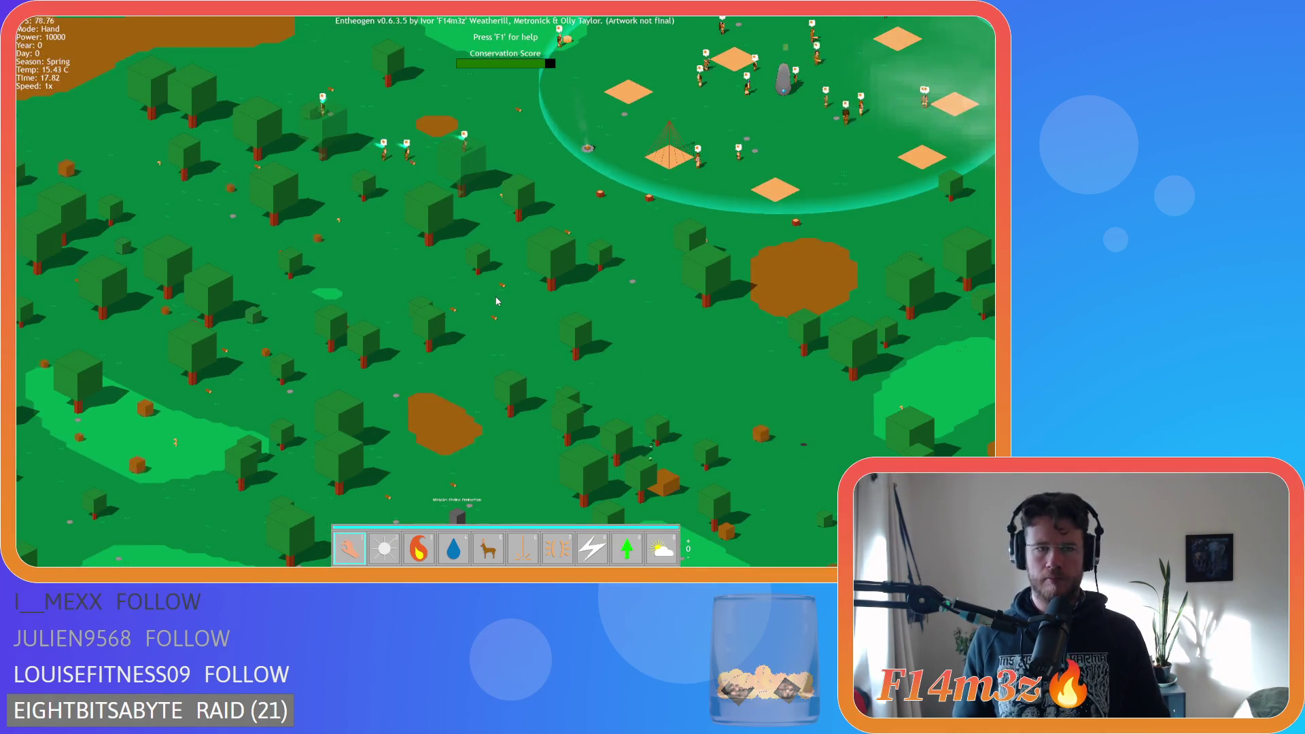
key(a)
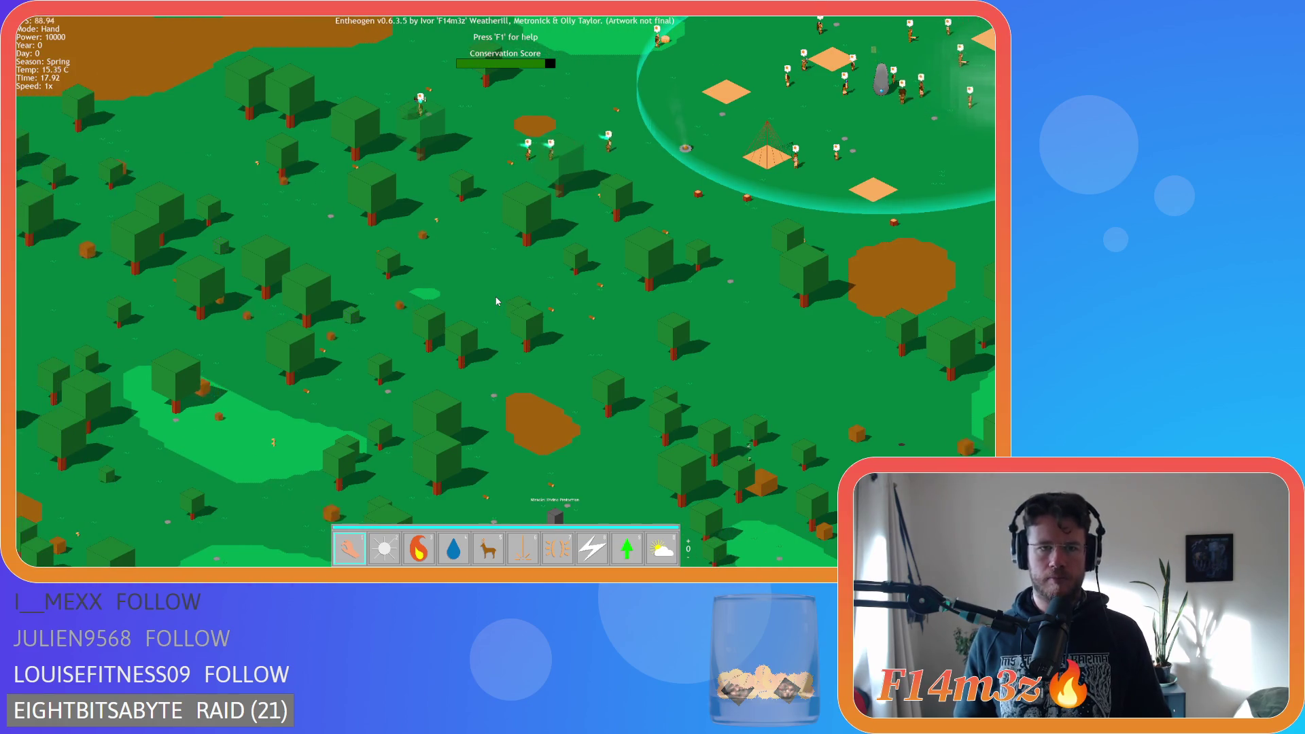
key(w)
scroll(496, 301, up, 5)
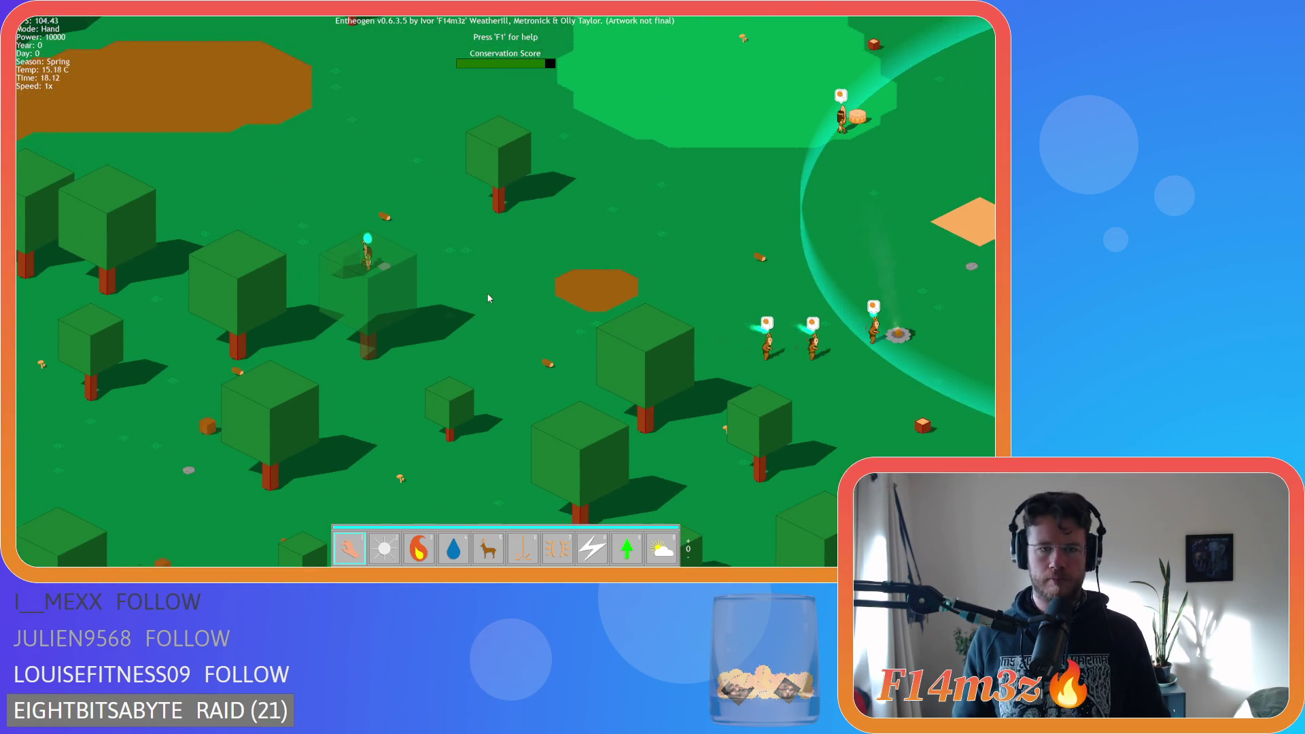
scroll(476, 293, up, 3)
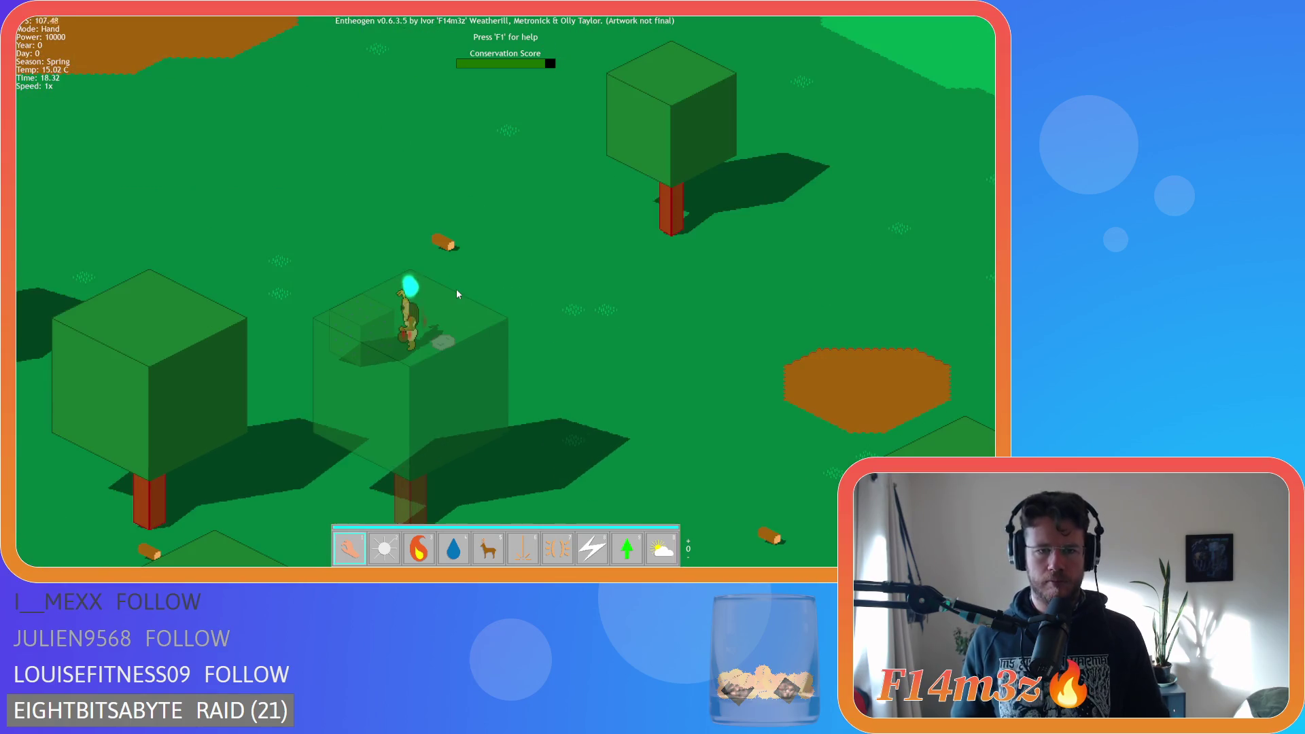
mouse_move(457, 293)
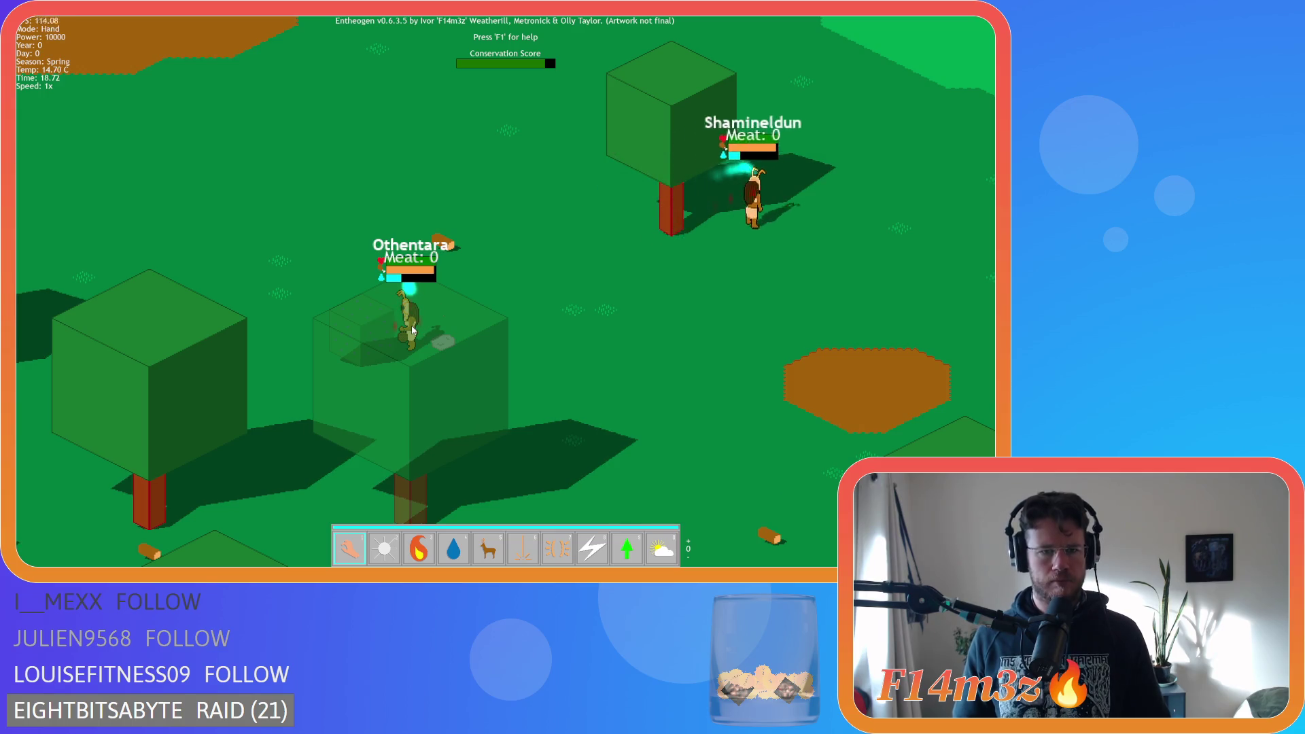
drag(412, 329, 508, 301)
Open the Tribe window with T, show the shaman's stats, then close it with the red X
key(t)
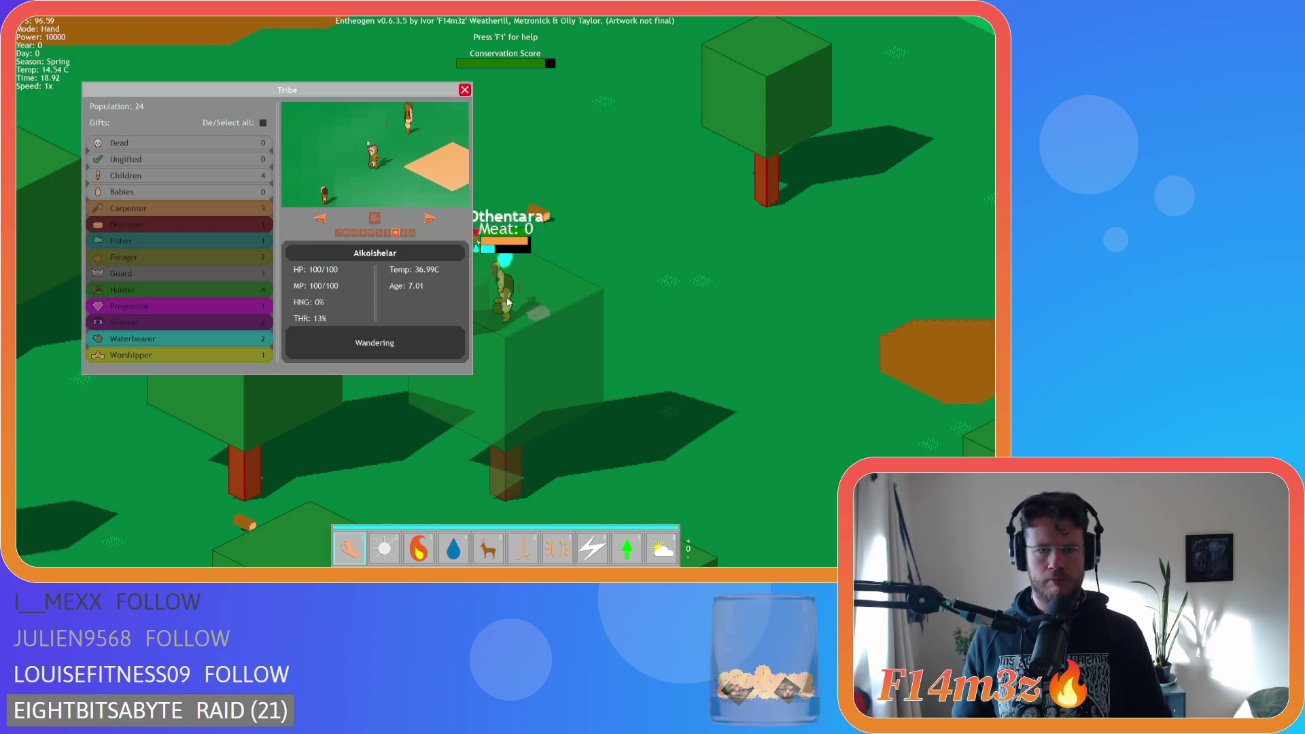
click(508, 302)
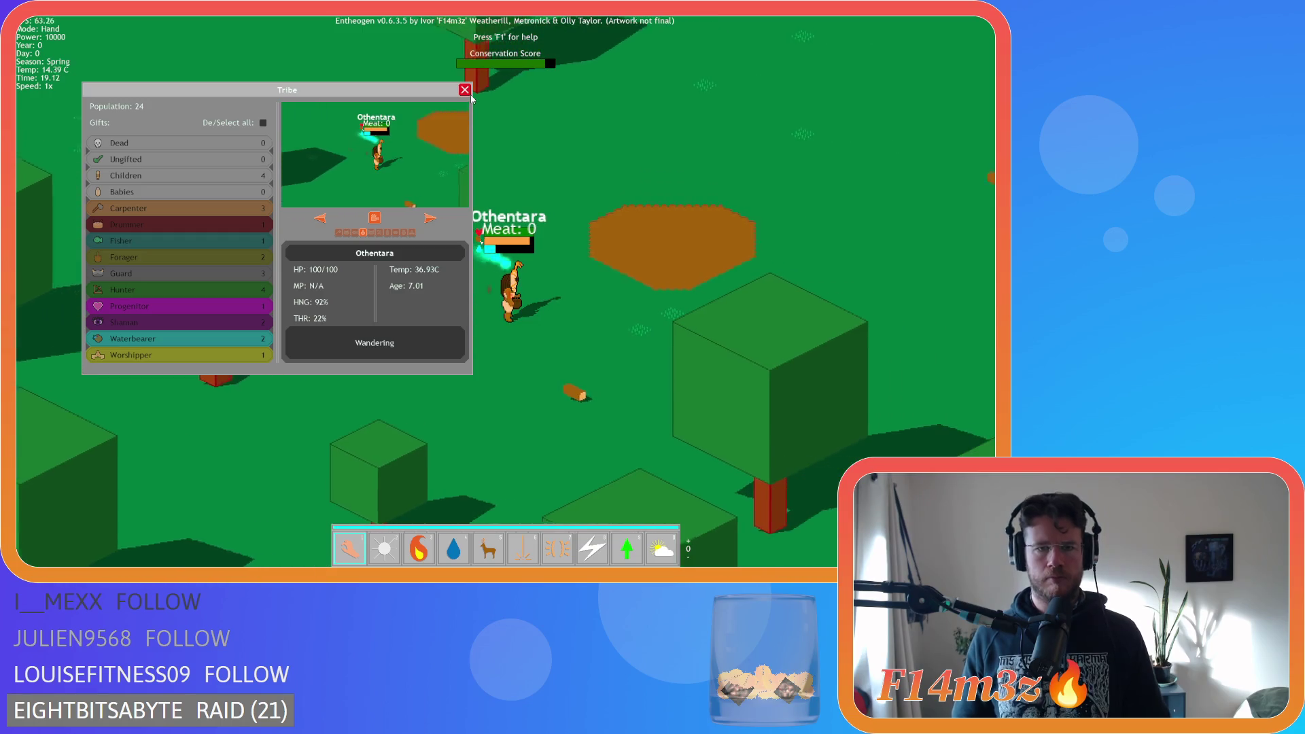
click(464, 90)
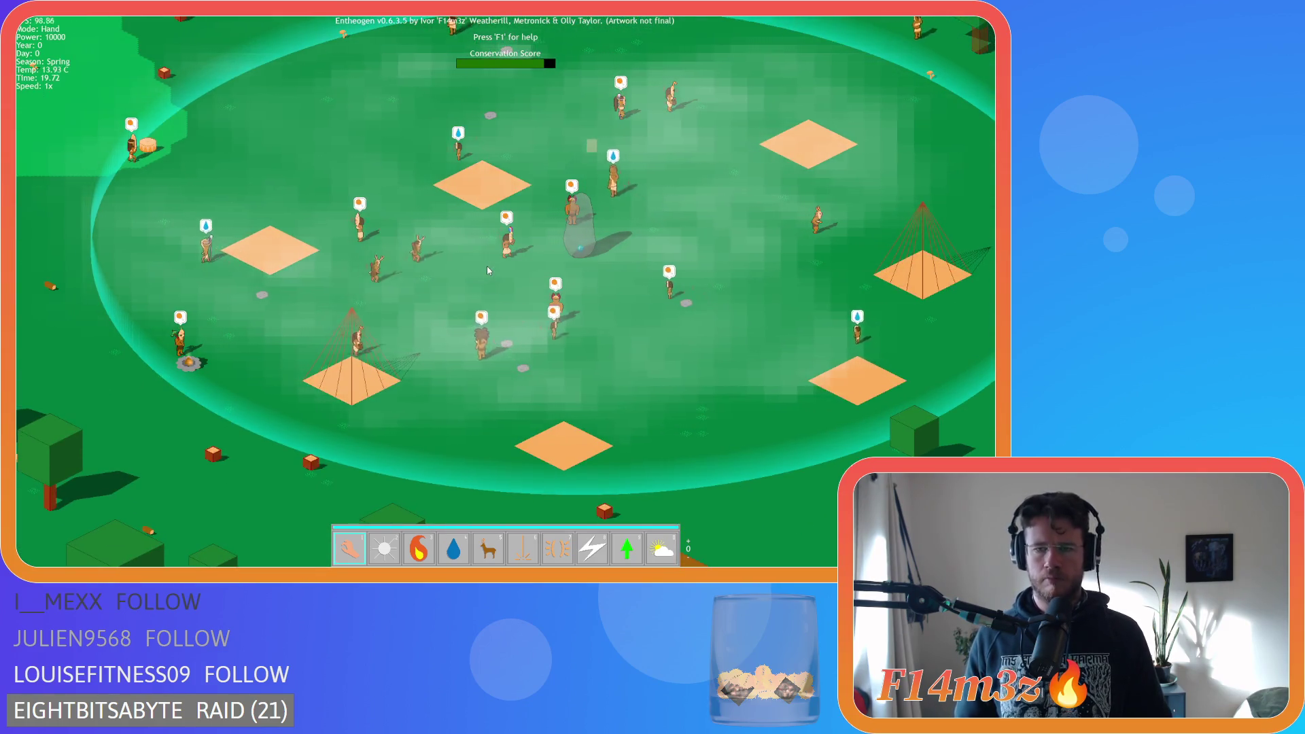
mouse_move(345, 384)
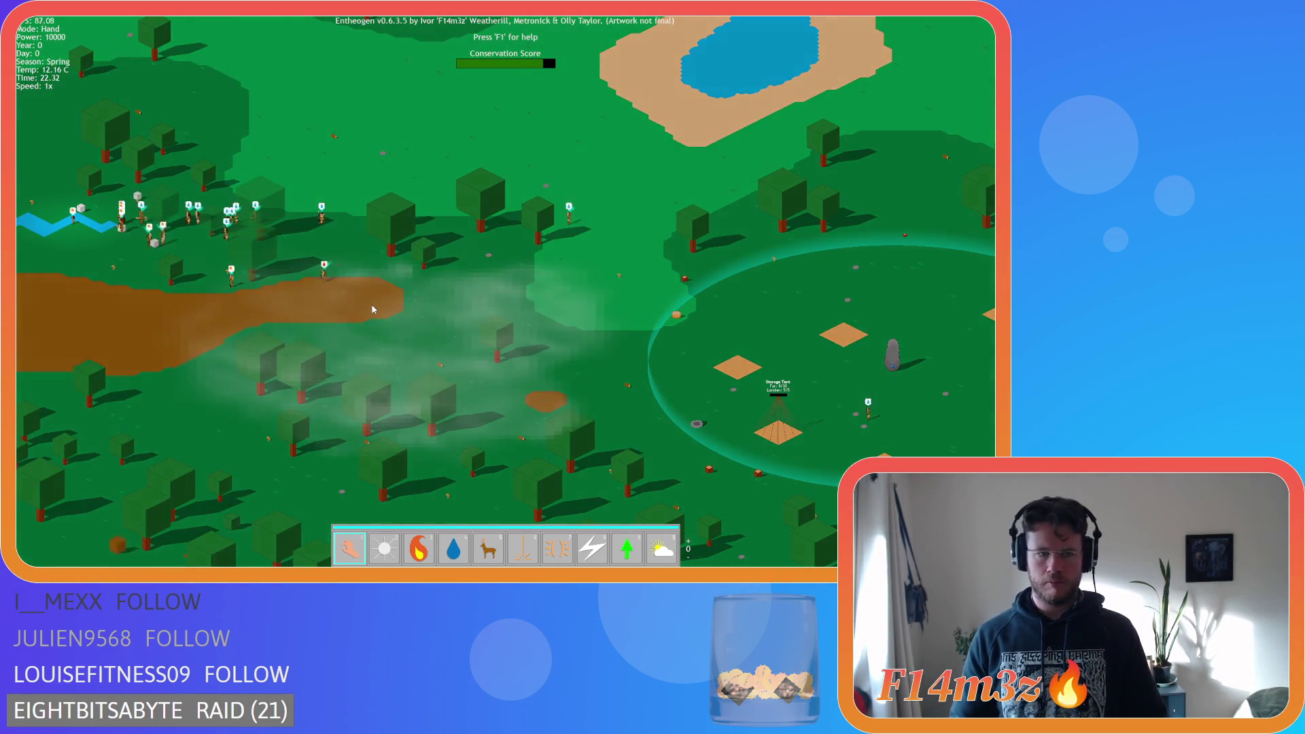
Zoom in on the storage tent (15/30 fur, 5/5 lumber) and pan around the village as night falls
scroll(372, 309, up, 5)
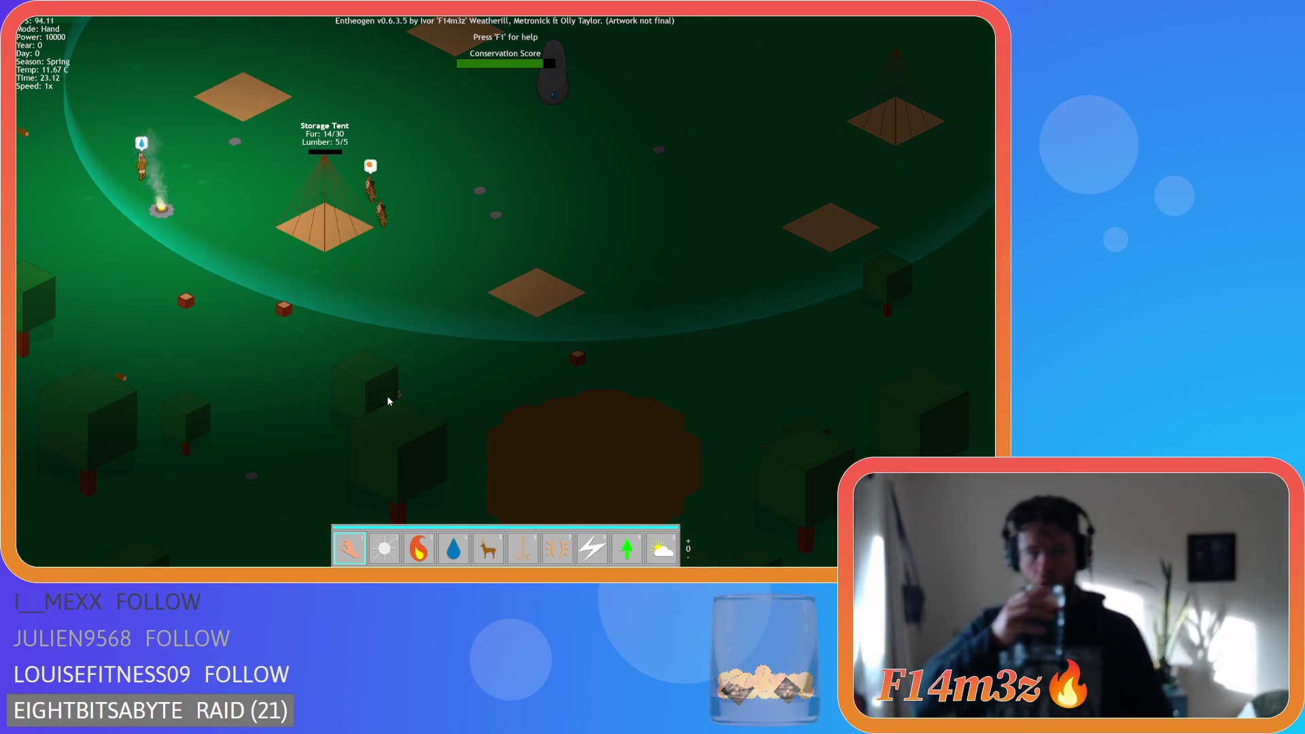
key(w+a)
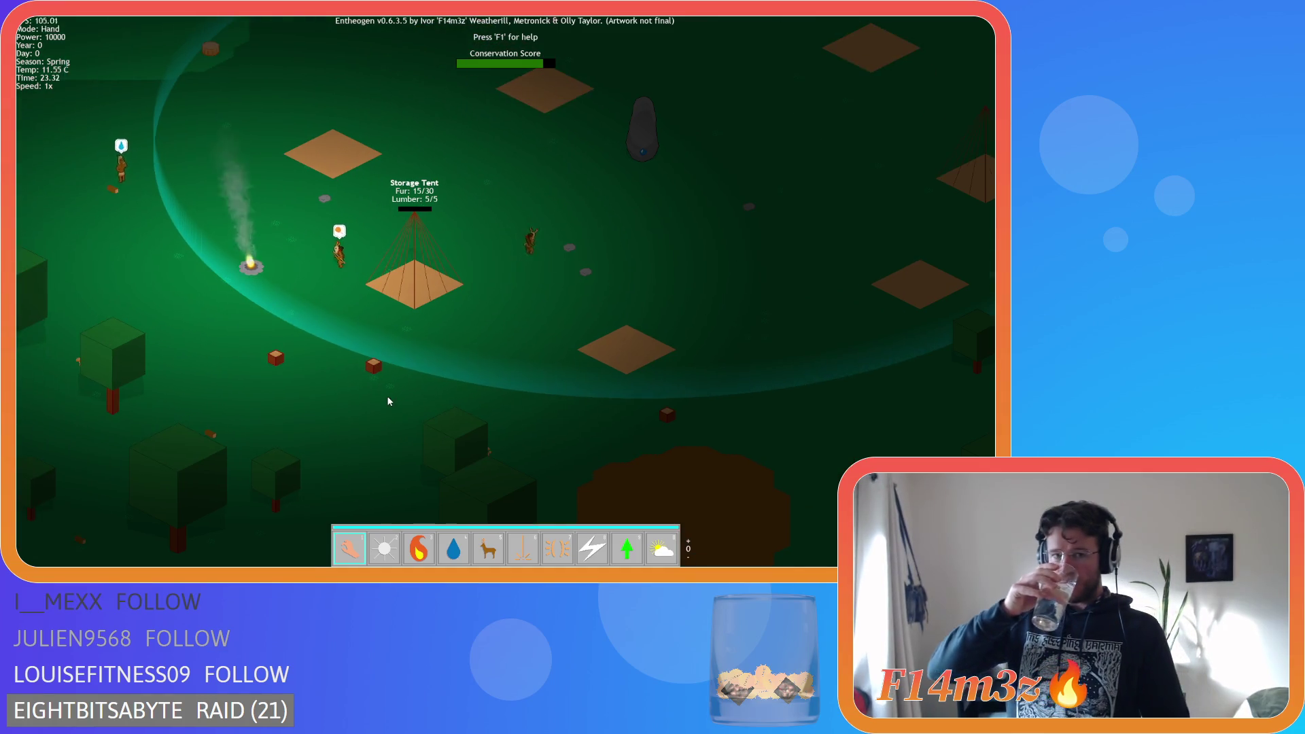
key(a)
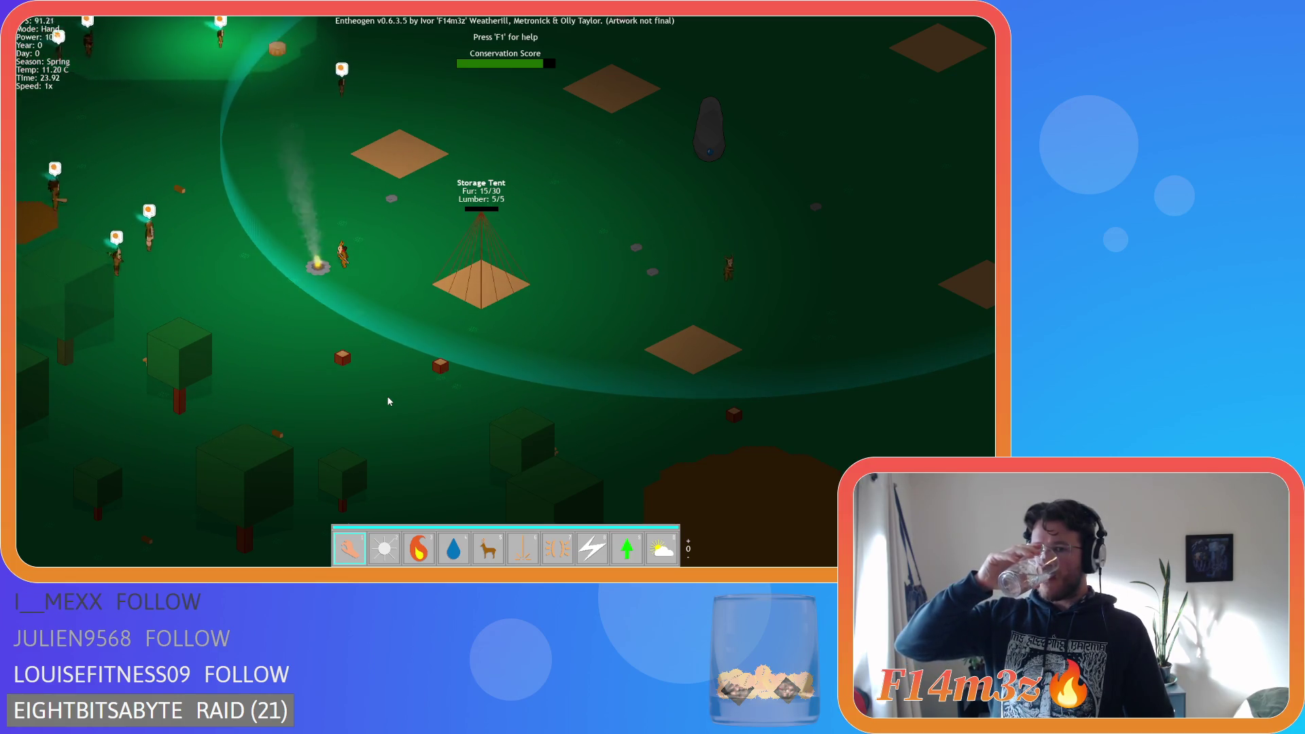
key(d)
key(s)
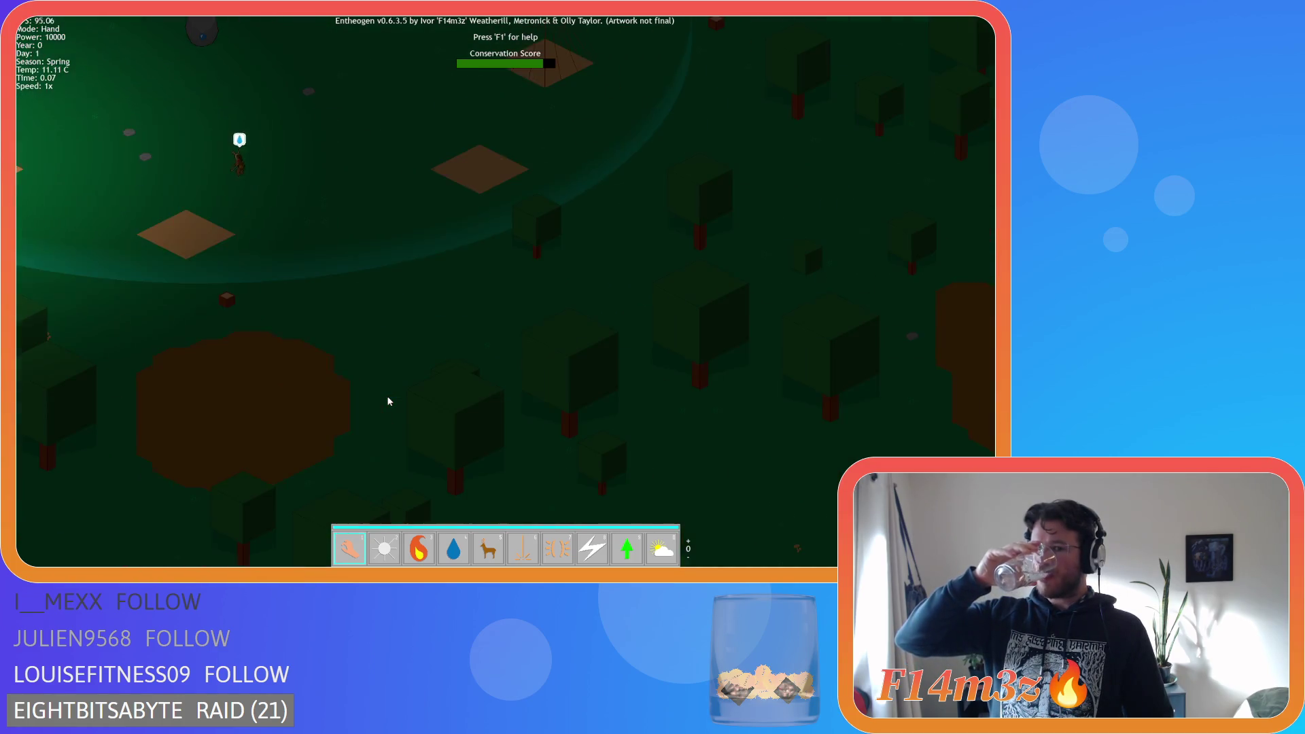
key(a)
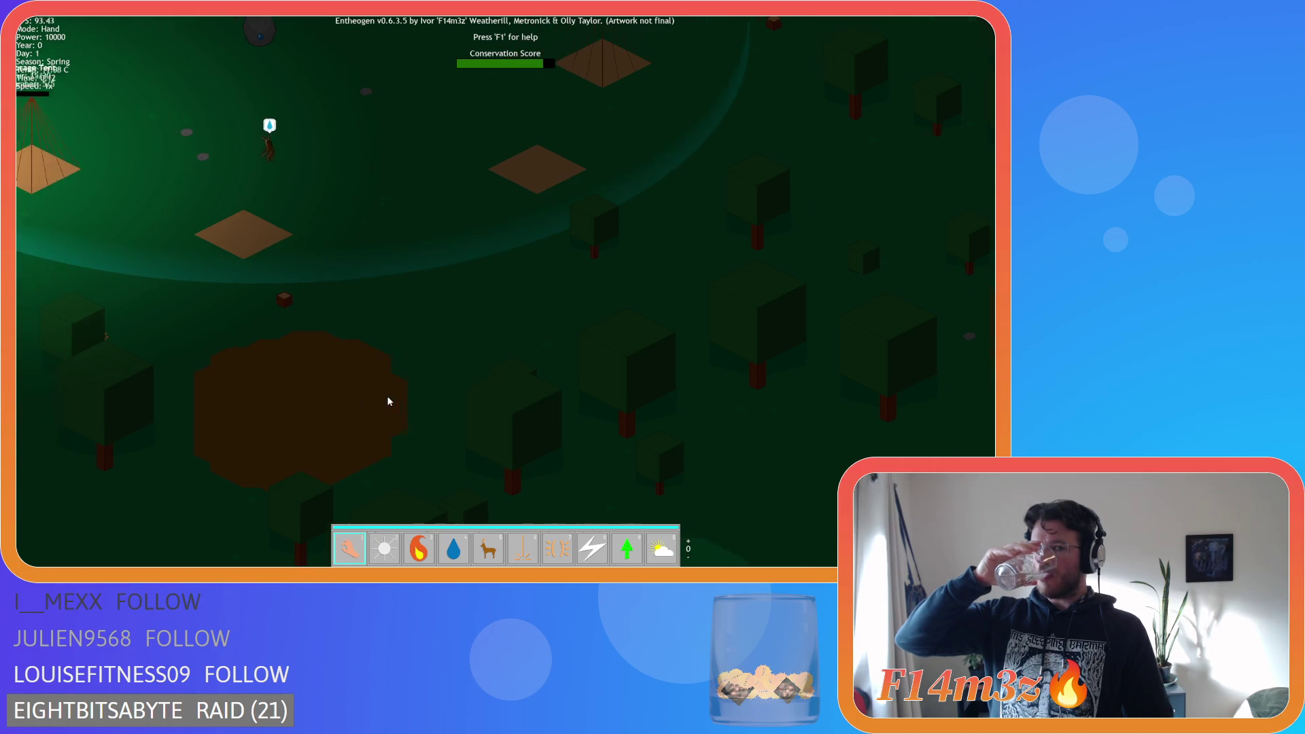
key(w)
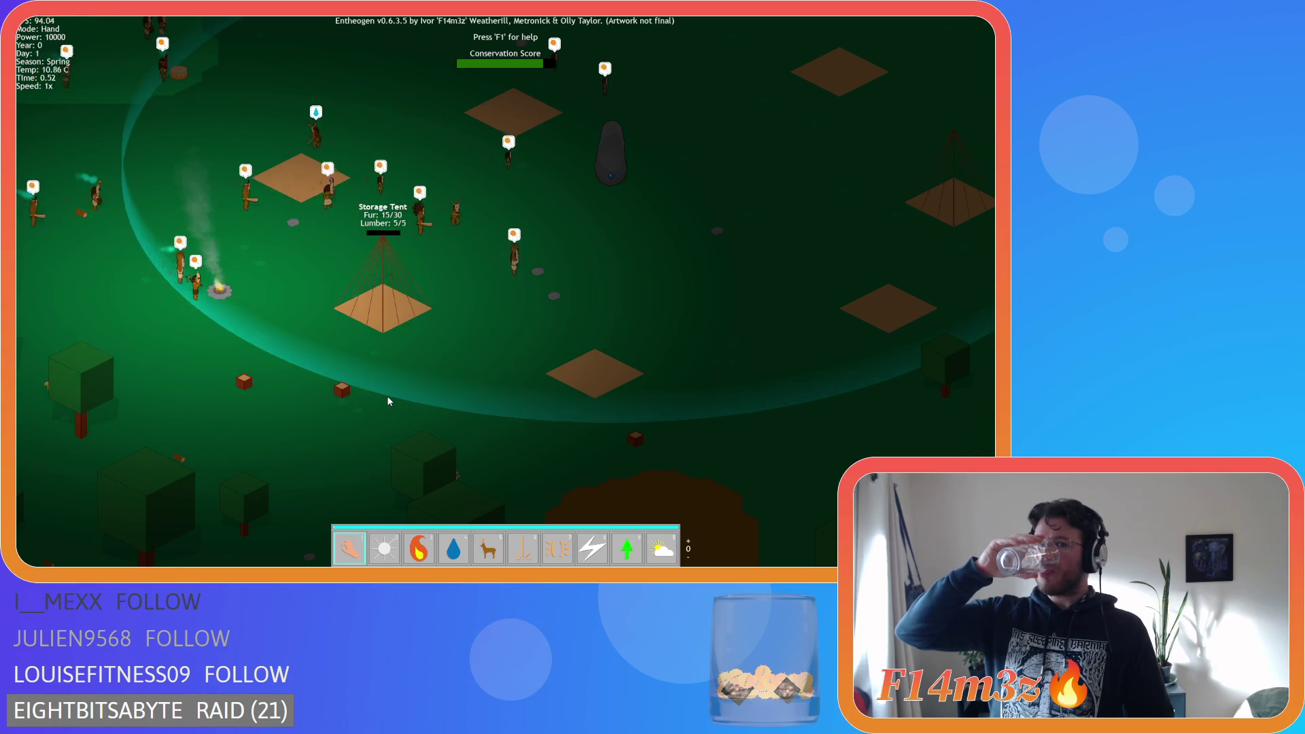
key(a)
key(w)
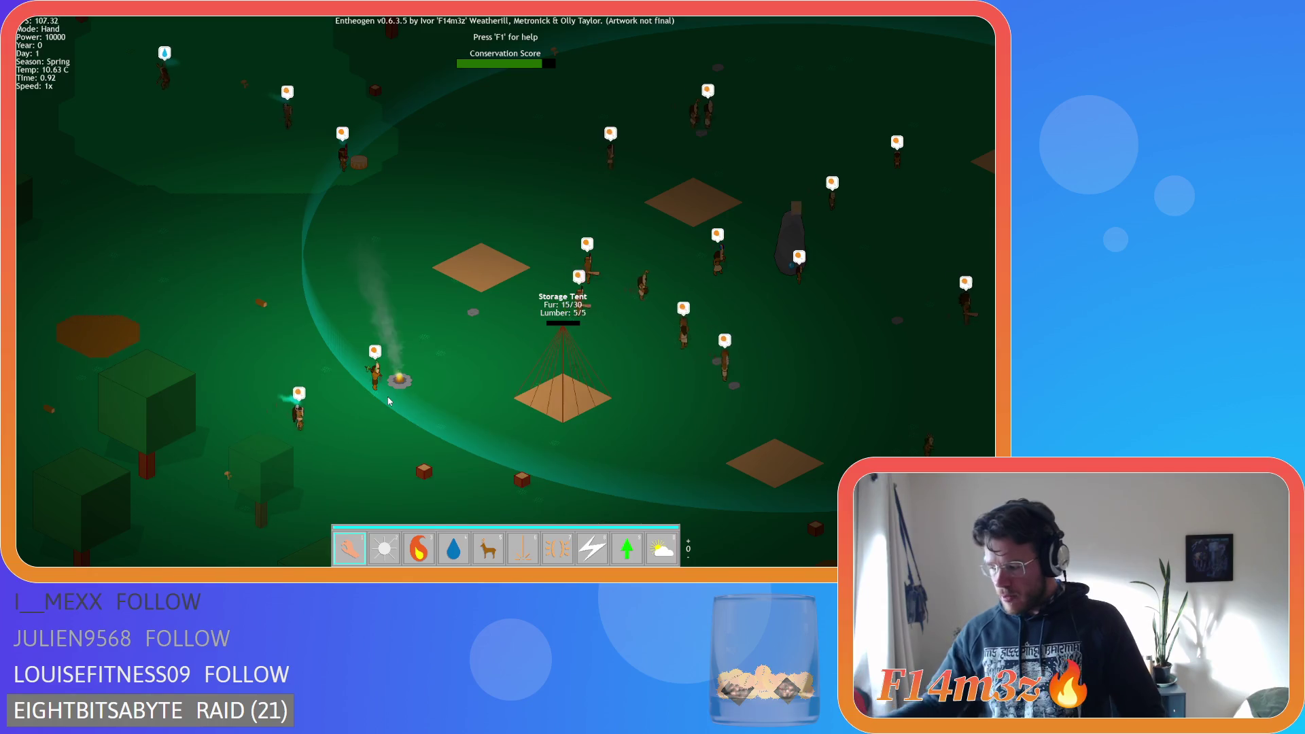
Zoom out to the whole island, then back in on the village, panning left as the red tint appears
scroll(389, 401, down, 10)
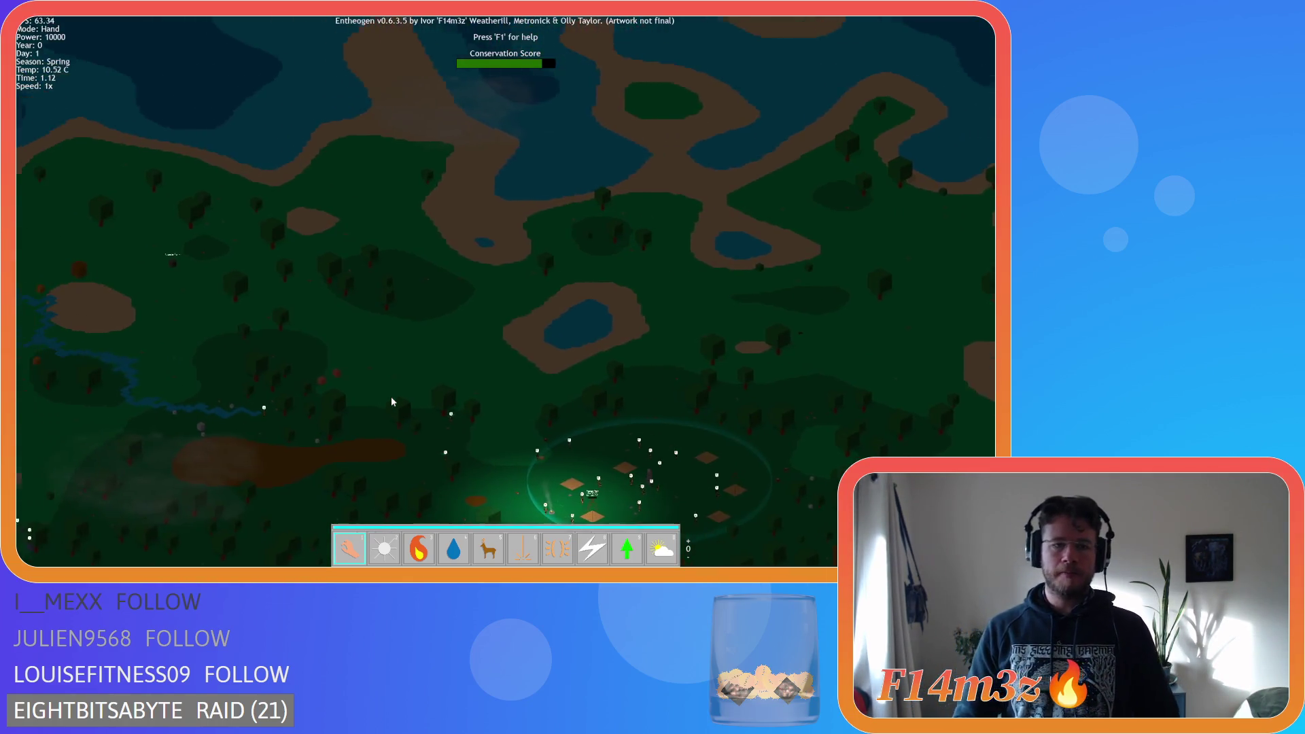
key(a)
scroll(418, 391, down, 5)
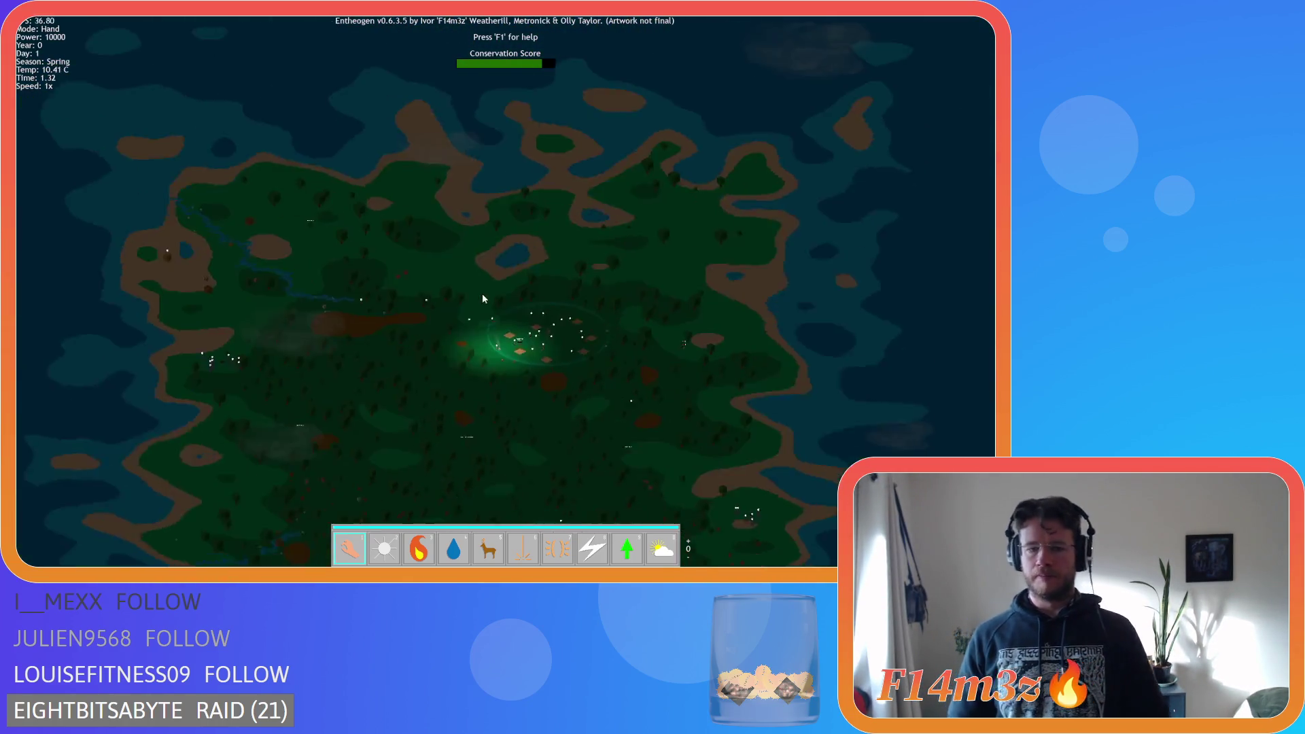
scroll(651, 273, up, 10)
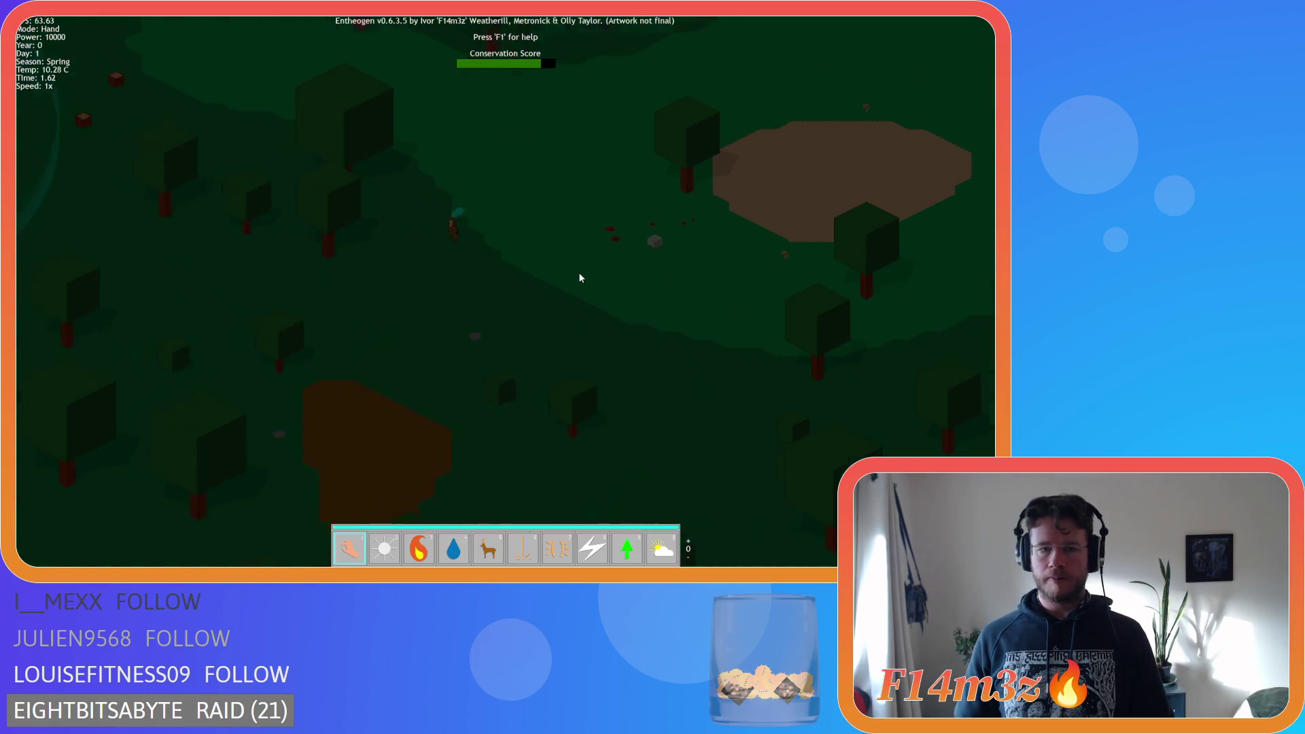
scroll(579, 278, down, 5)
key(a)
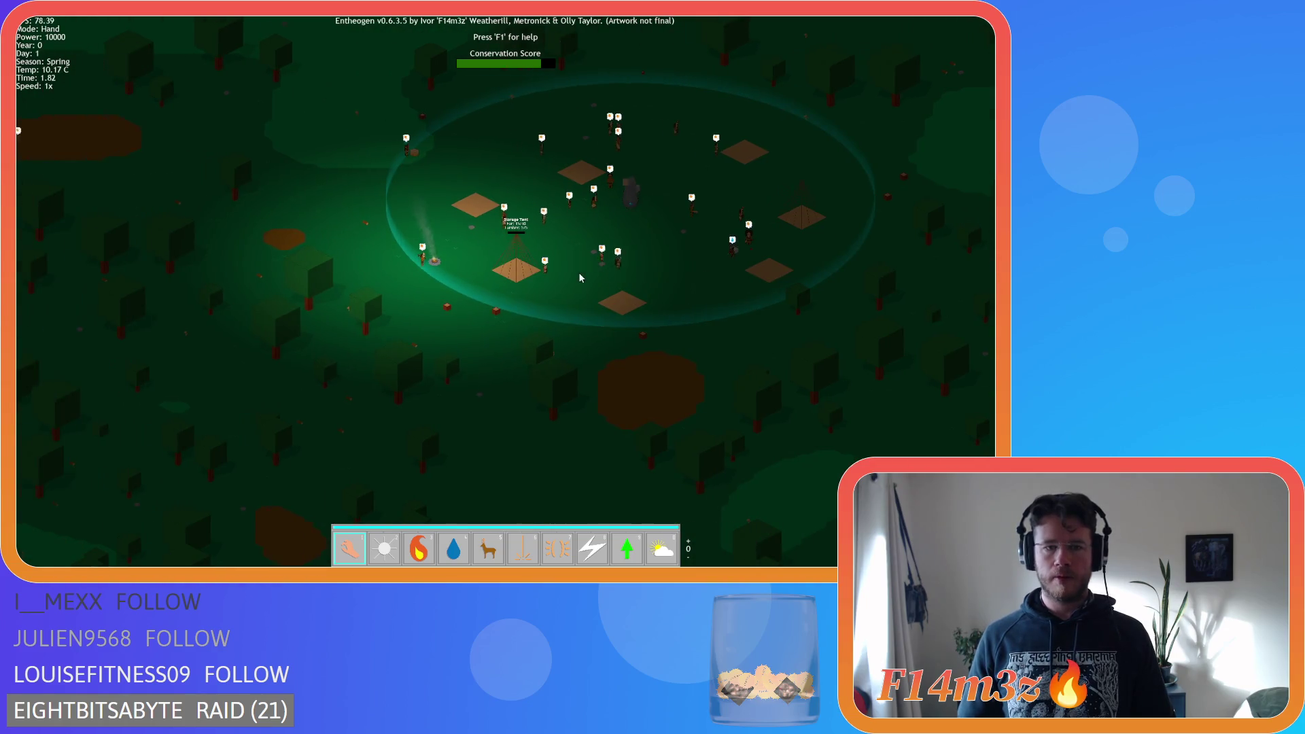
scroll(580, 278, up, 5)
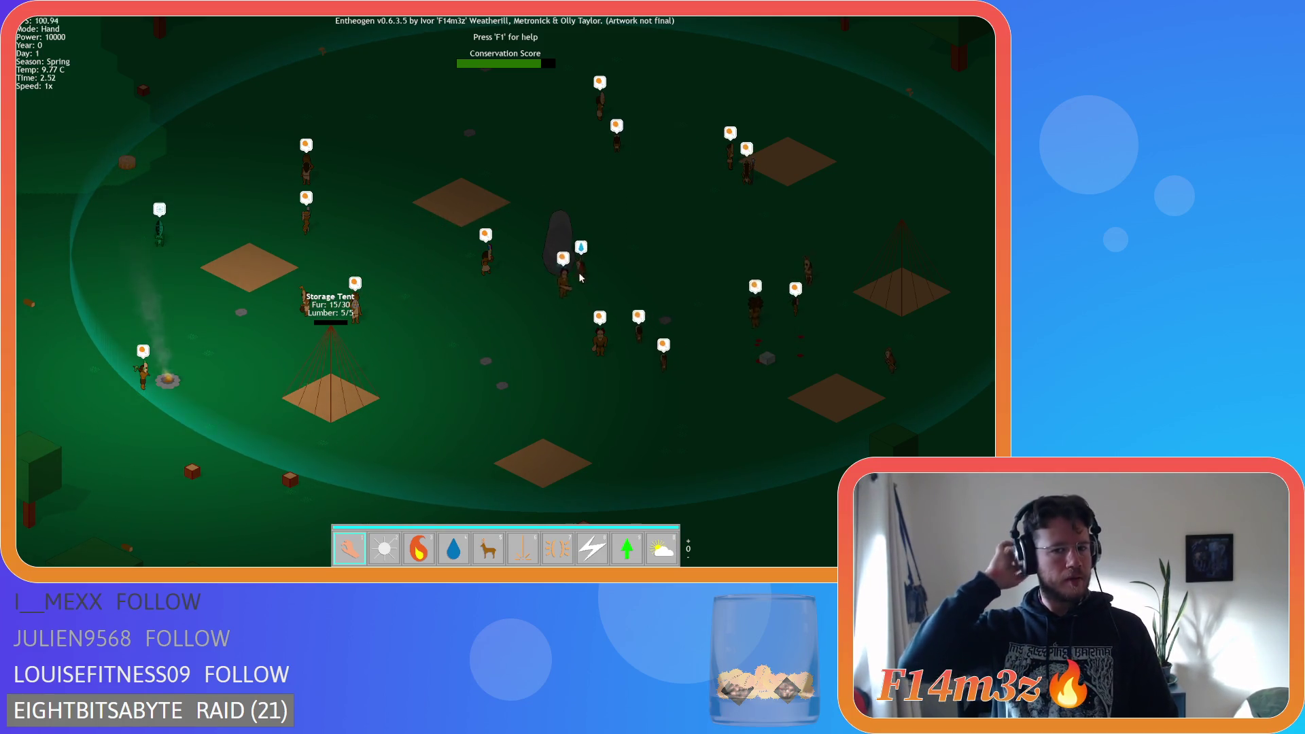
key(a)
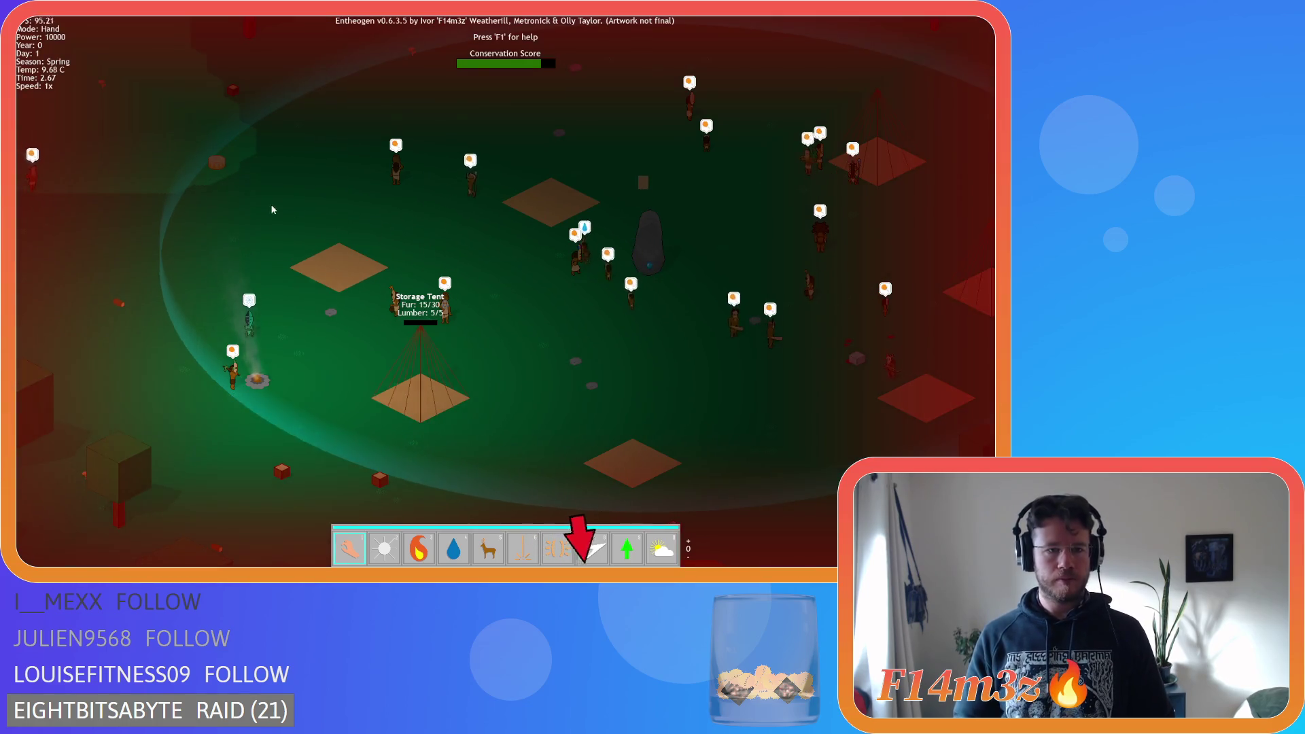
scroll(260, 205, down, 5)
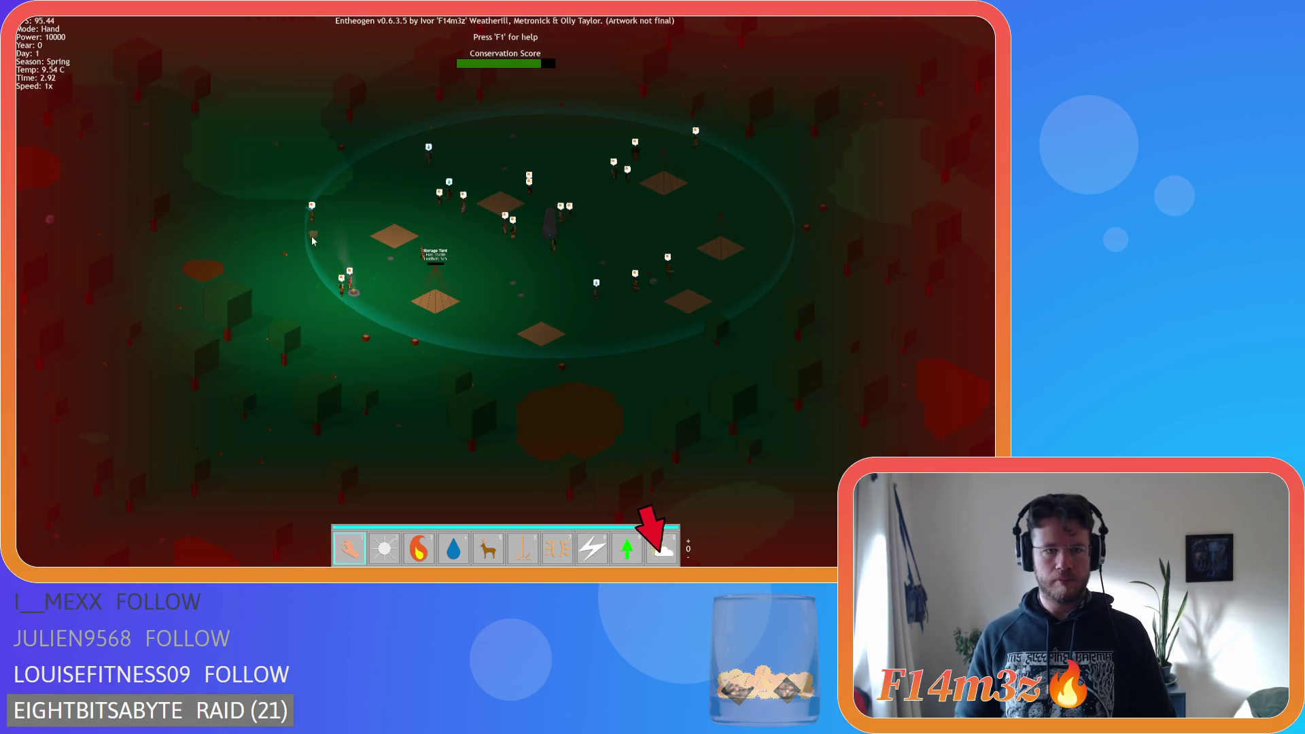
Zoom in and out repeatedly over the camp and surrounding forest
scroll(342, 294, down, 5)
scroll(360, 294, up, 5)
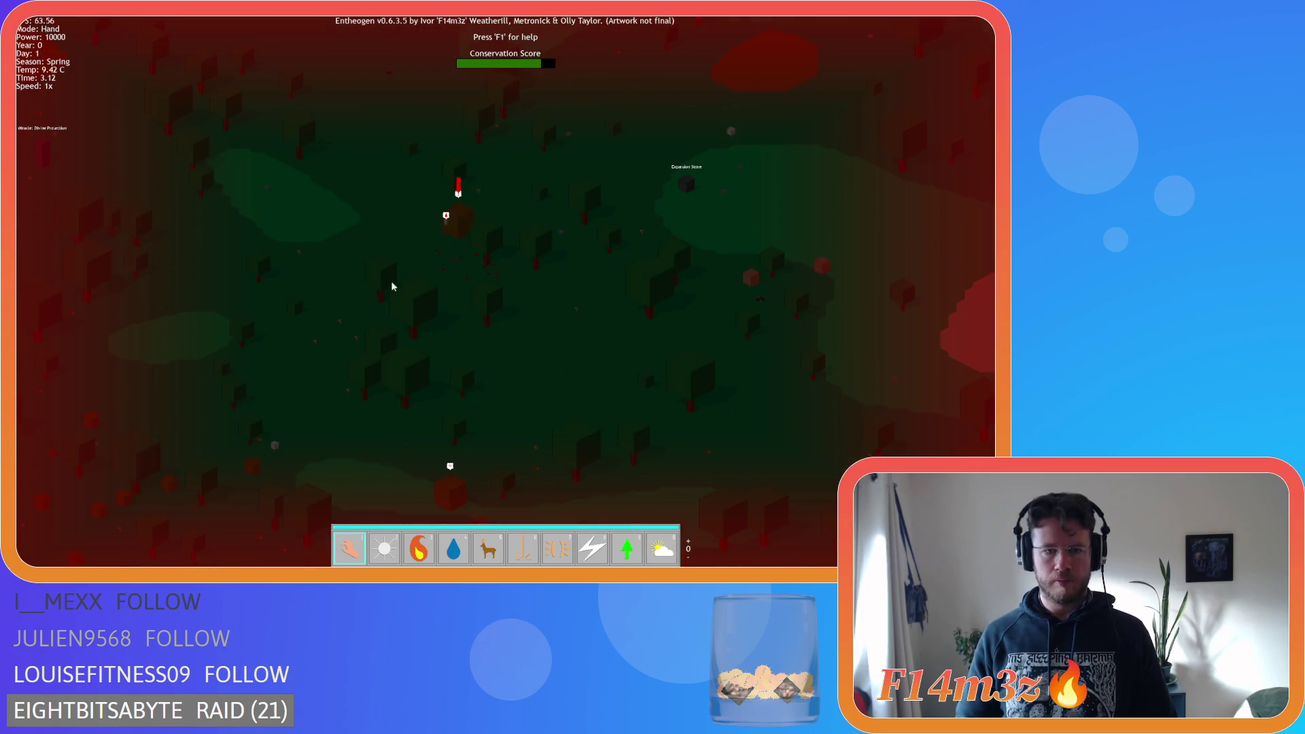
scroll(450, 214, down, 5)
scroll(442, 245, up, 5)
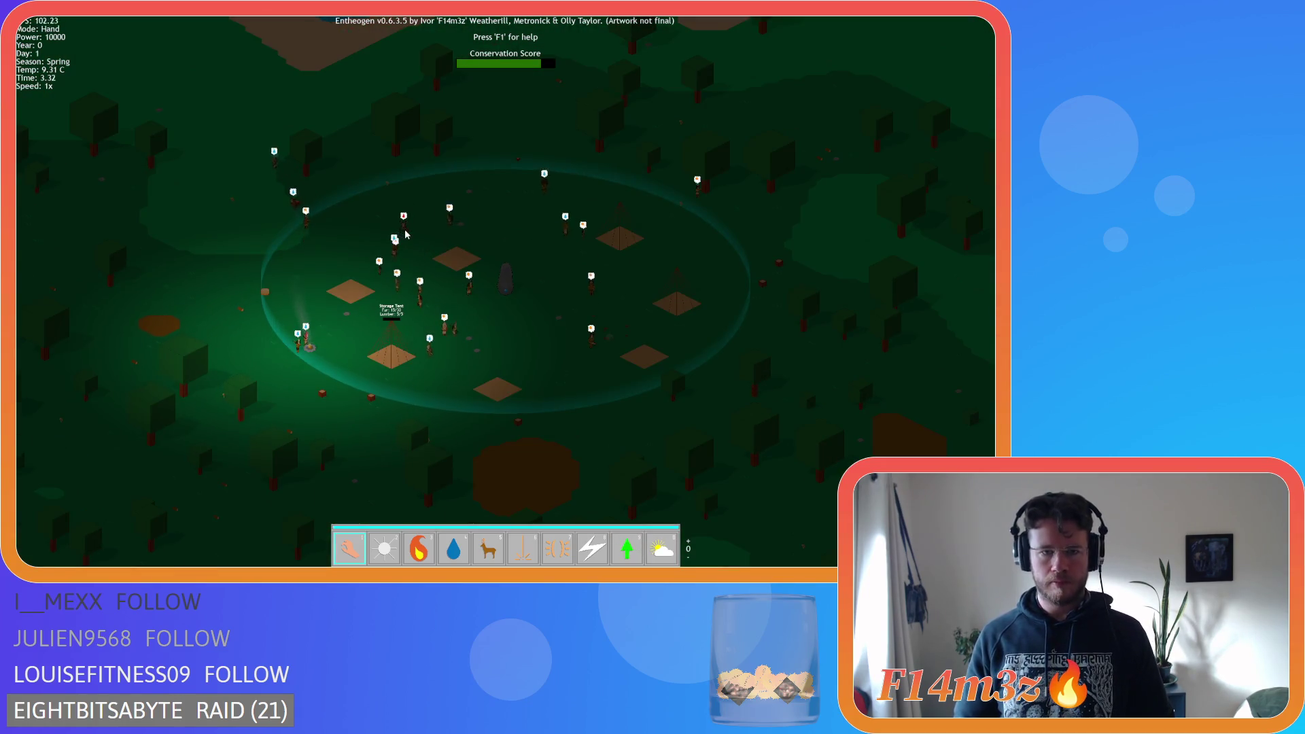
scroll(437, 235, up, 5)
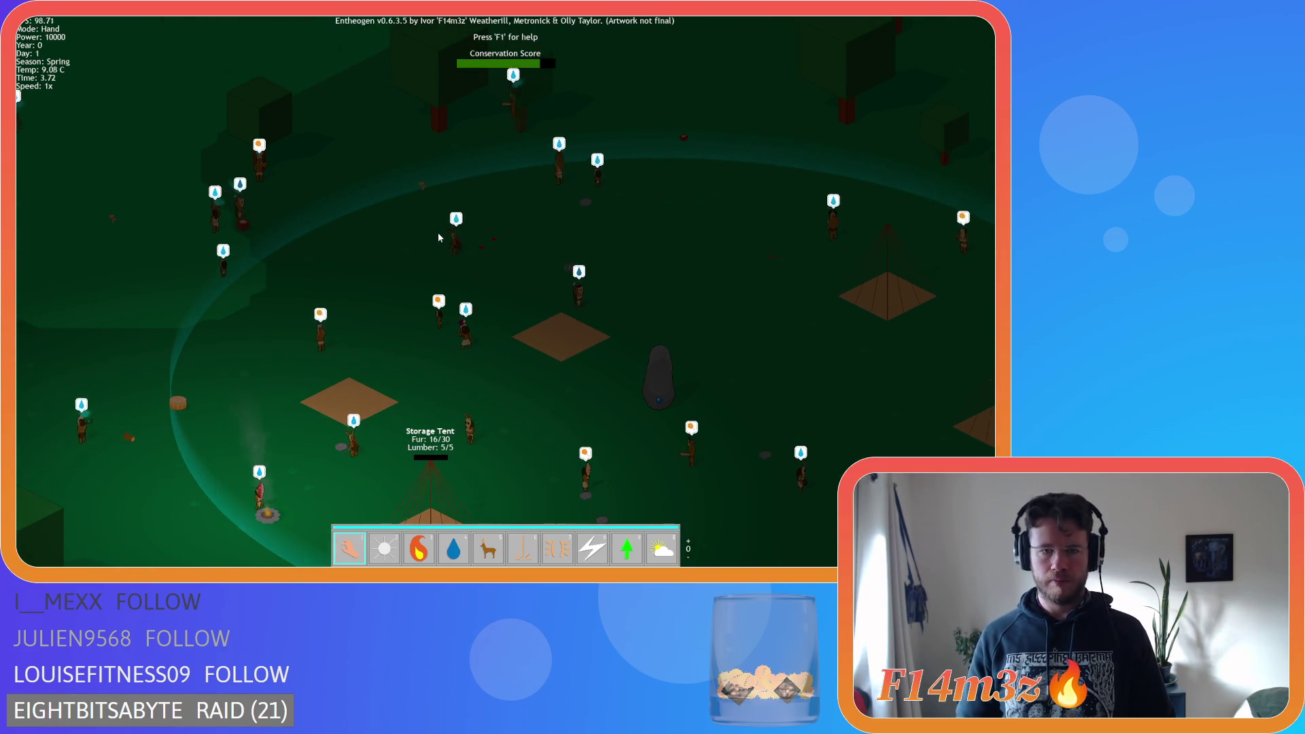
scroll(438, 237, down, 5)
scroll(438, 237, up, 5)
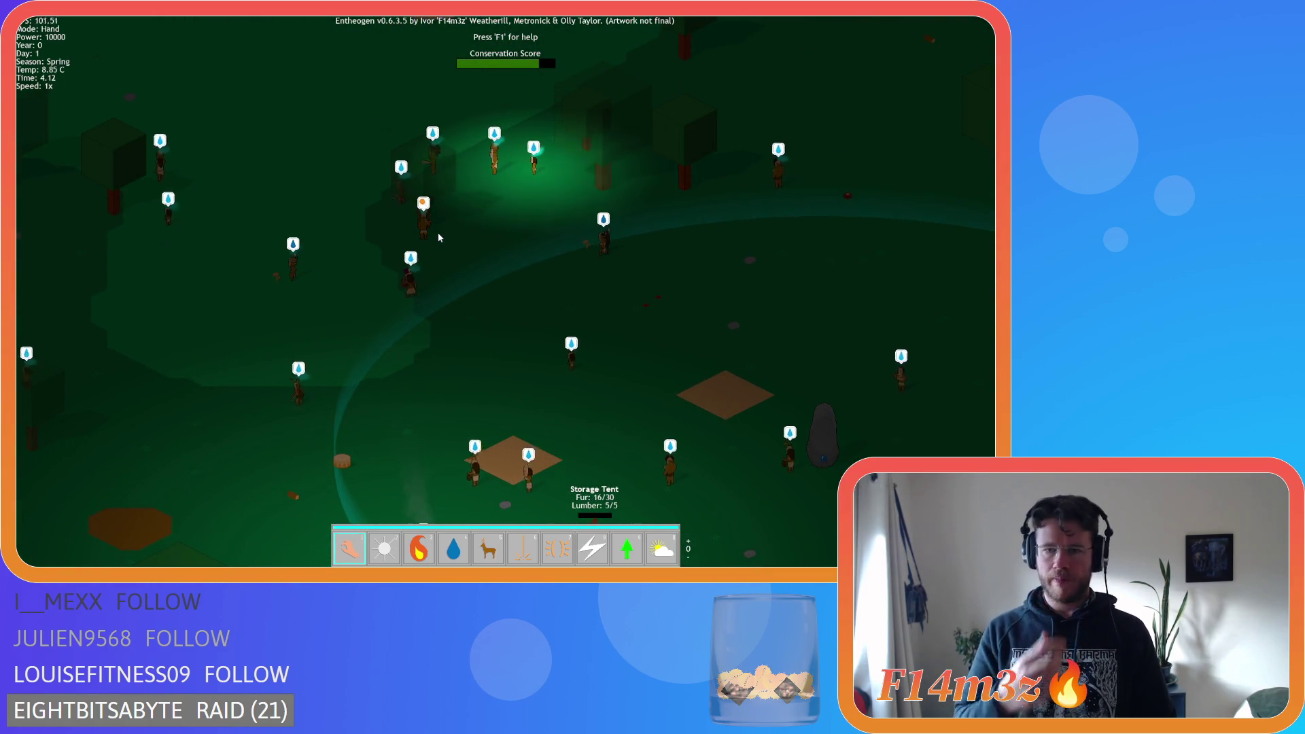
scroll(481, 200, up, 3)
scroll(387, 129, down, 5)
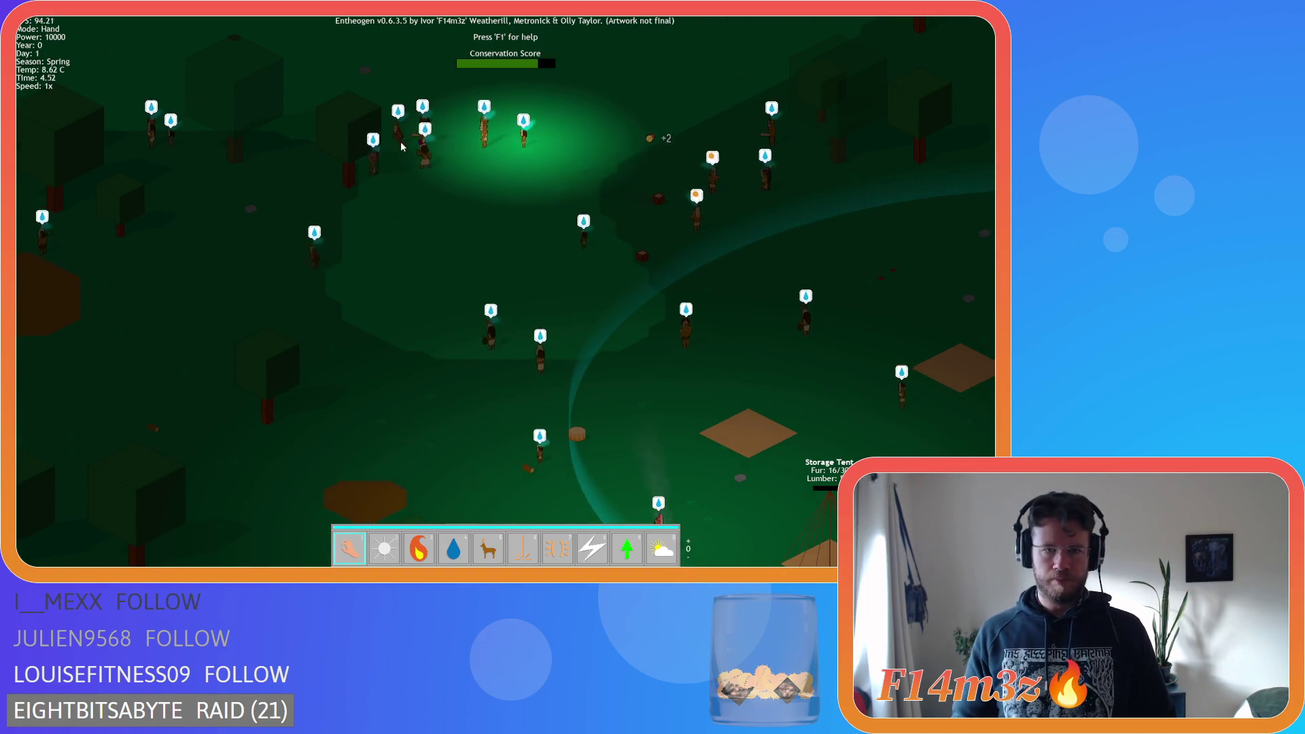
scroll(401, 145, up, 3)
scroll(401, 146, down, 3)
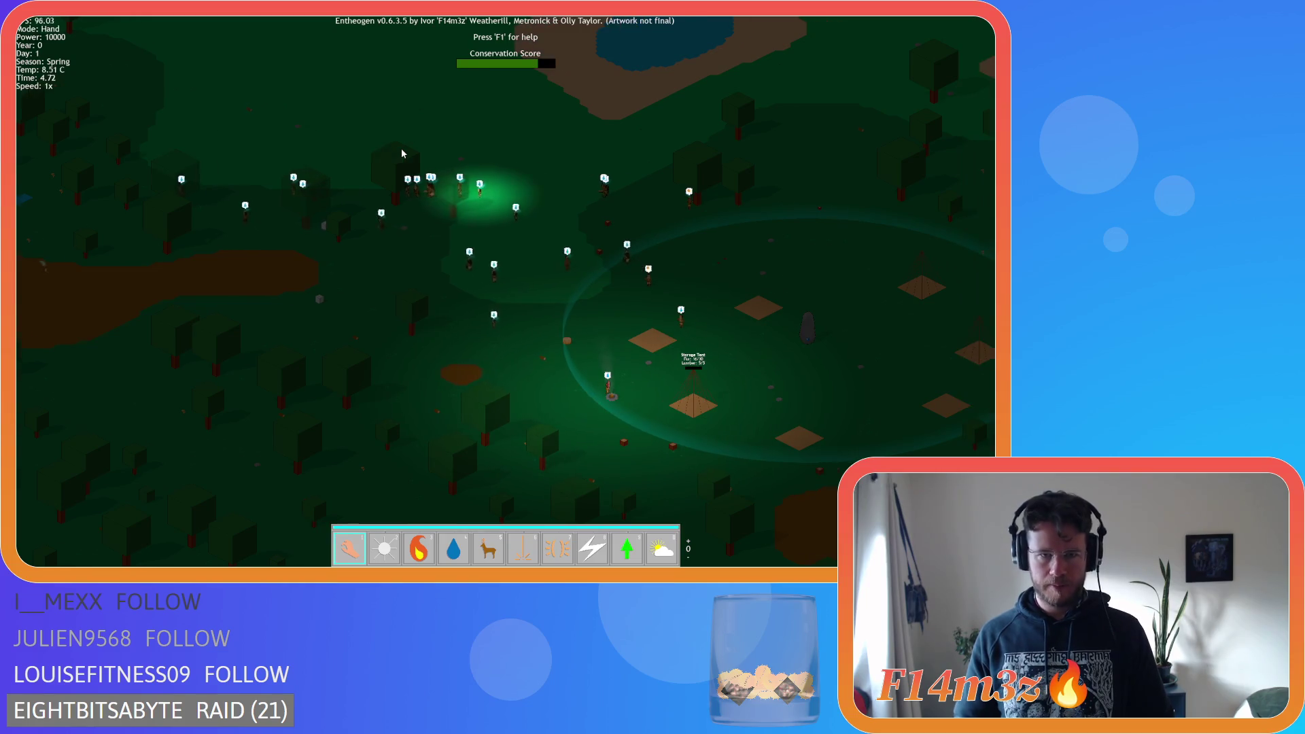
scroll(402, 153, up, 3)
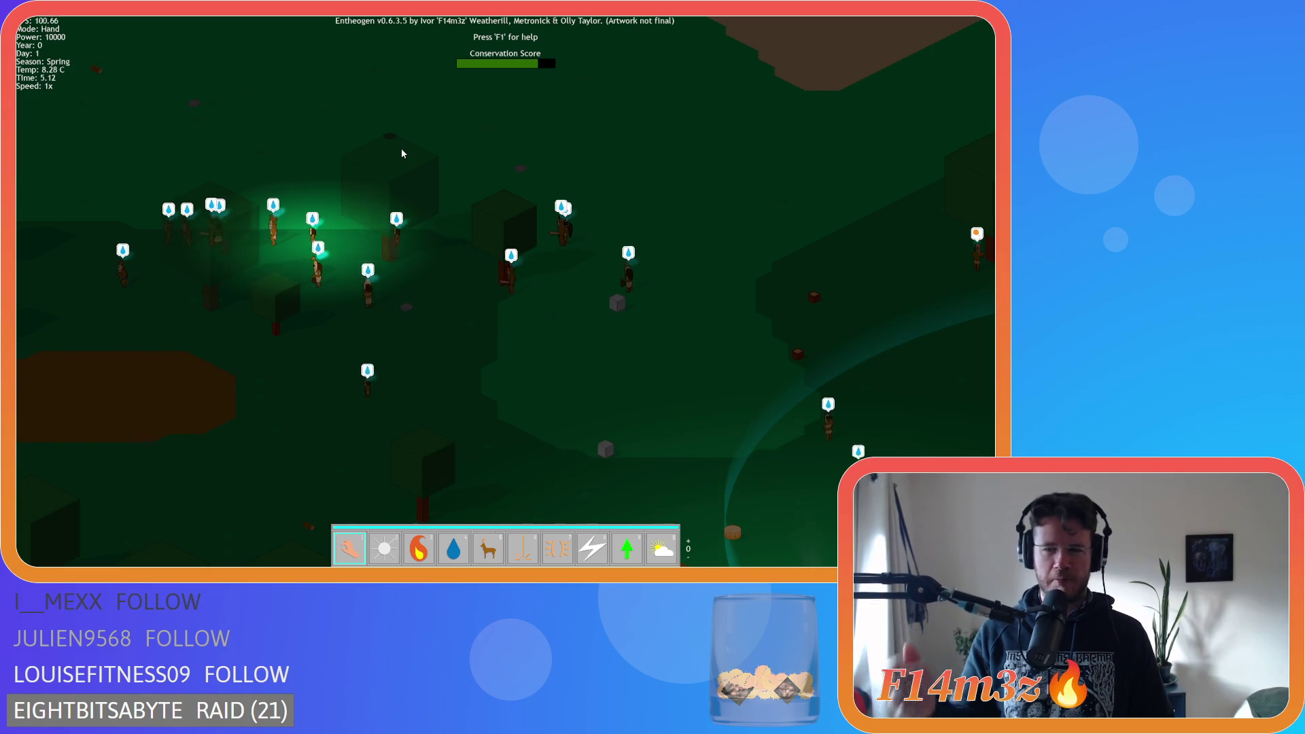
Pan left across the forest over the villagers, then down past the dirt path toward the storage tent
key(a)
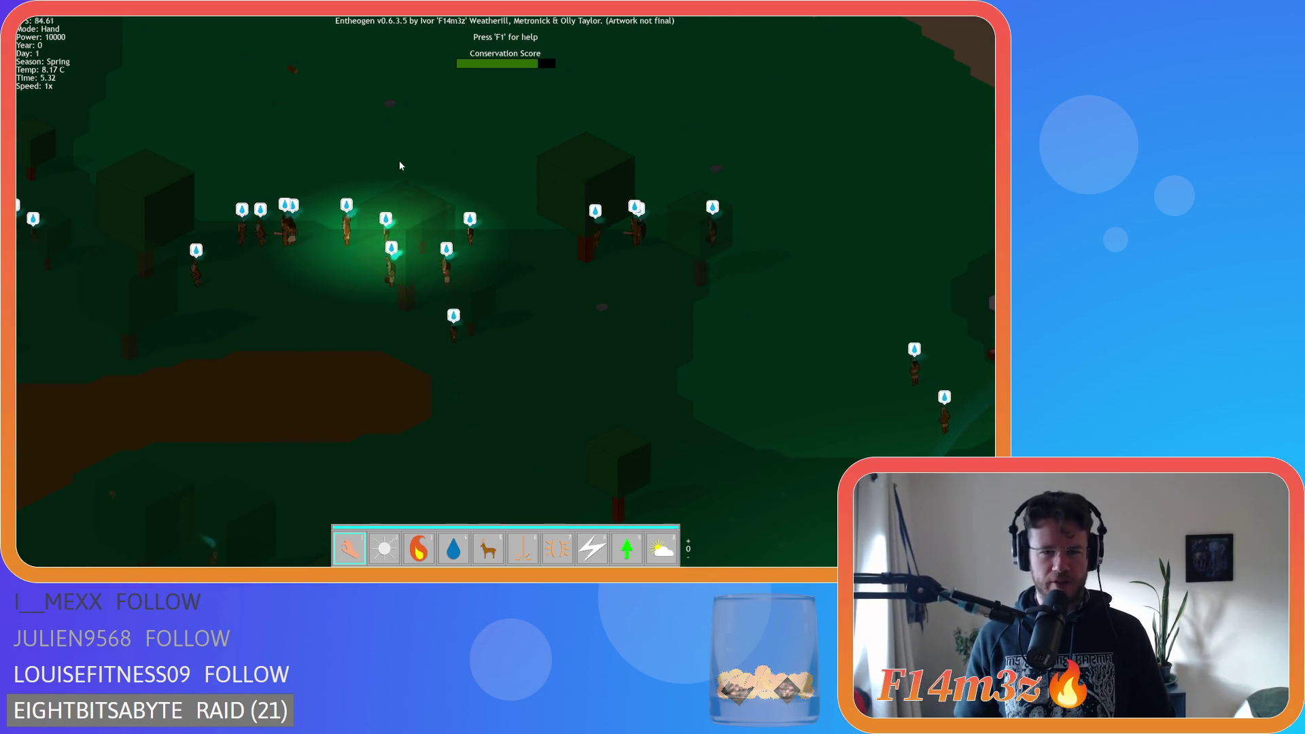
key(a)
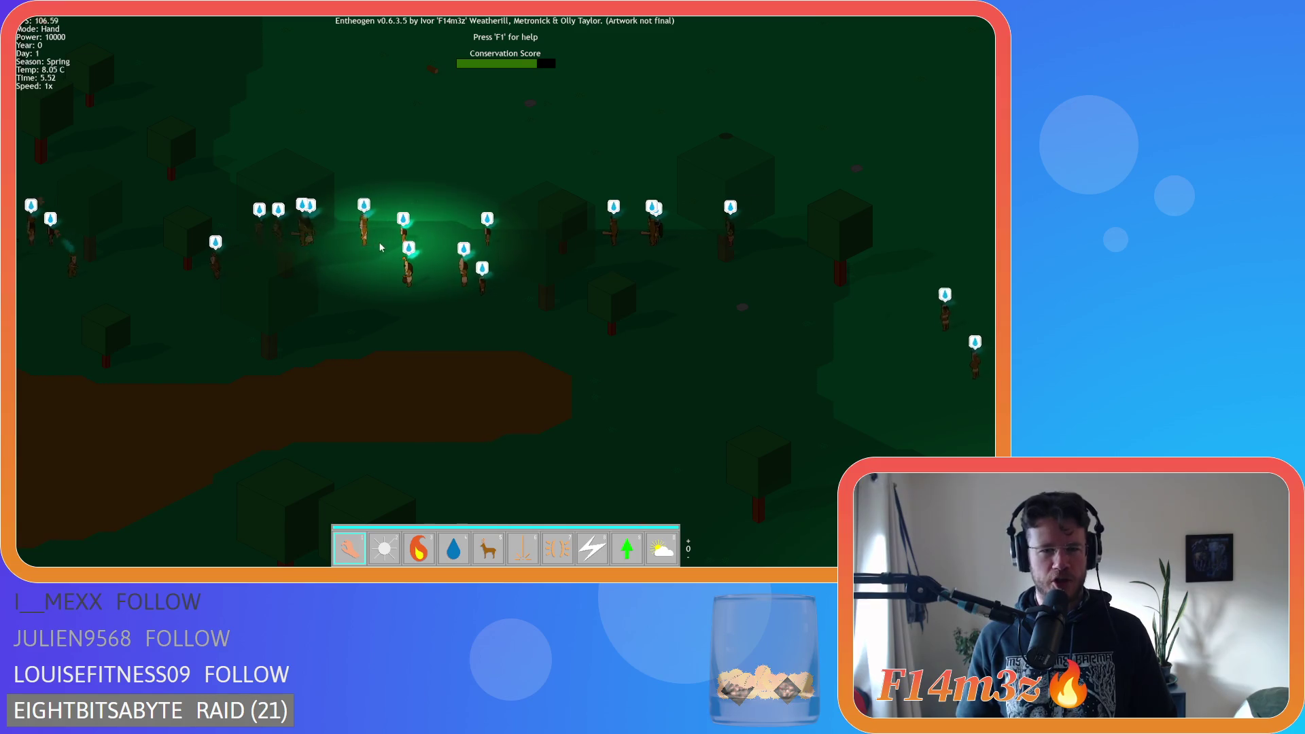
scroll(379, 248, up, 3)
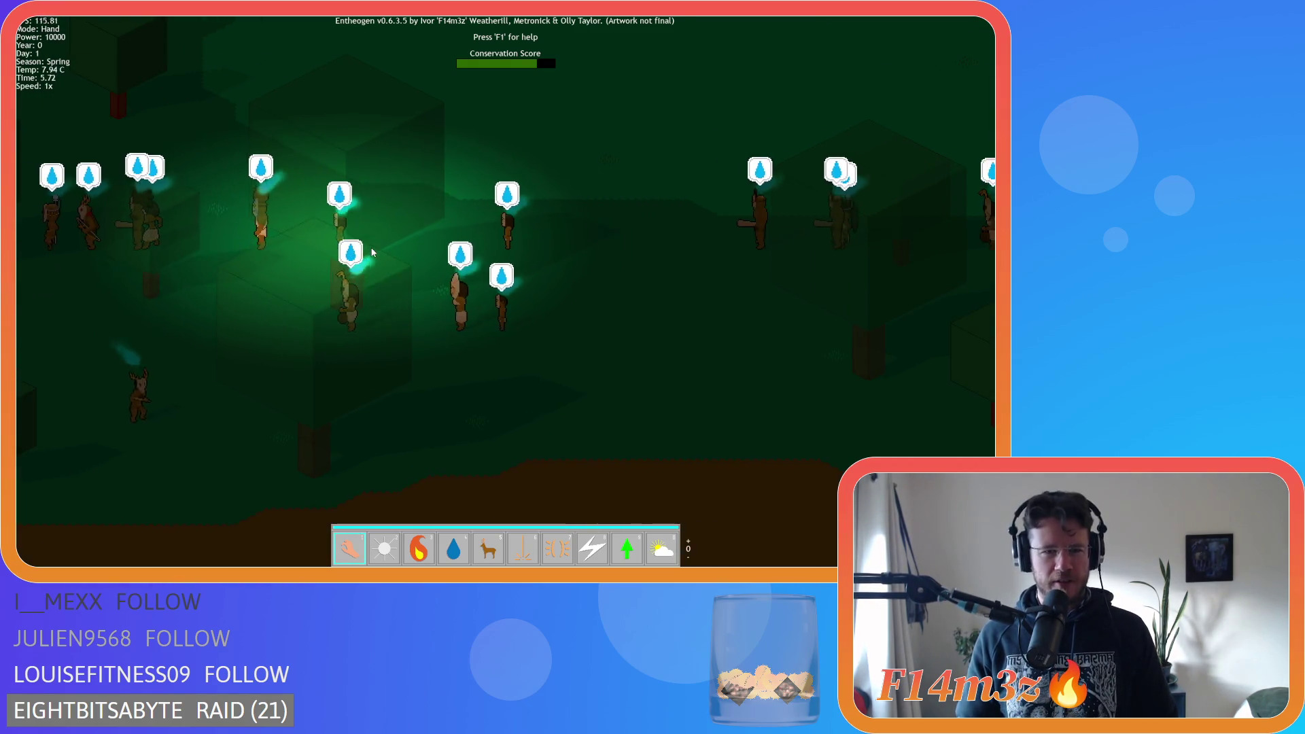
key(a)
key(d)
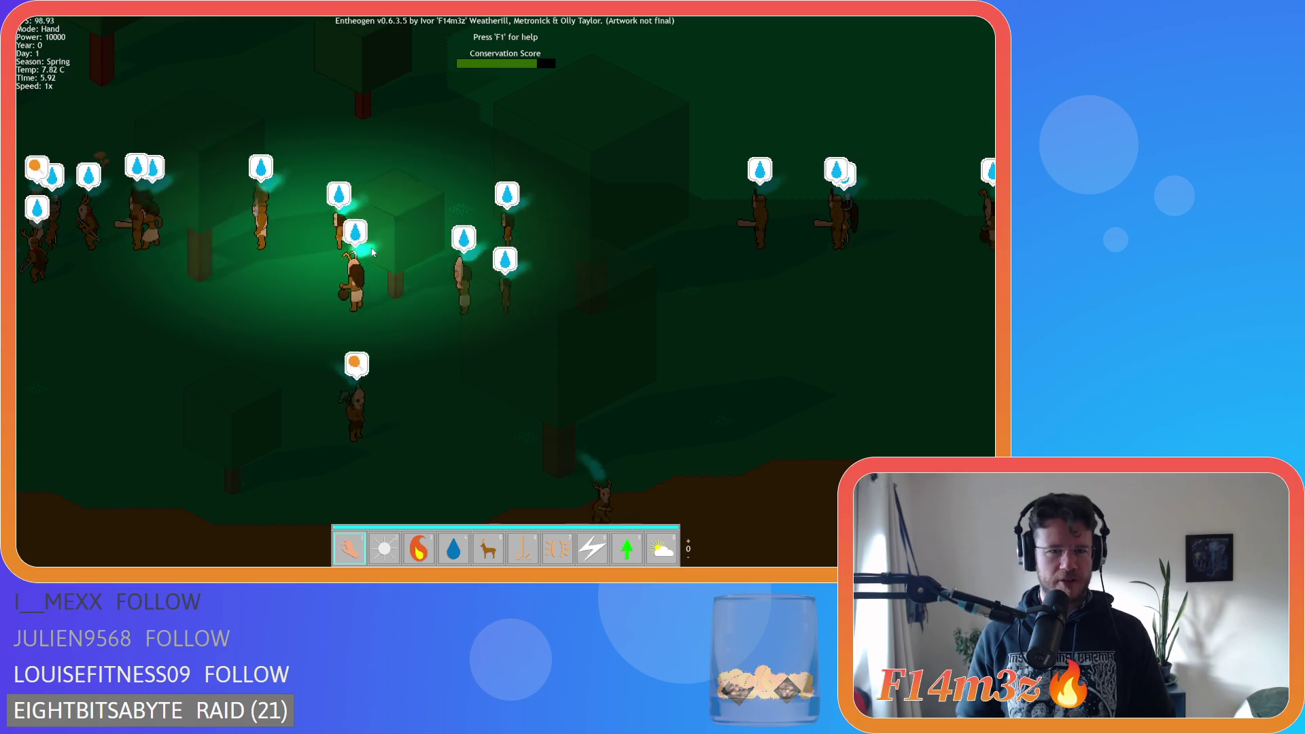
scroll(372, 252, down, 3)
key(s)
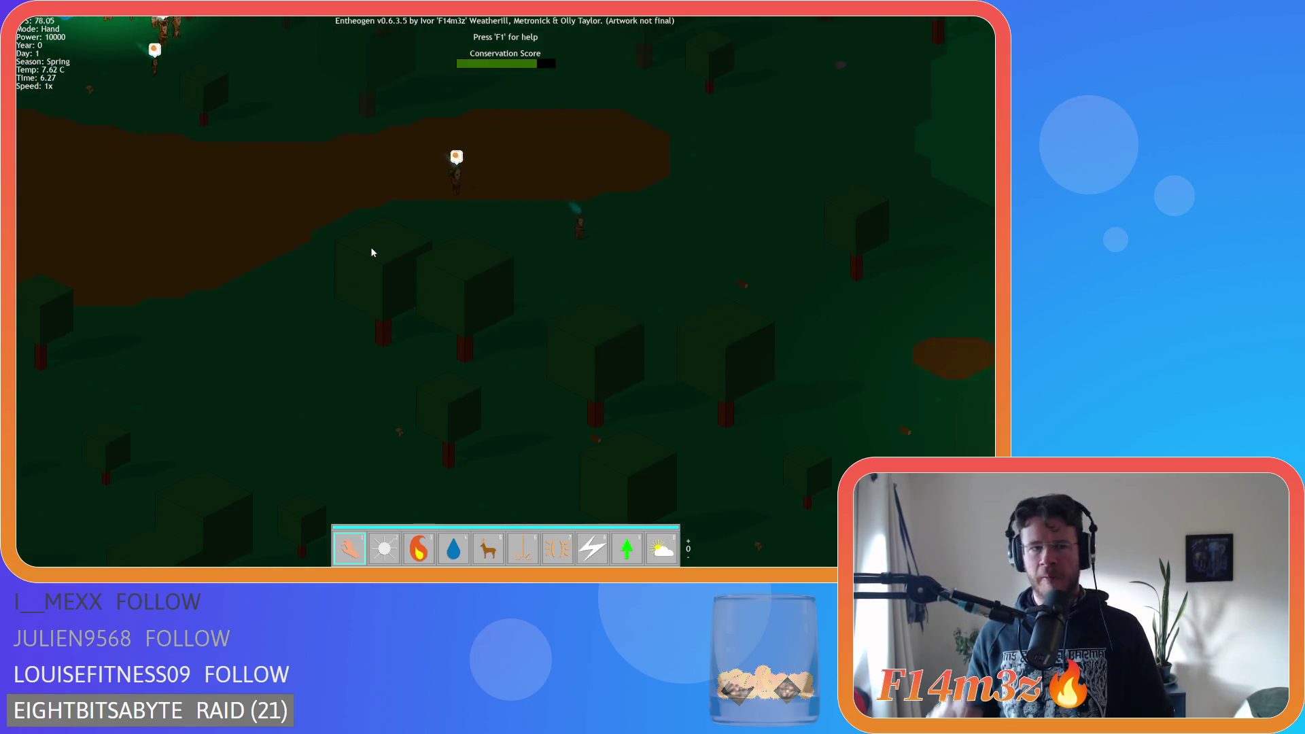
key(w)
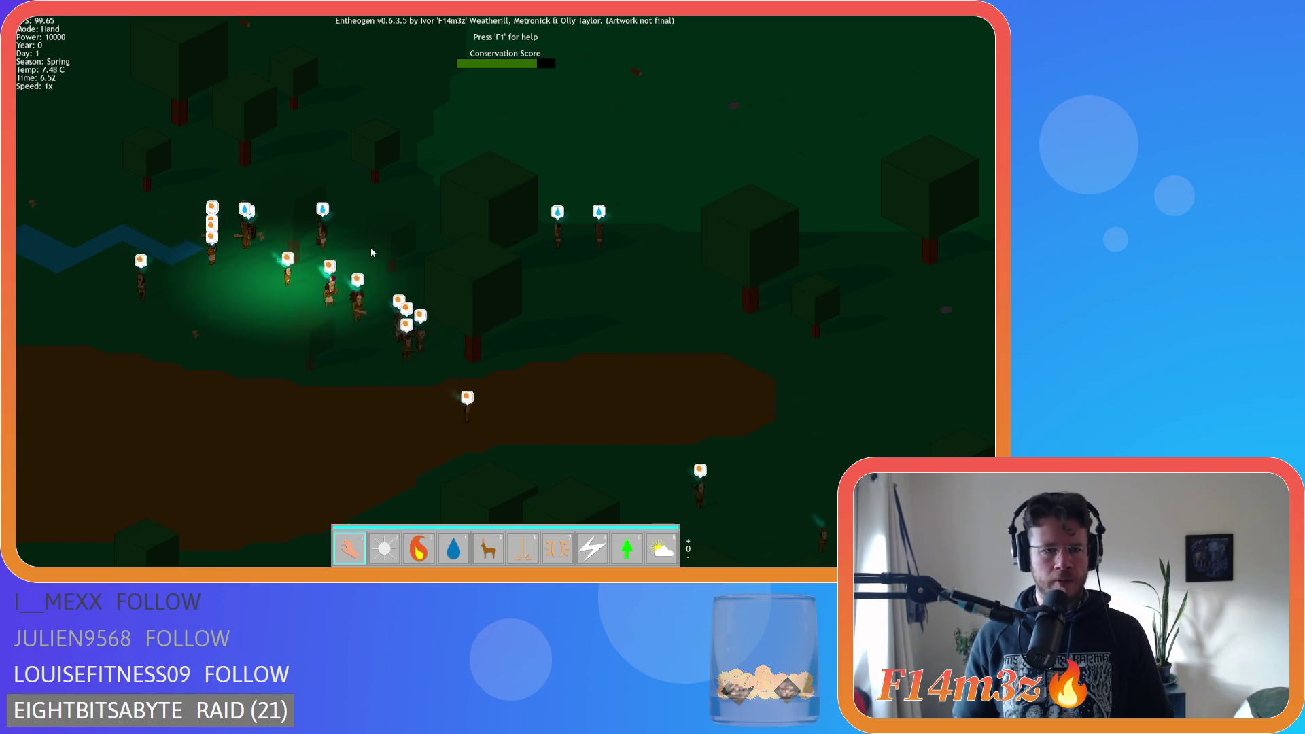
key(s)
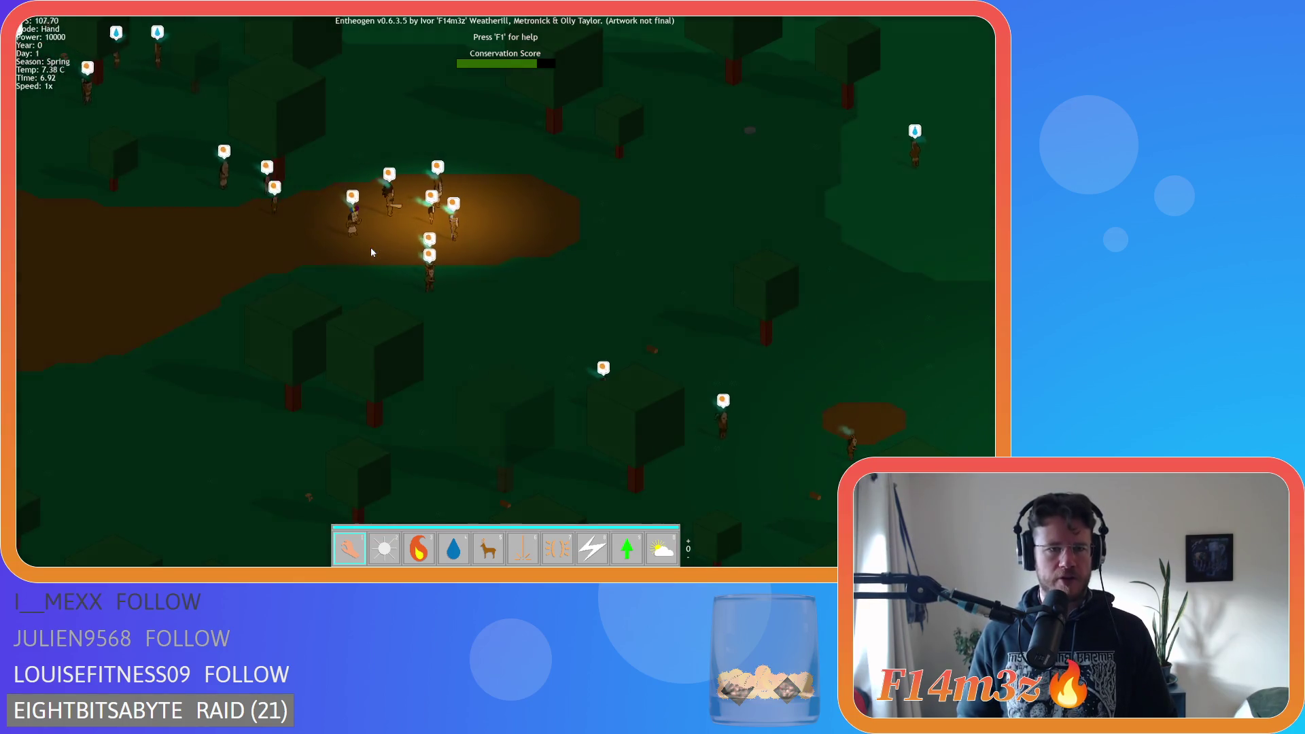
key(s)
key(d)
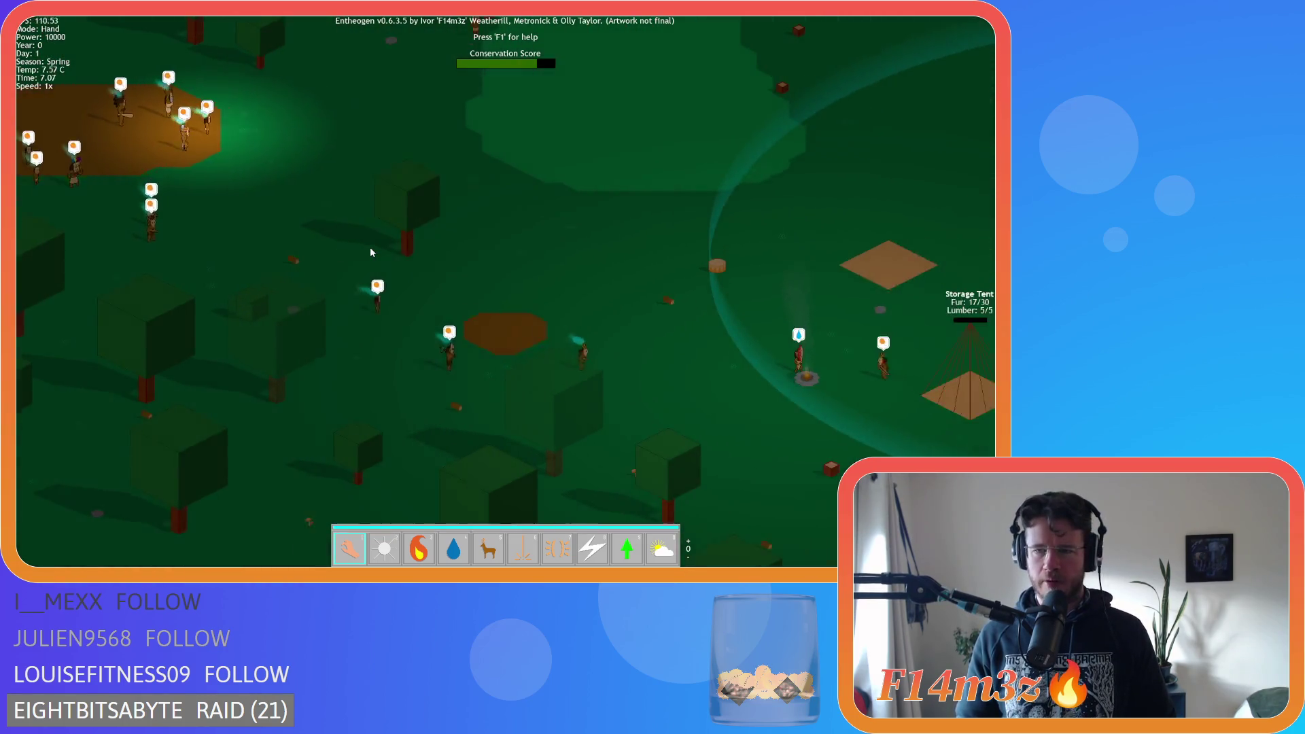
scroll(371, 252, down, 5)
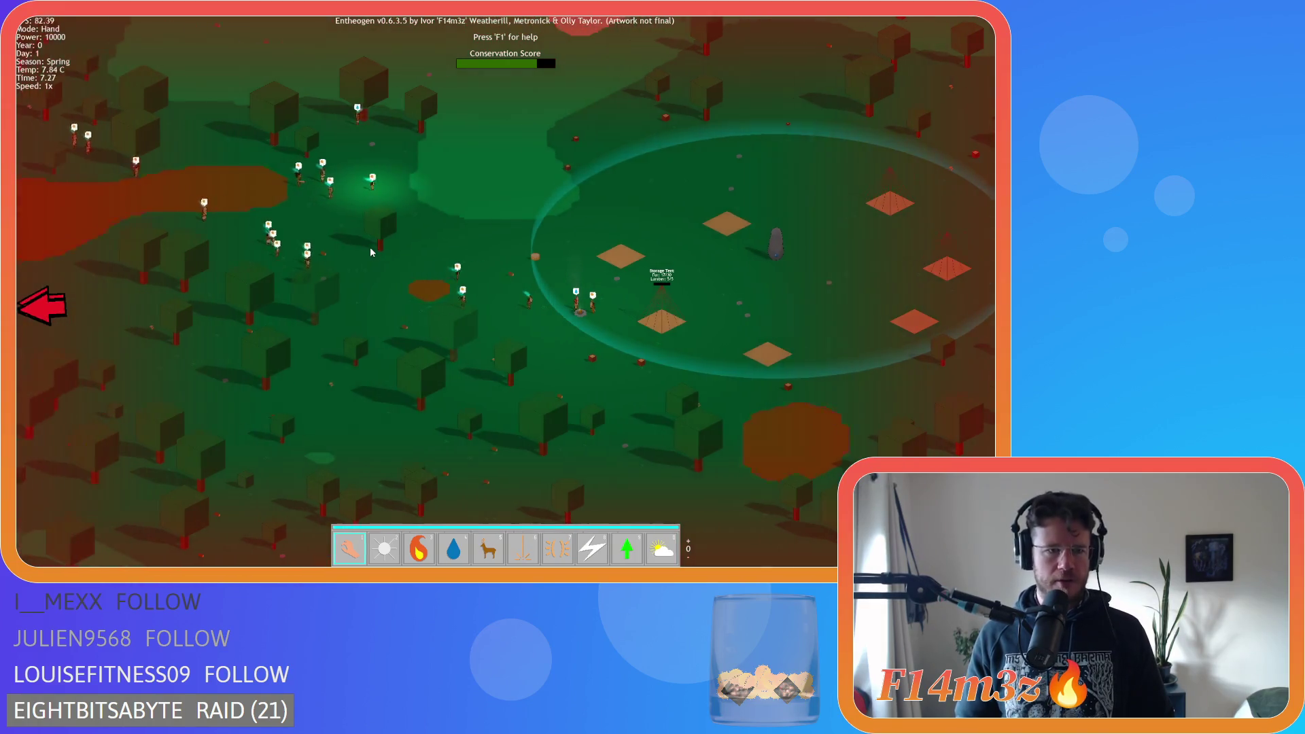
scroll(371, 252, down, 5)
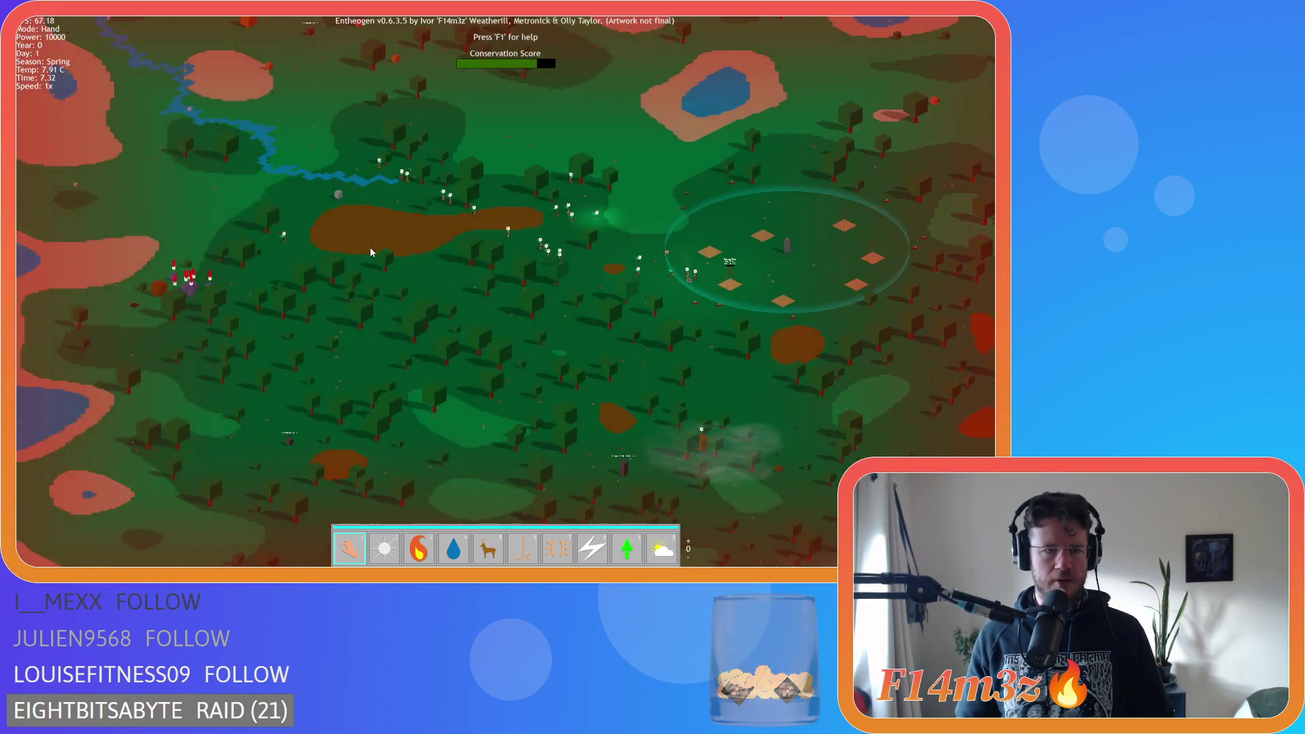
Find the red-marked purple creatures west of camp and select the Divine Protection power
key(d)
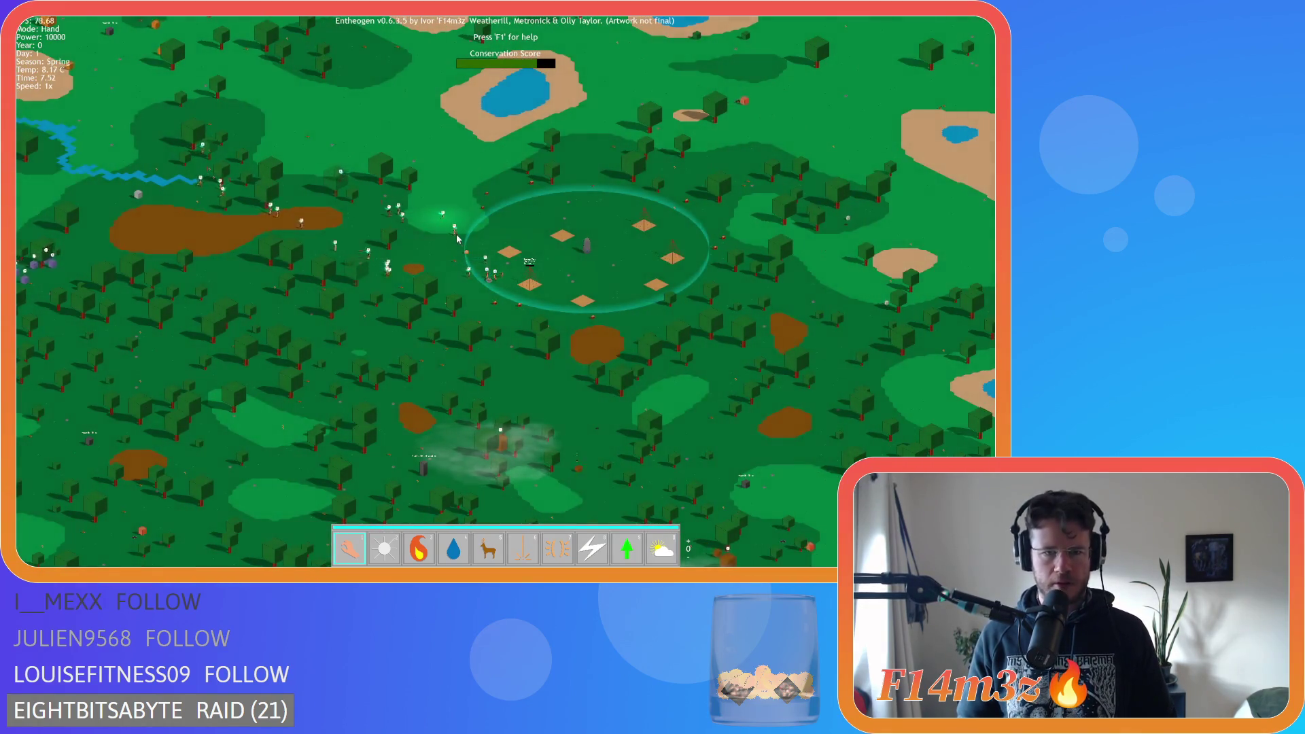
scroll(457, 238, up, 5)
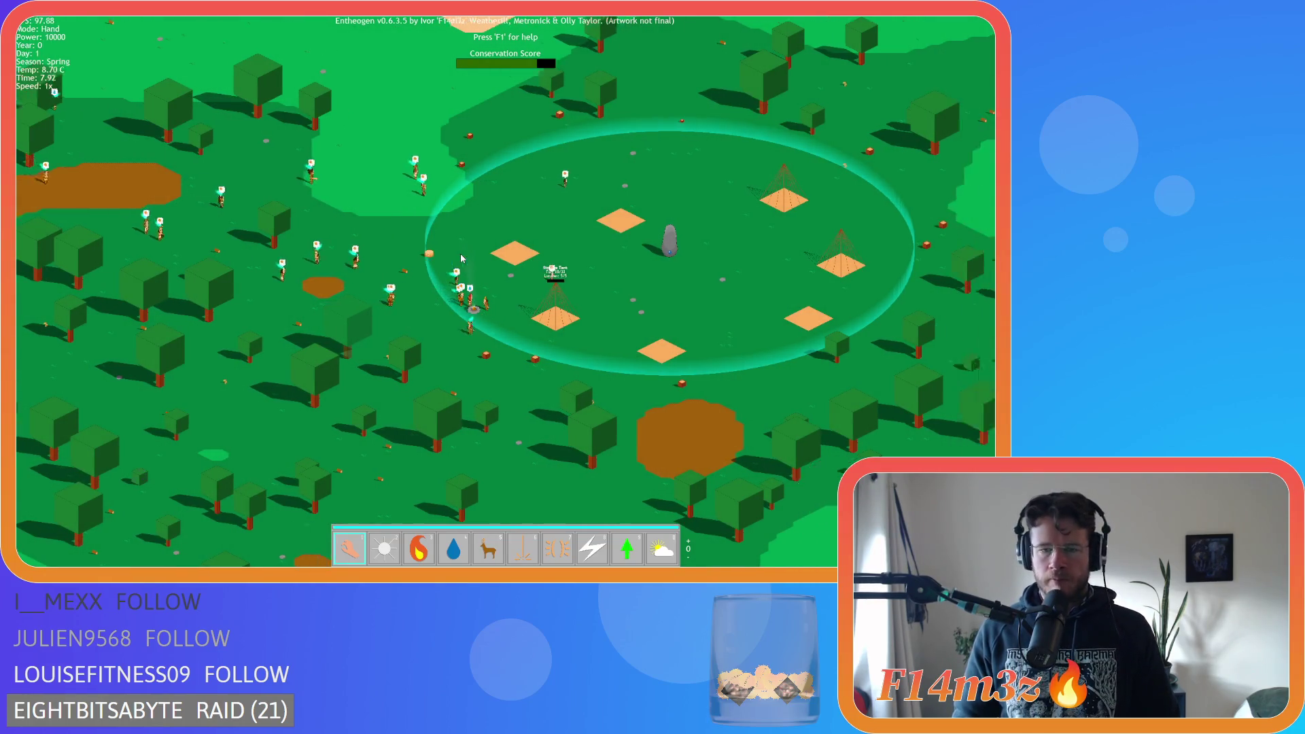
scroll(461, 257, up, 5)
scroll(462, 257, down, 5)
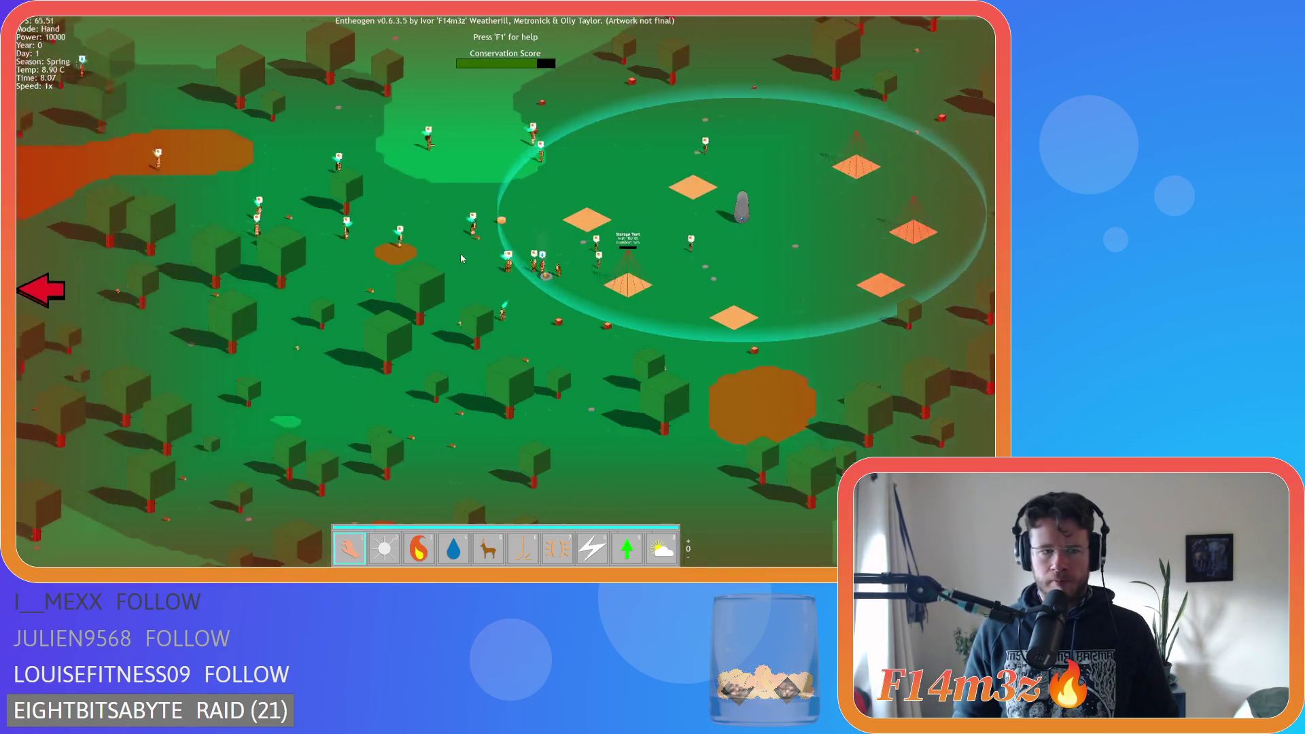
key(s)
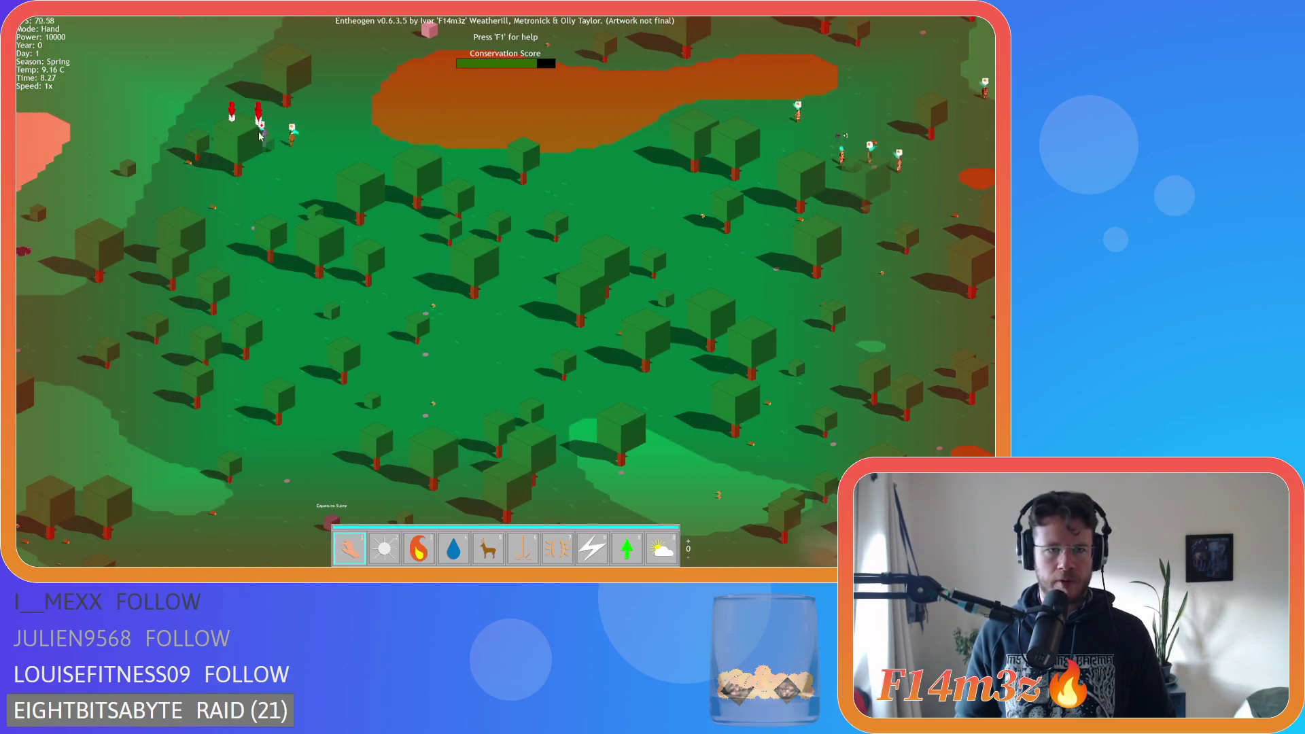
key(w)
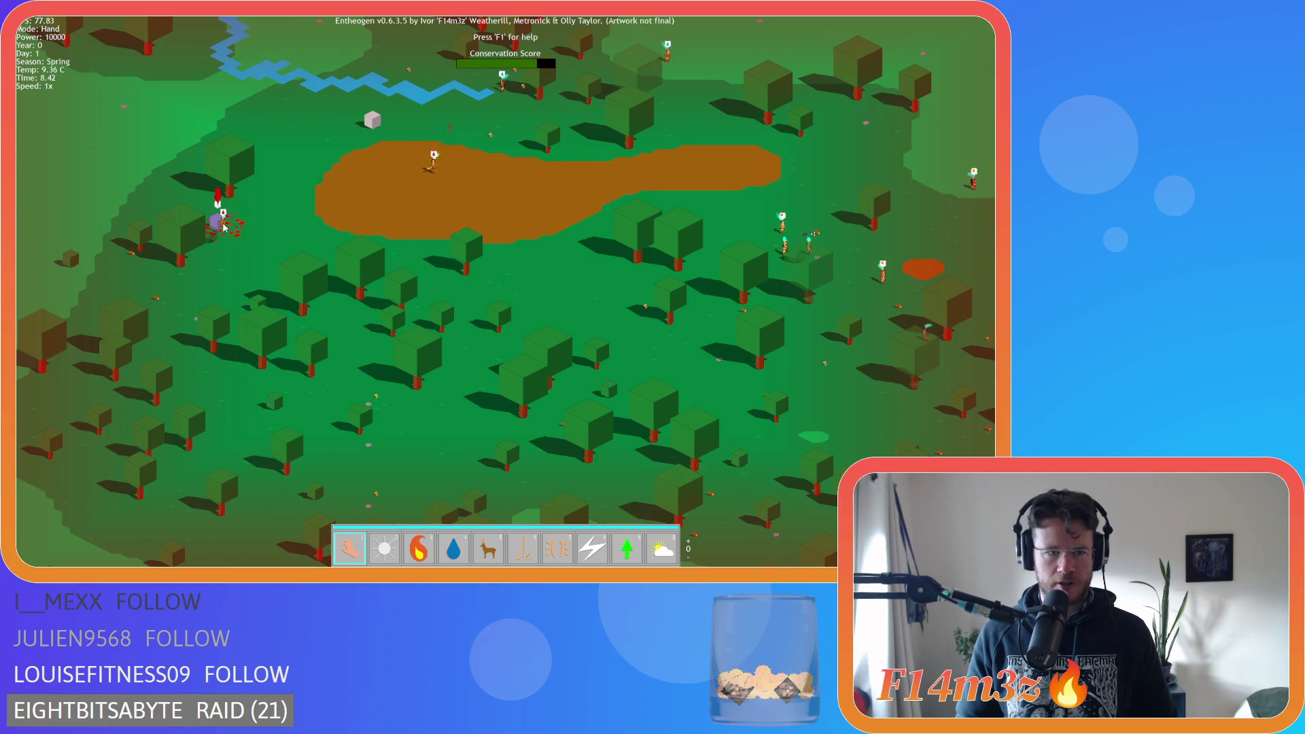
key(d)
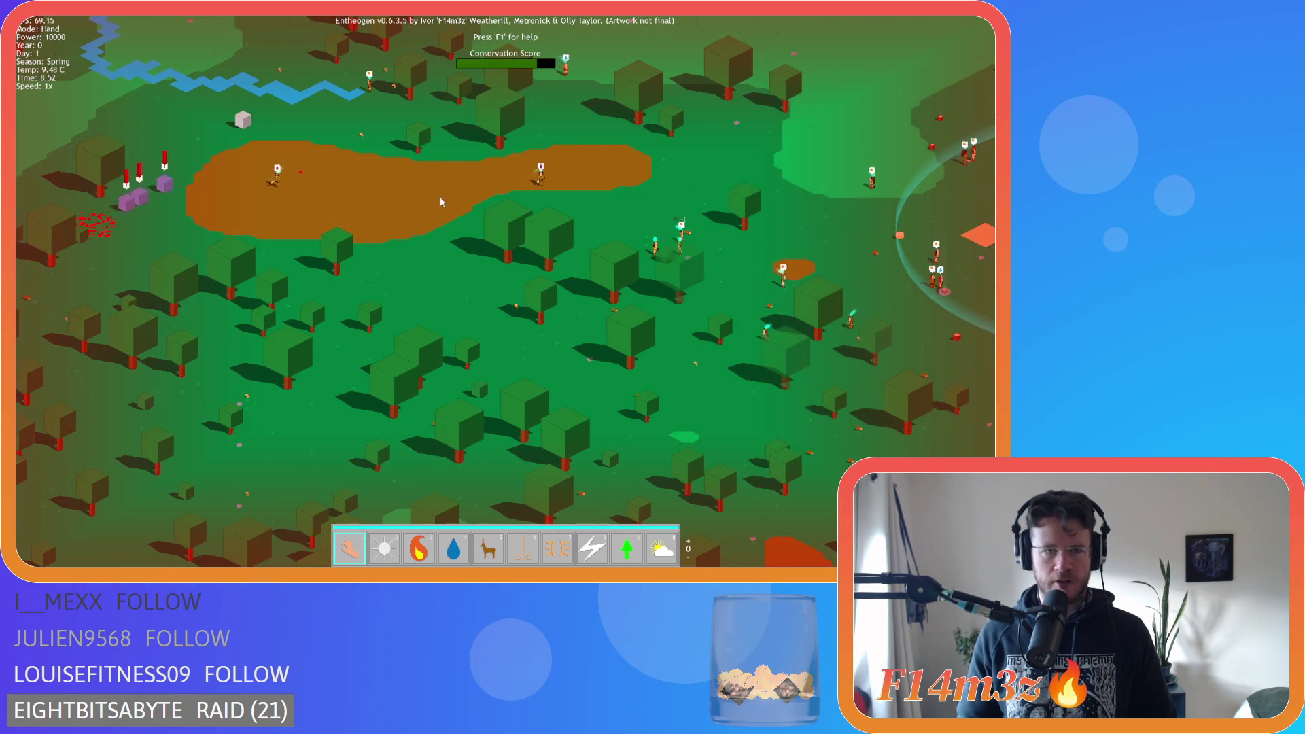
key(w)
key(d)
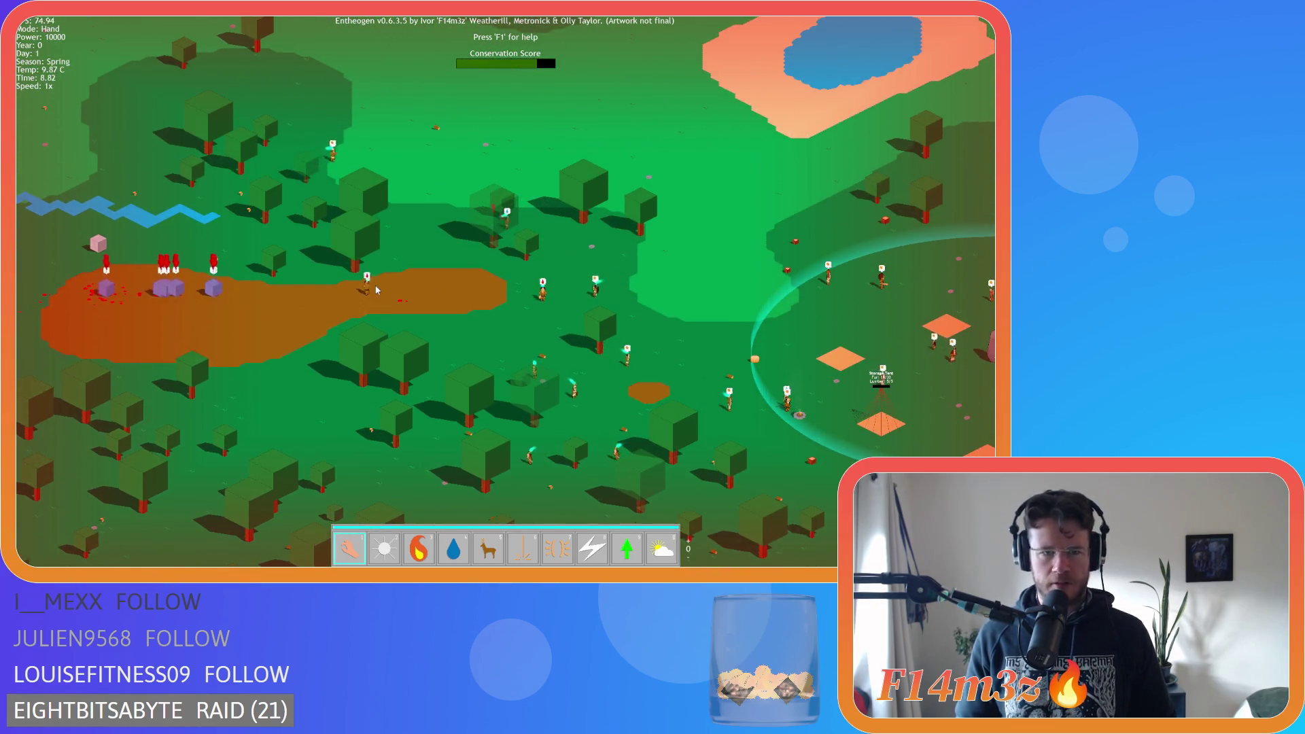
key(d)
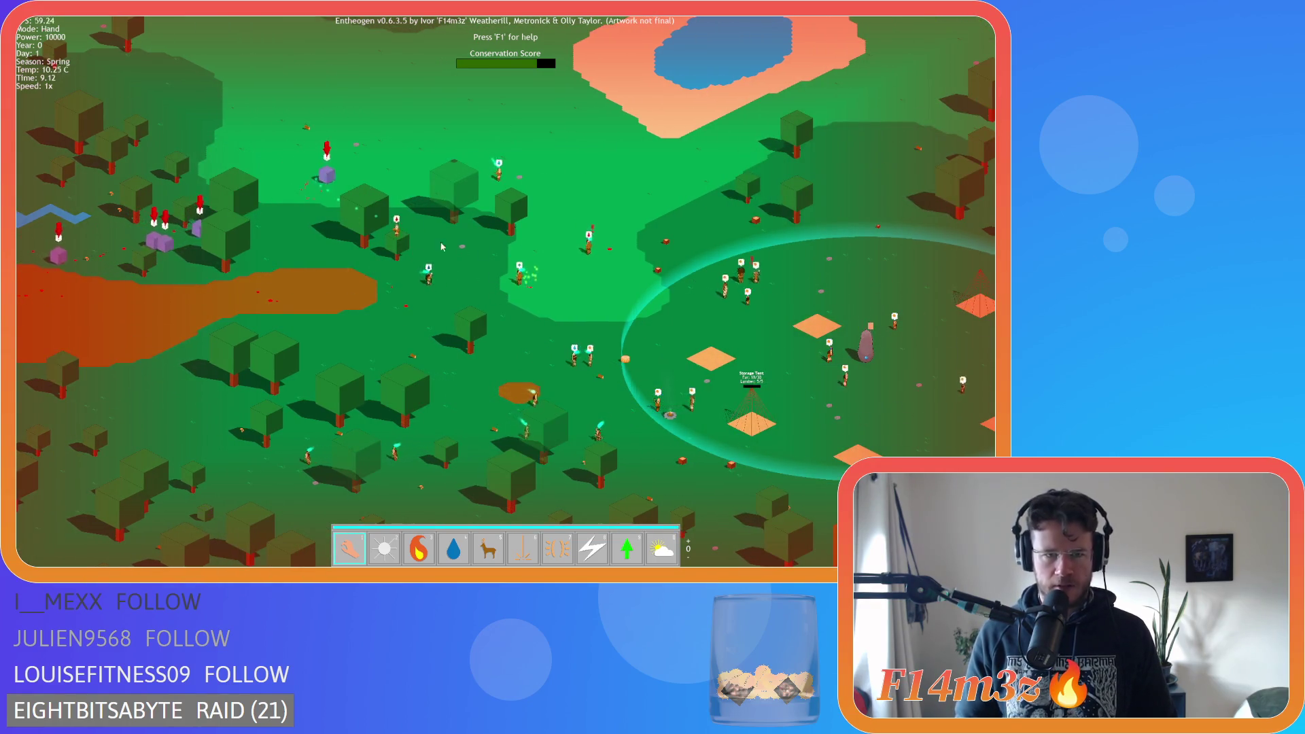
key(d)
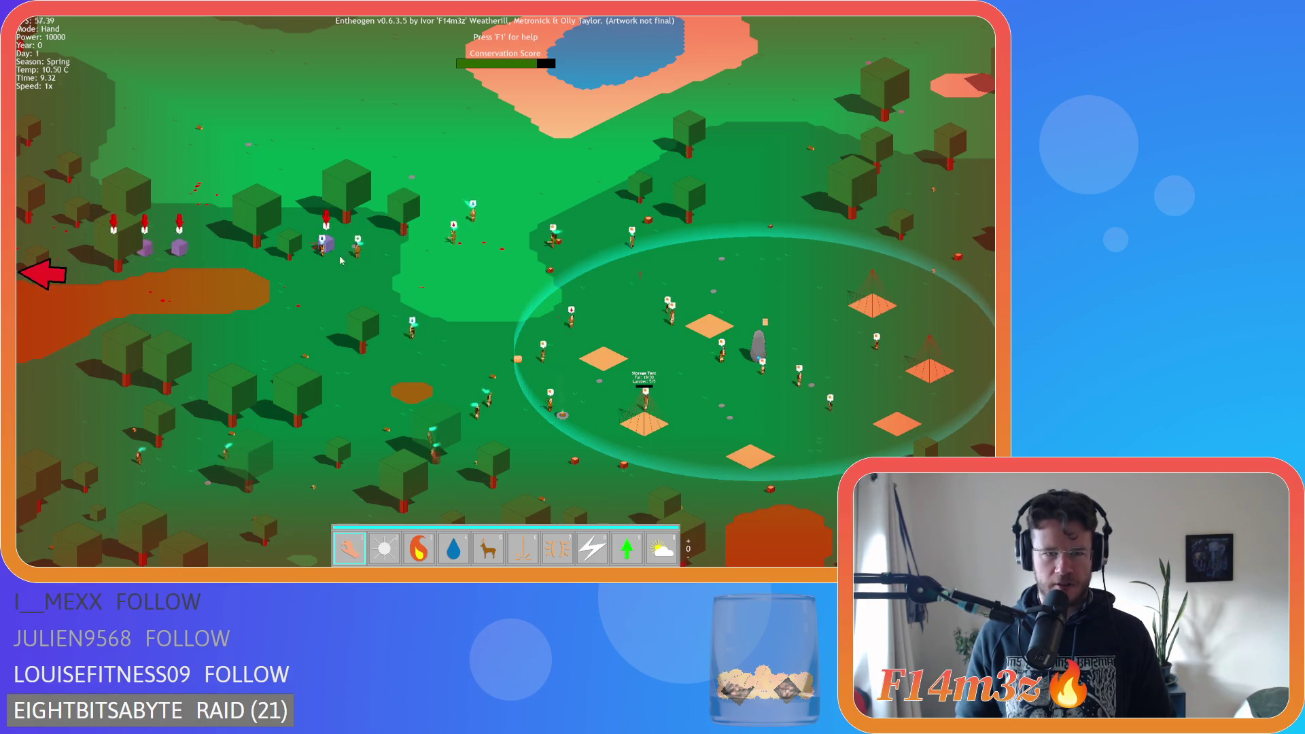
key(7)
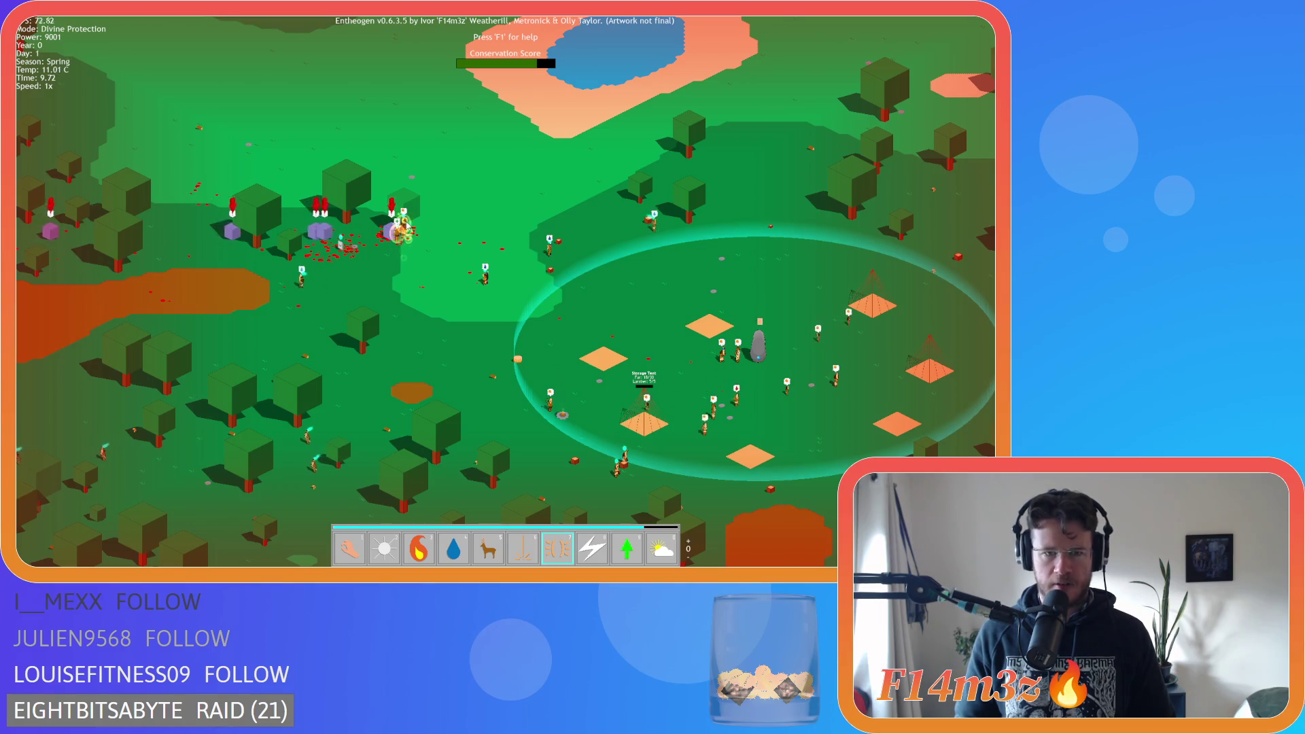
Cast Divine Protection on the villagers attacked by purple creatures, then return to Hand mode and zoom out
click(403, 257)
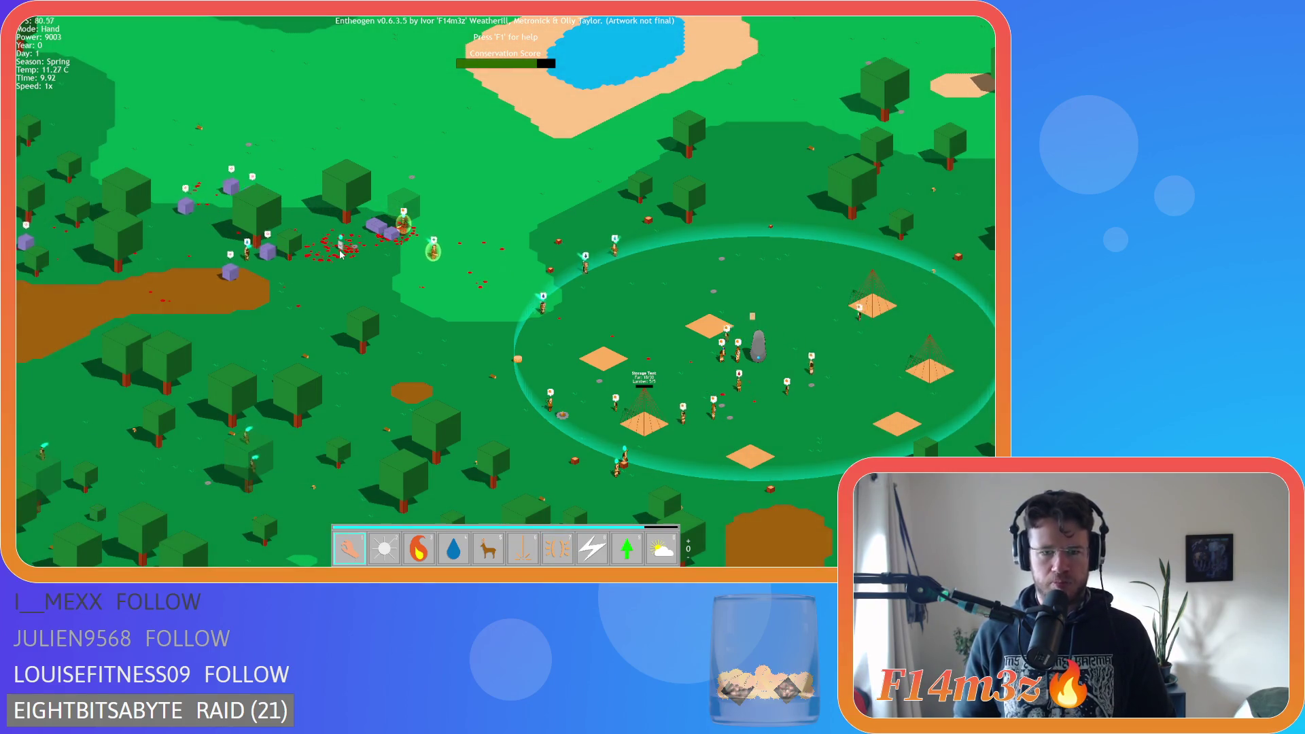
key(1)
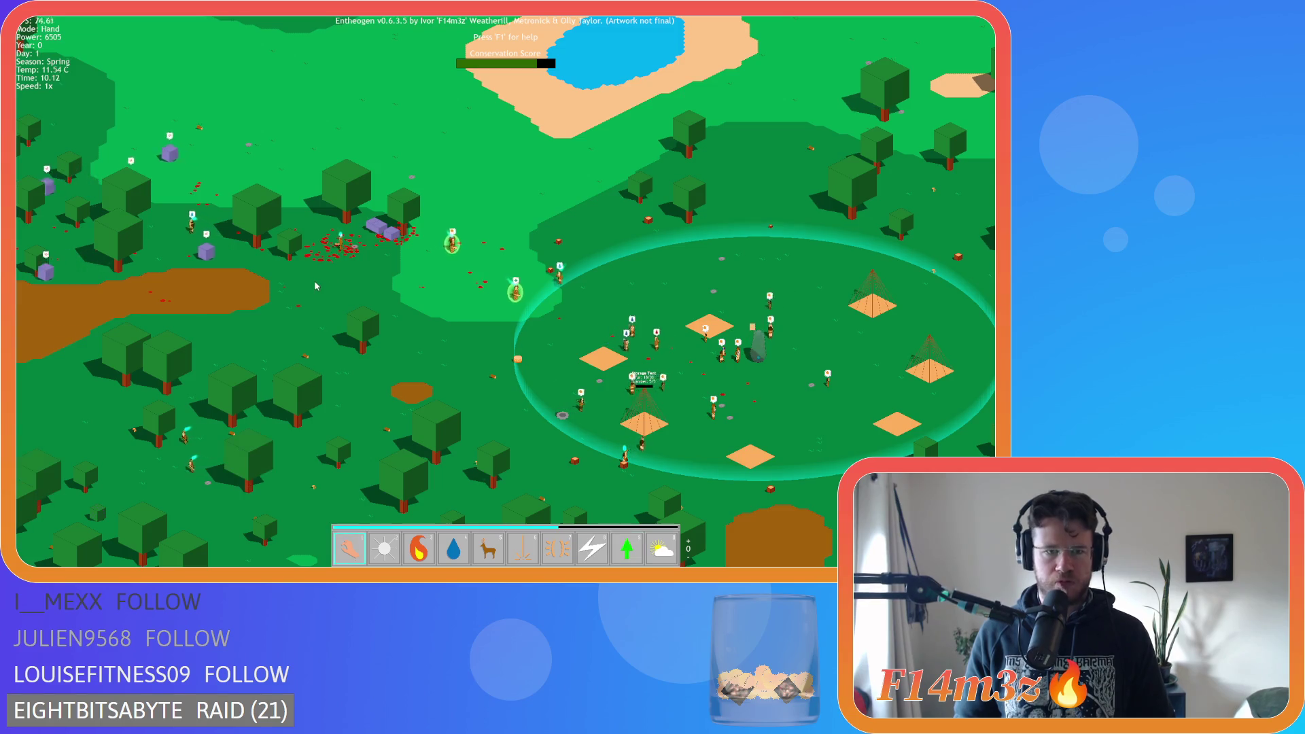
key(a)
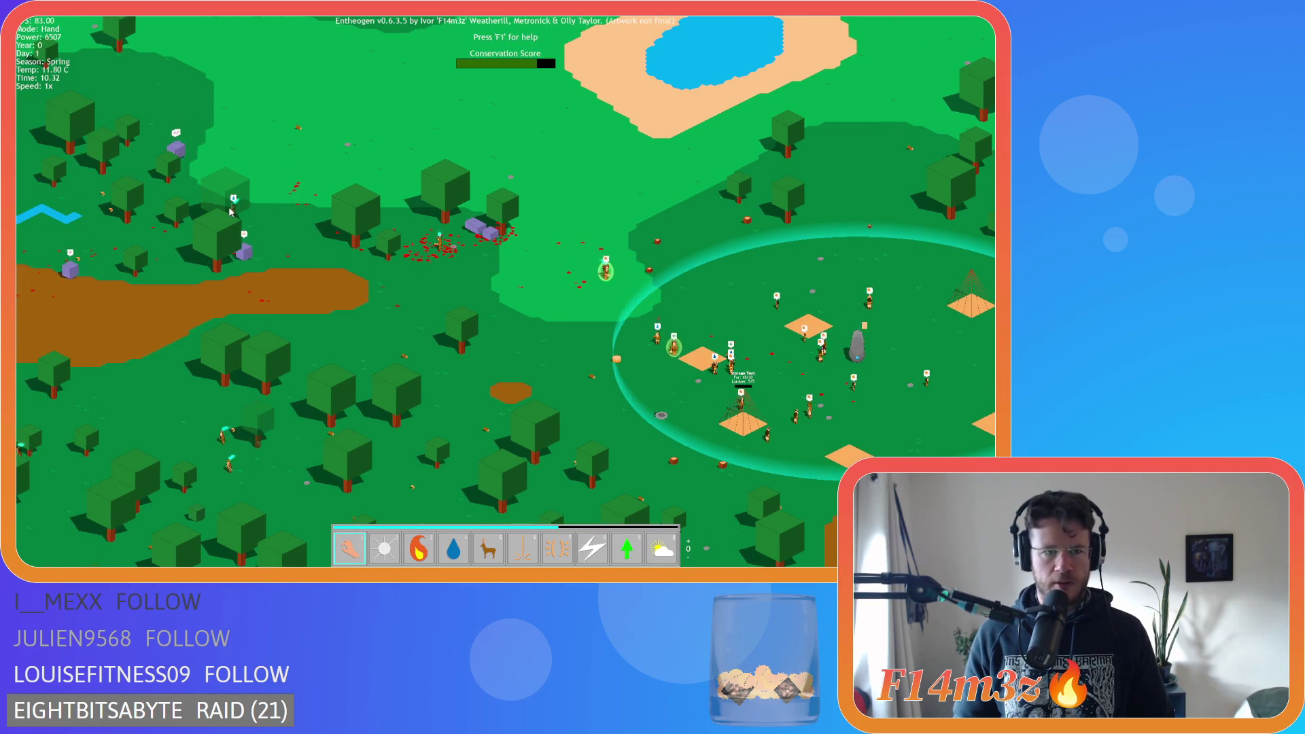
scroll(686, 337, down, 10)
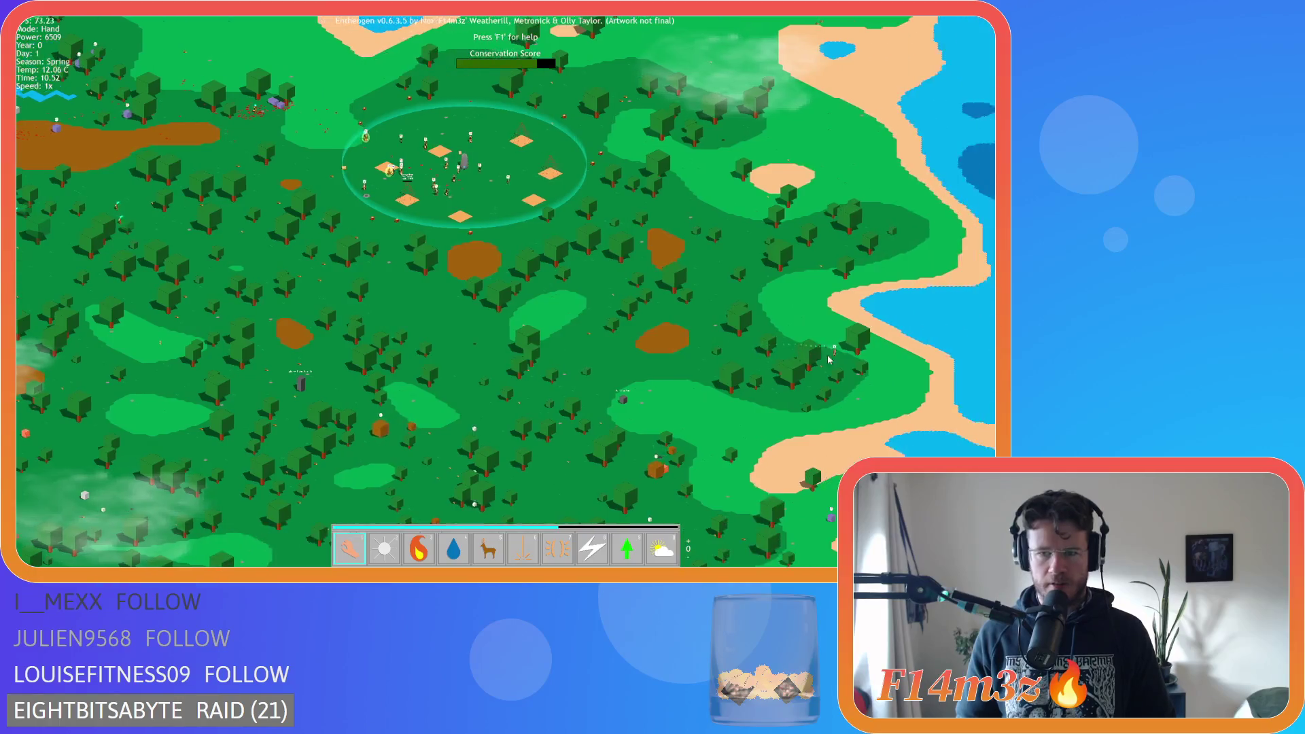
Pan south to the river and back toward the settlement circle, zooming in and out
key(s)
scroll(673, 374, up, 5)
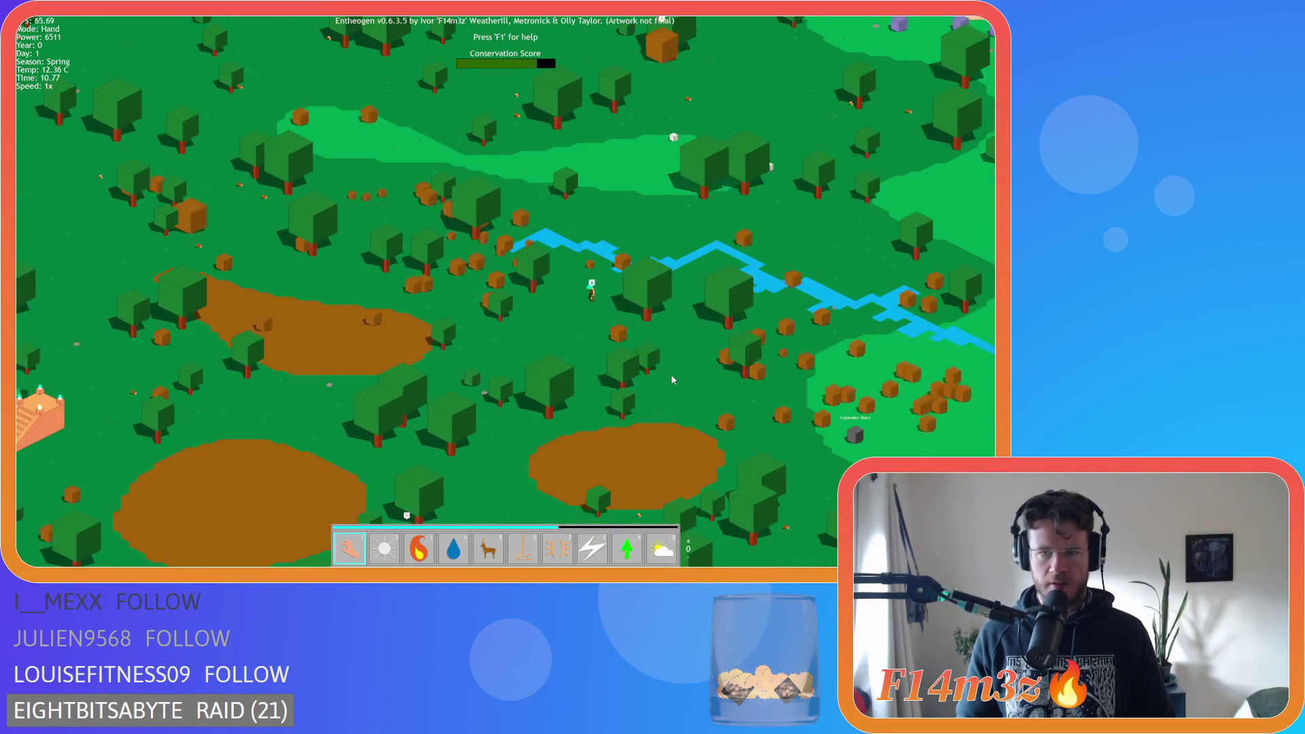
scroll(671, 373, down, 5)
scroll(134, 131, down, 3)
key(w)
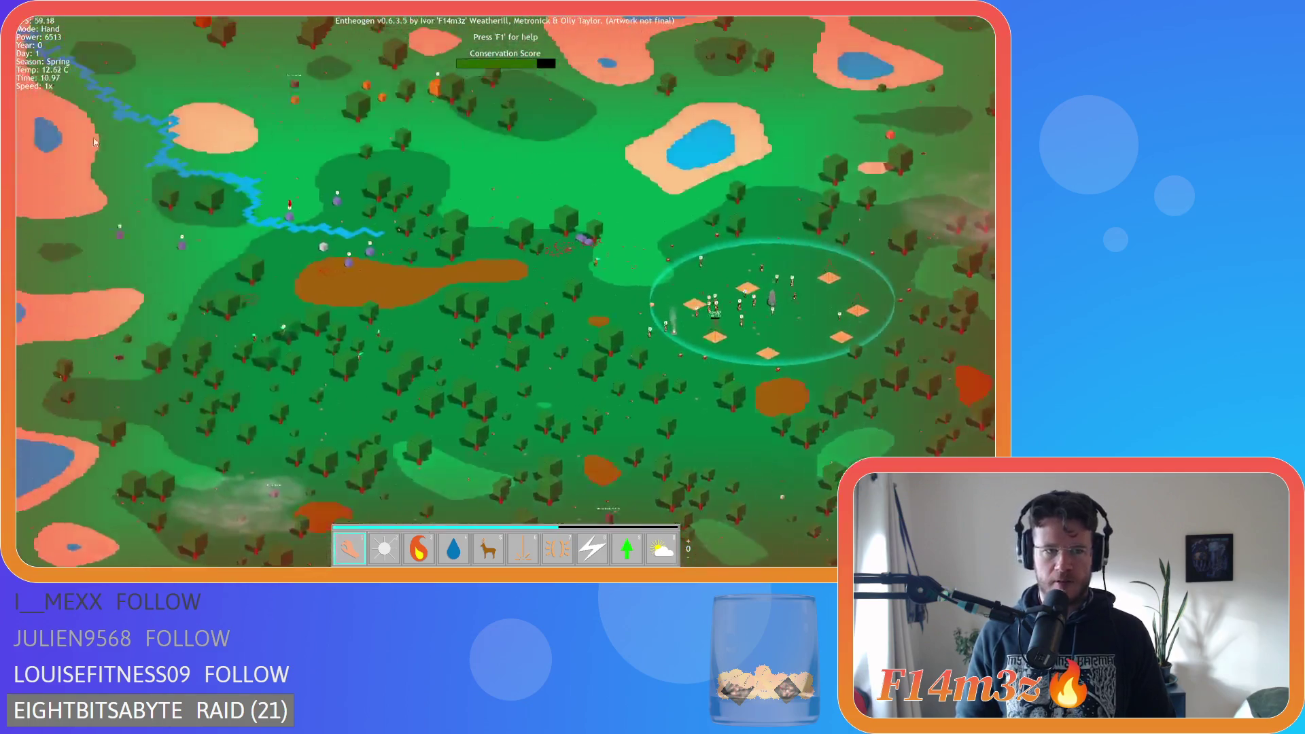
scroll(388, 295, up, 5)
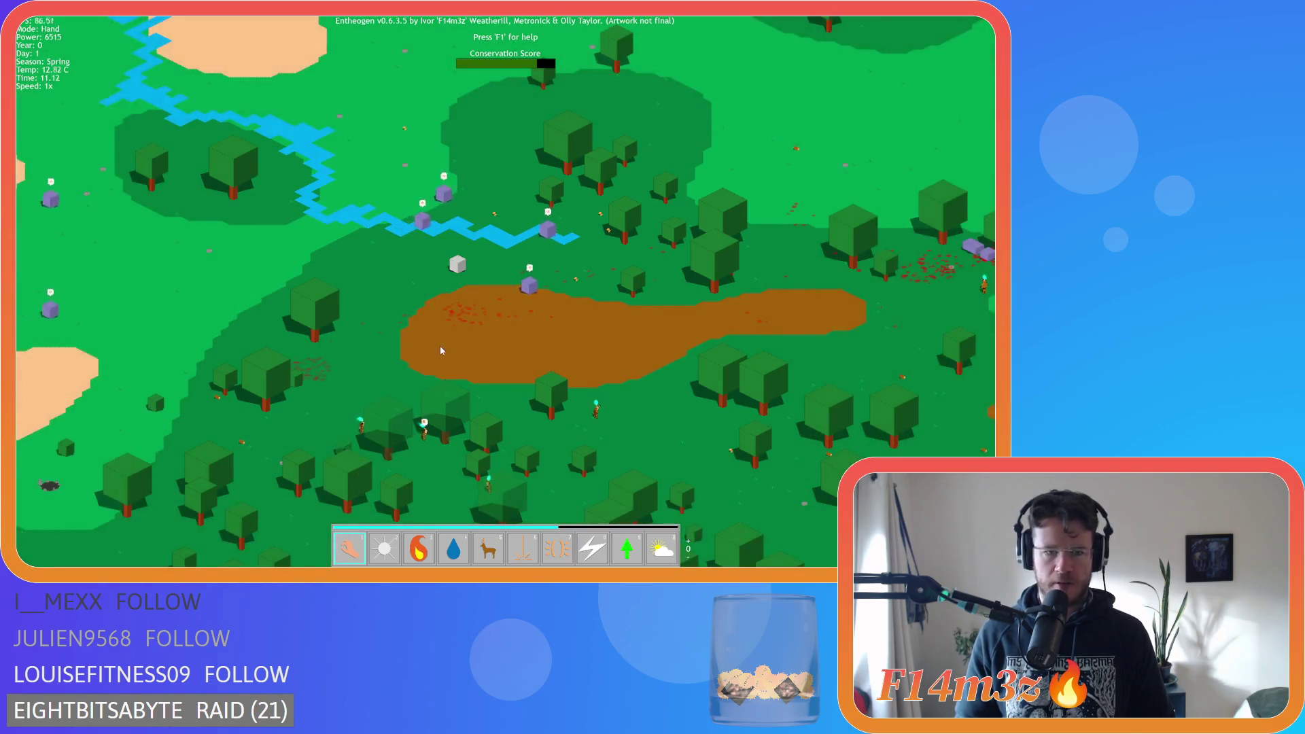
scroll(443, 400, down, 5)
scroll(544, 327, up, 2)
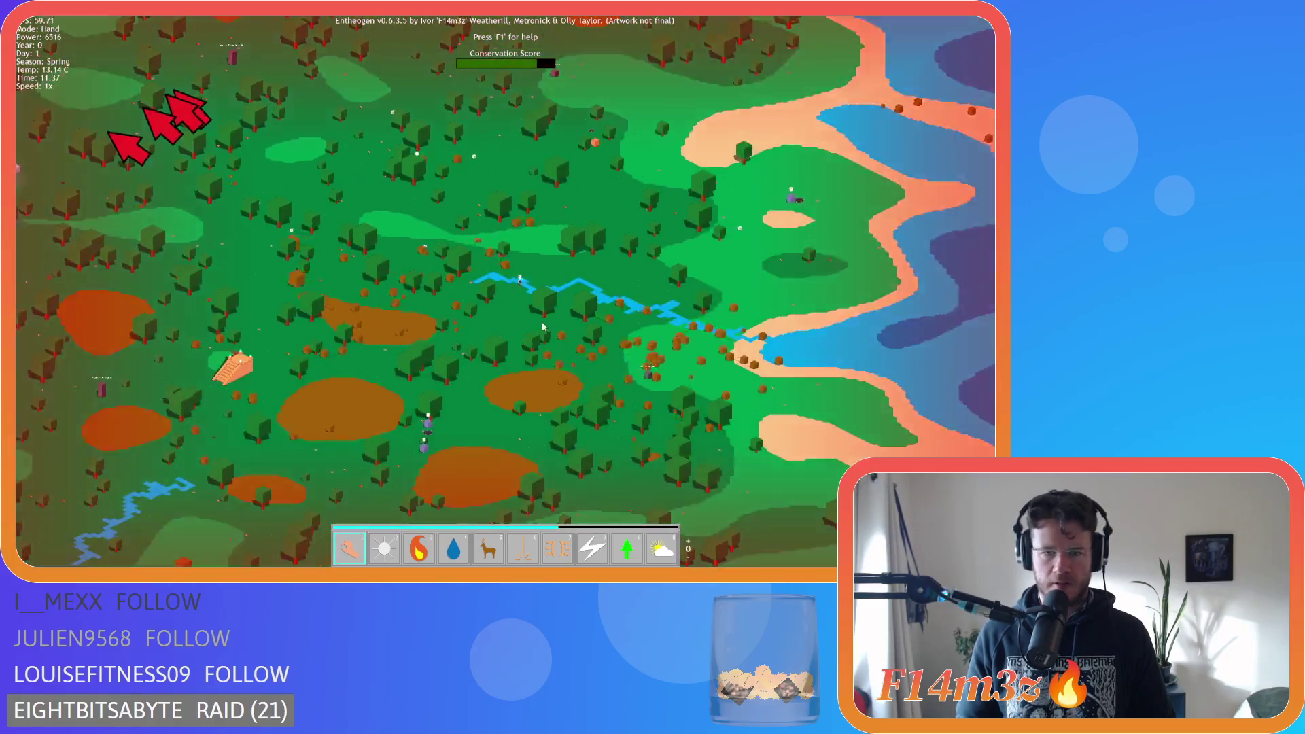
scroll(544, 327, up, 3)
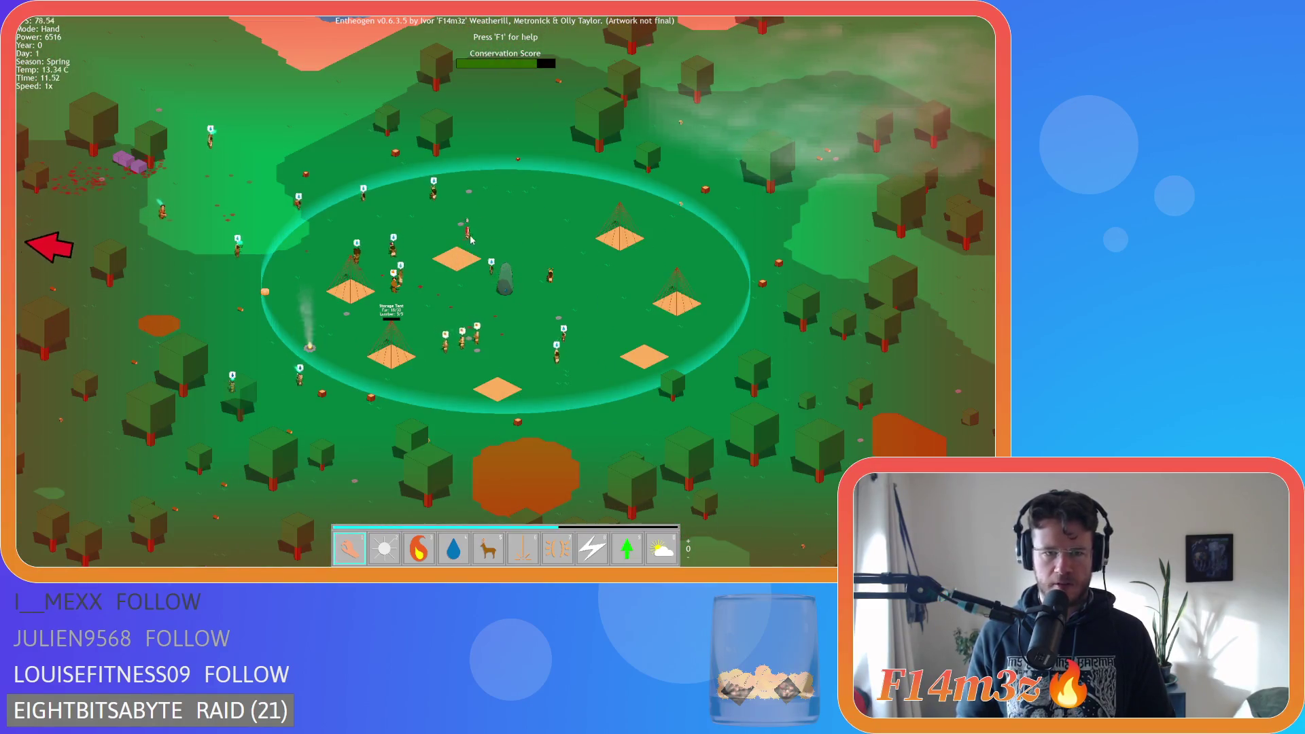
mouse_move(71, 258)
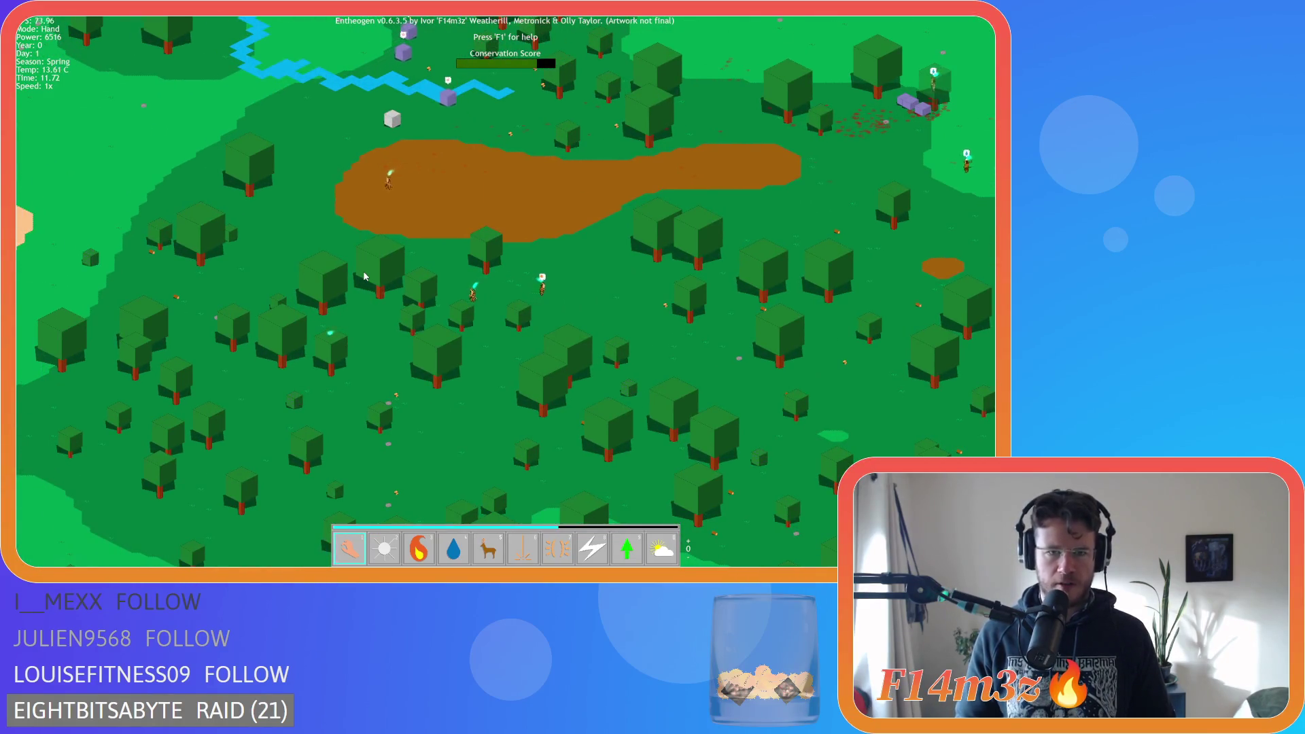
scroll(365, 275, up, 2)
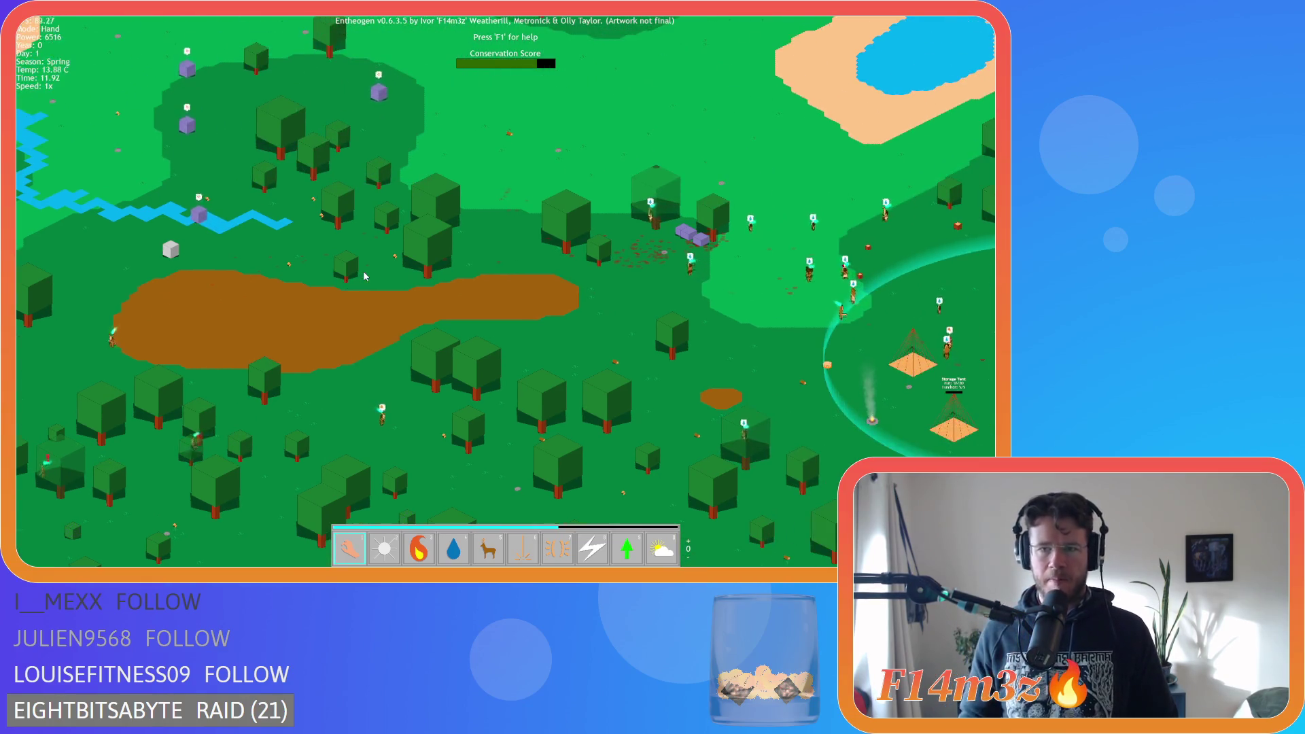
Pan along the river to the settlers by the brown patch, then zoom out to a wide overview
key(s)
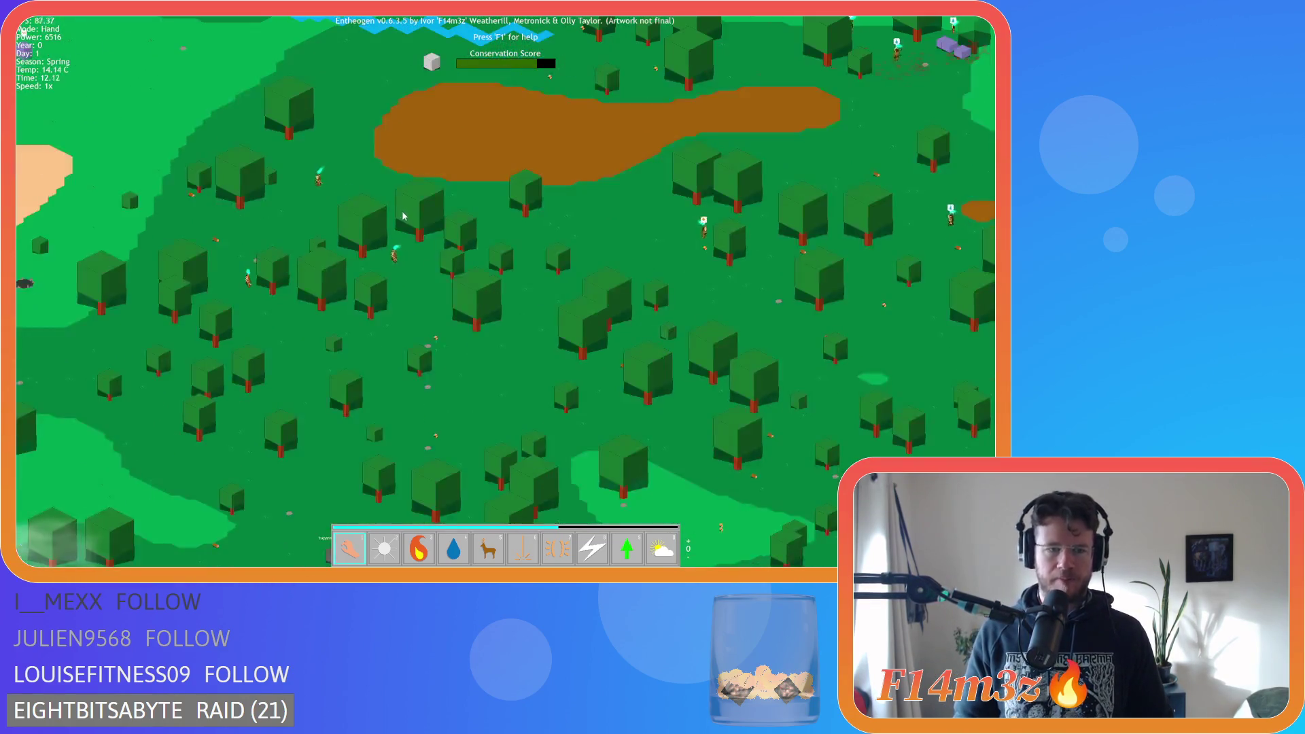
key(w)
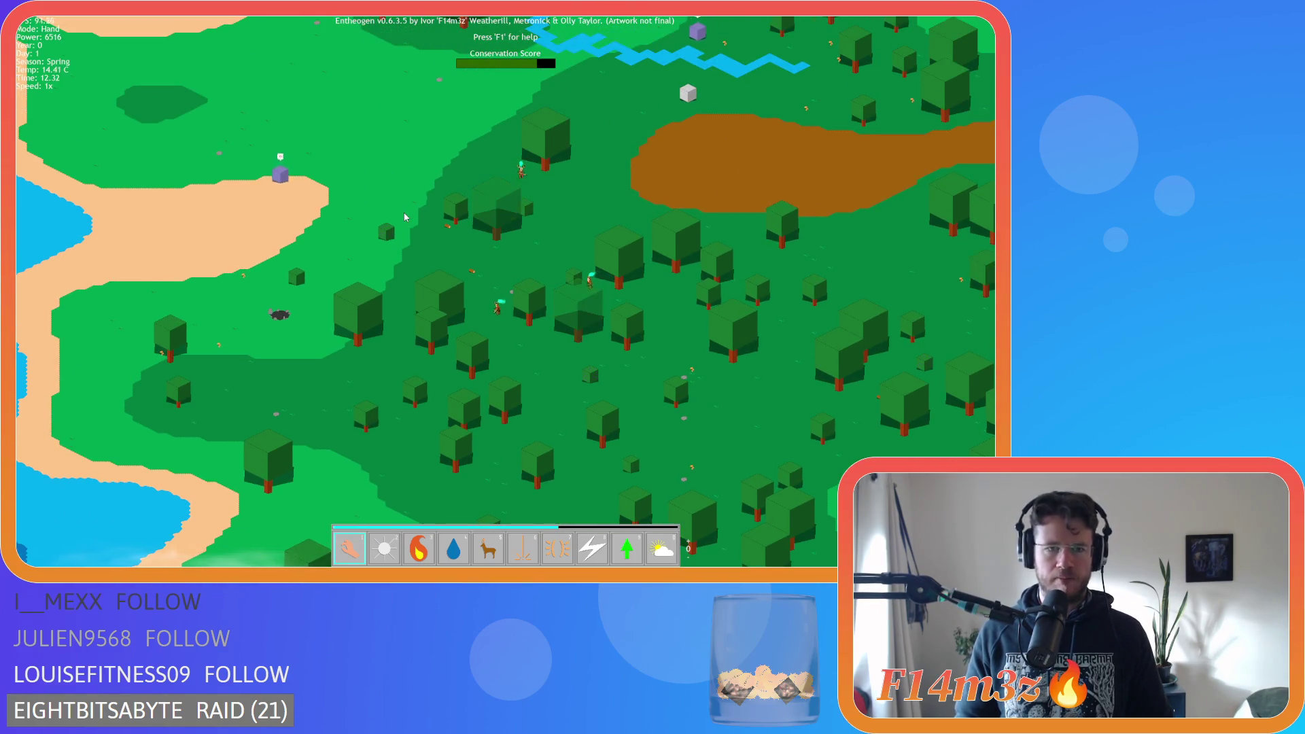
key(d)
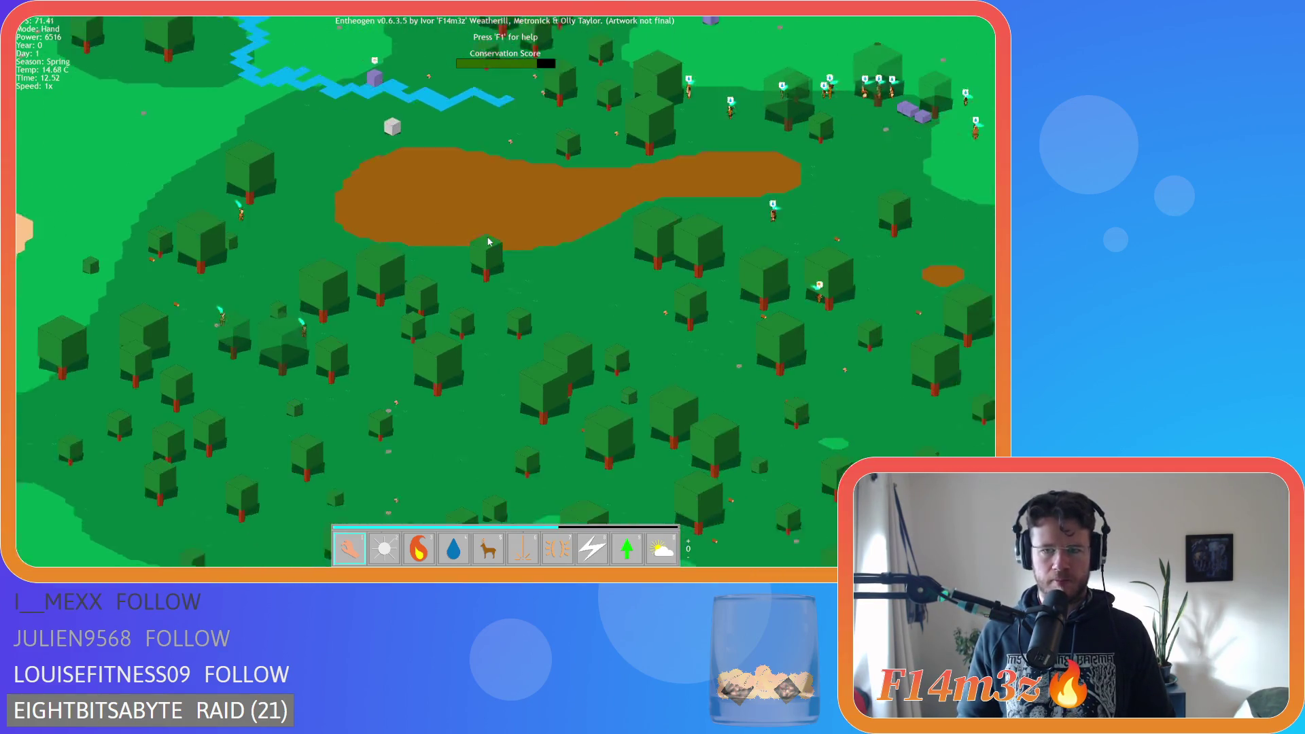
key(w)
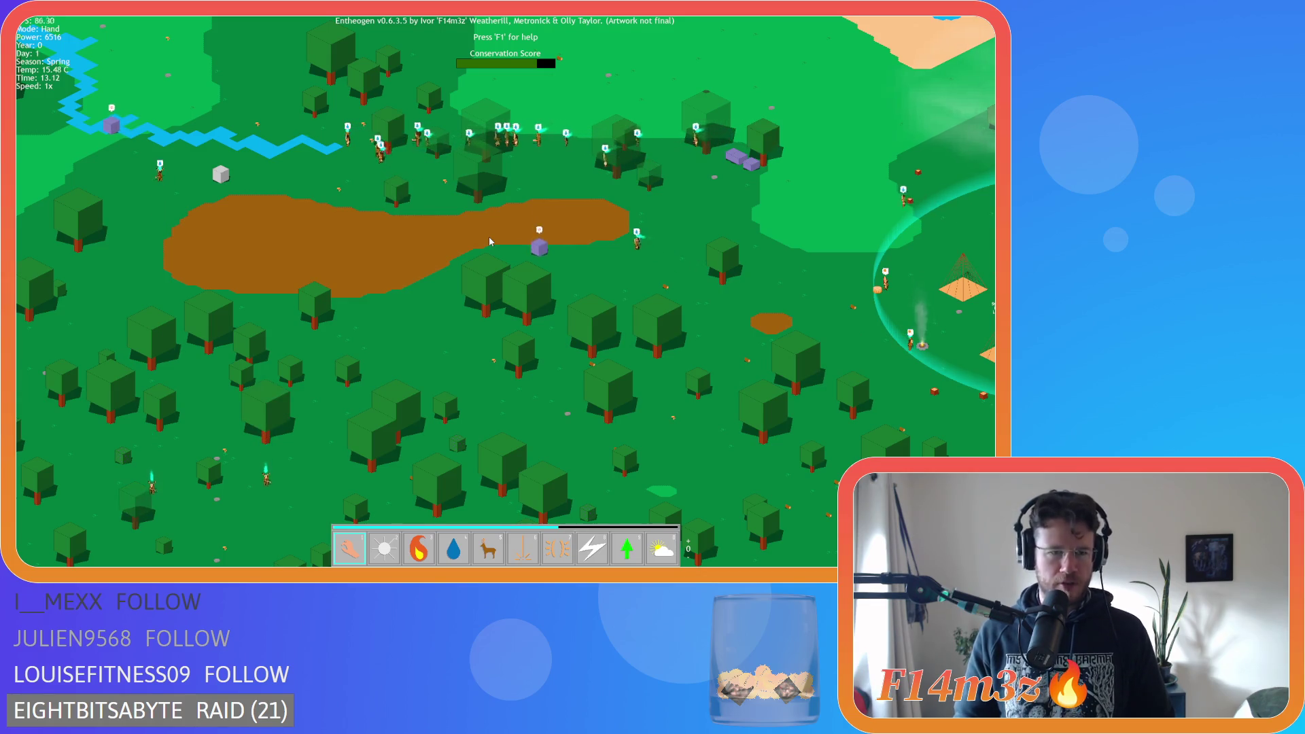
key(a)
key(w)
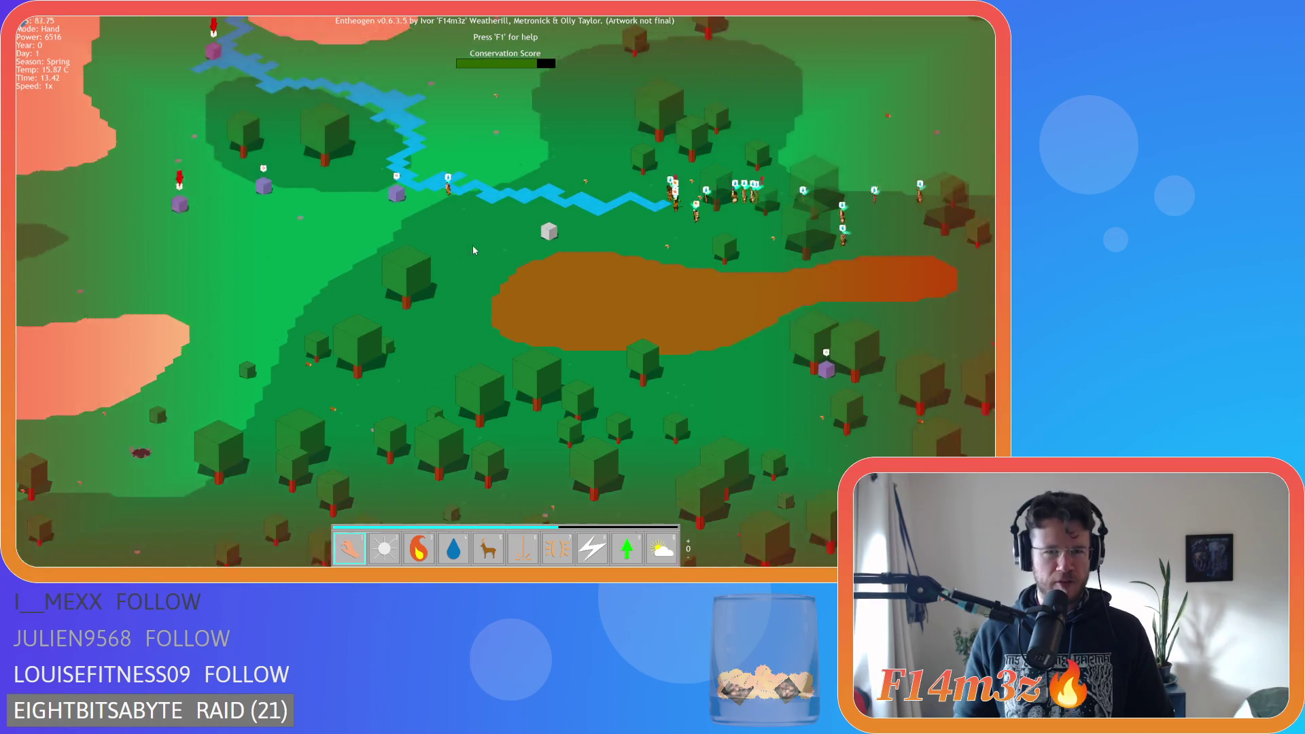
key(w)
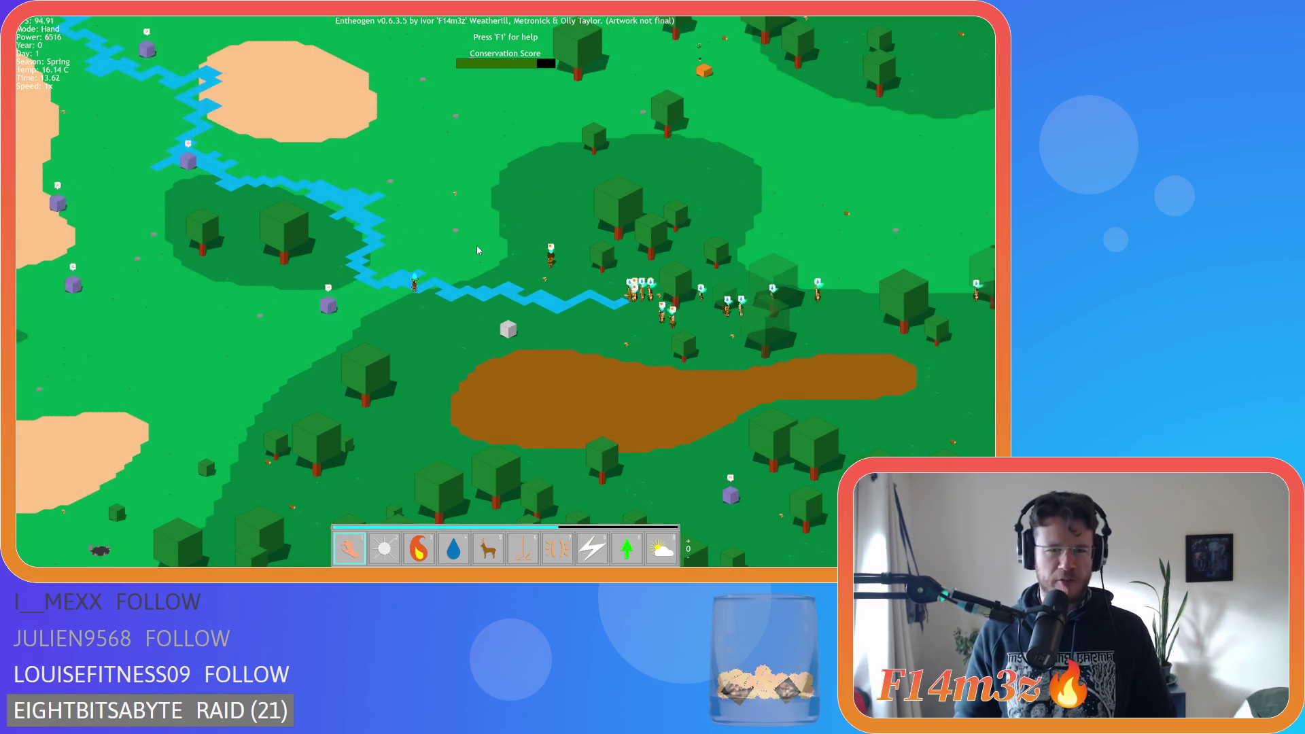
key(d)
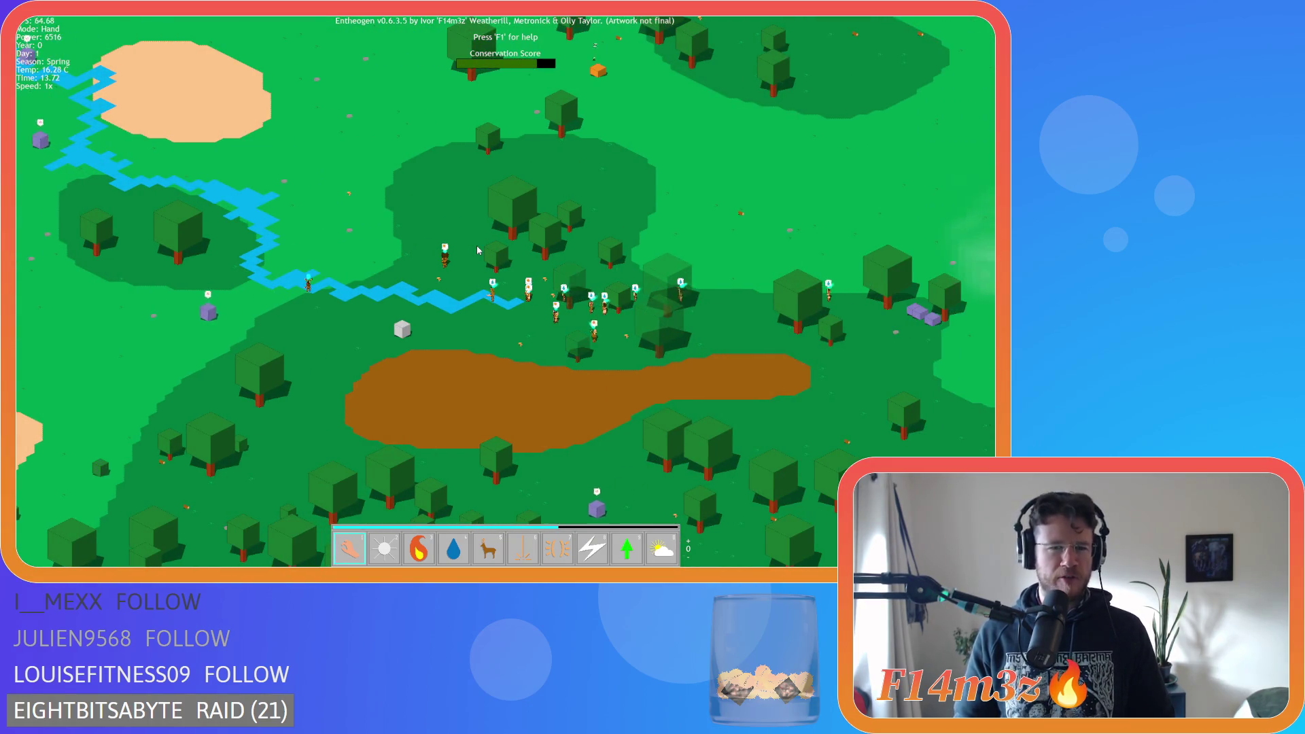
key(s)
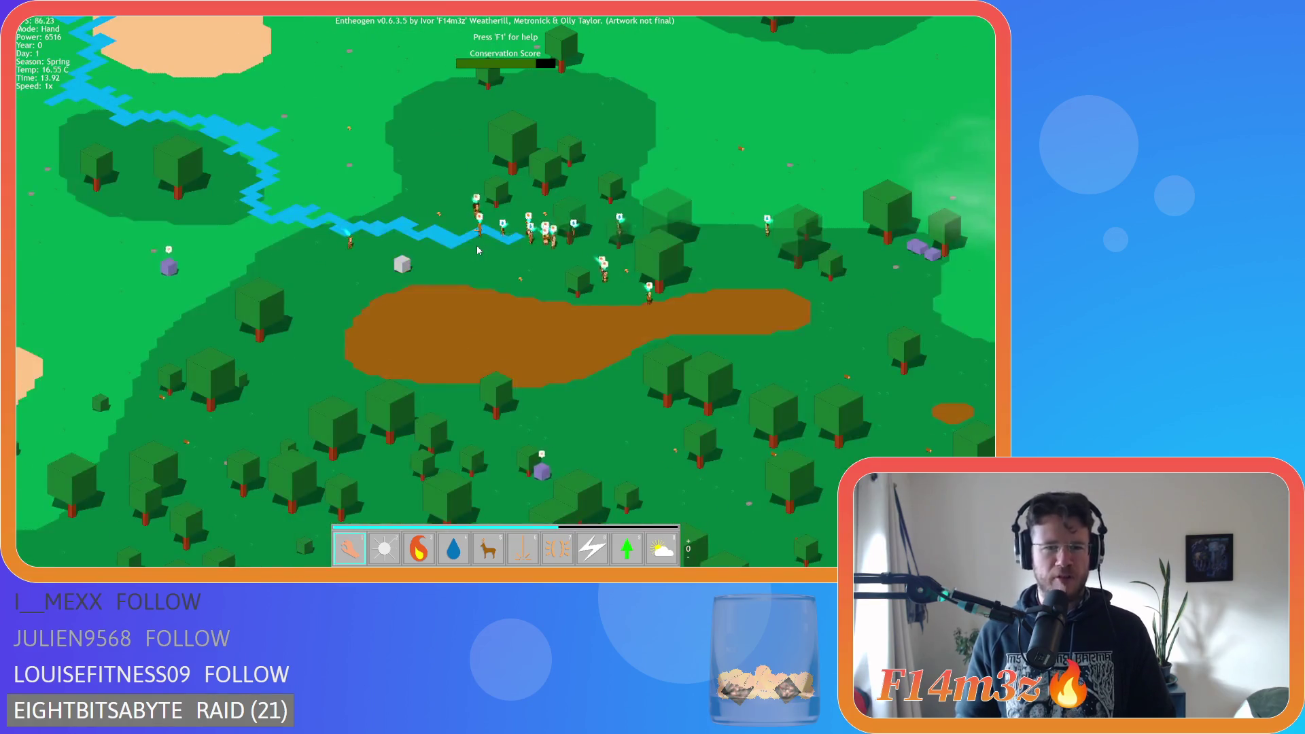
scroll(478, 250, down, 5)
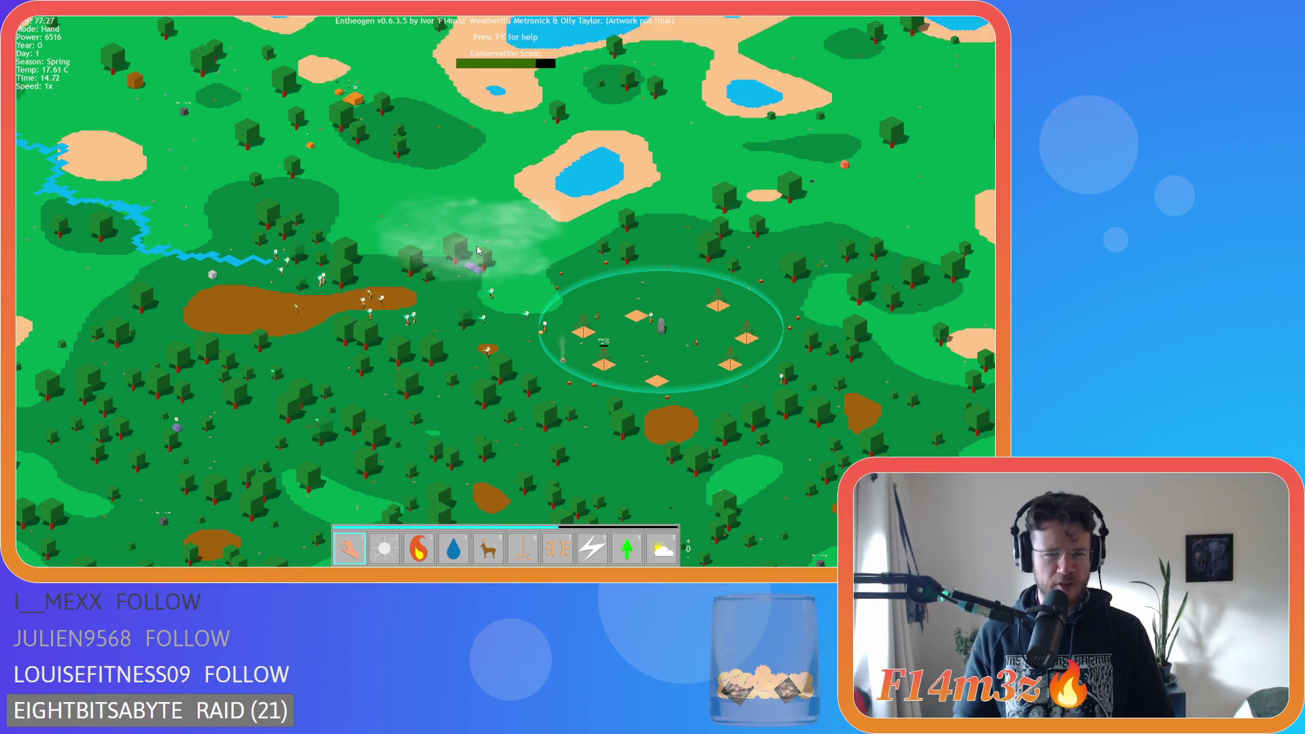
Pan east and north to the north-west river and smoke, then zoom in on the brown clearing
key(d)
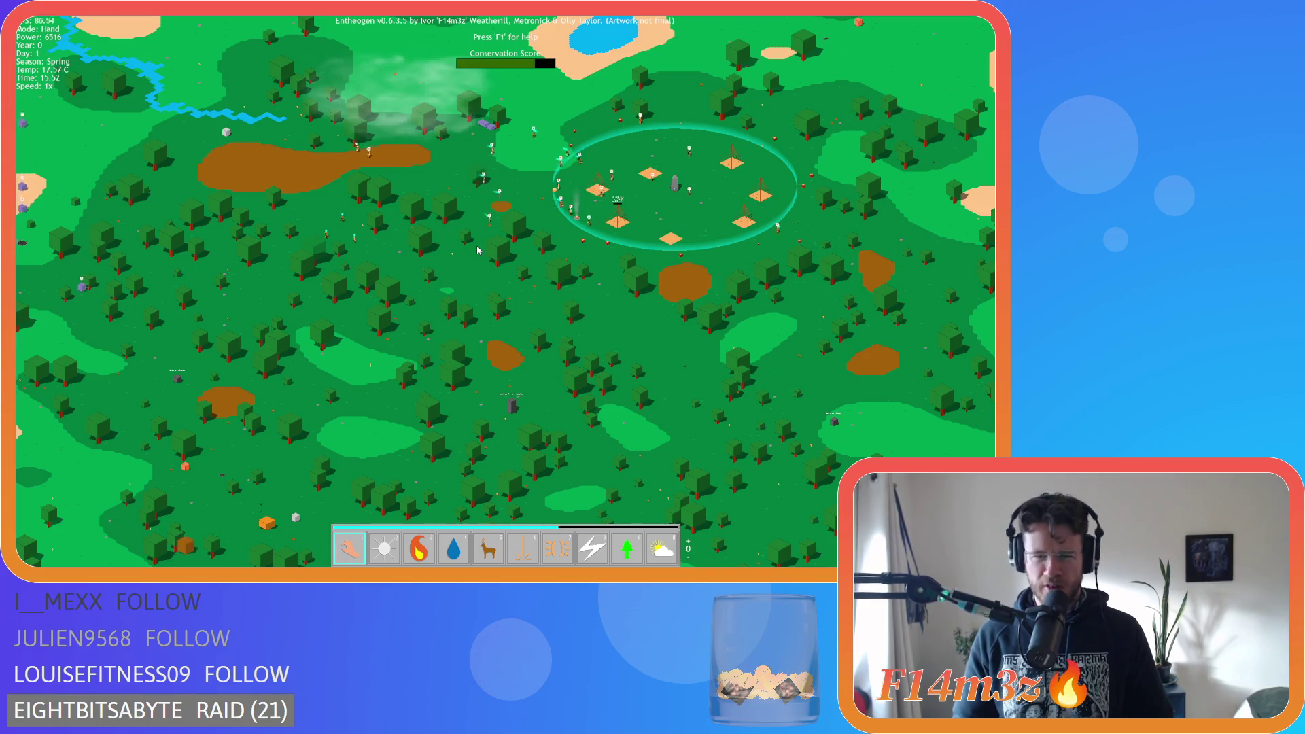
key(w)
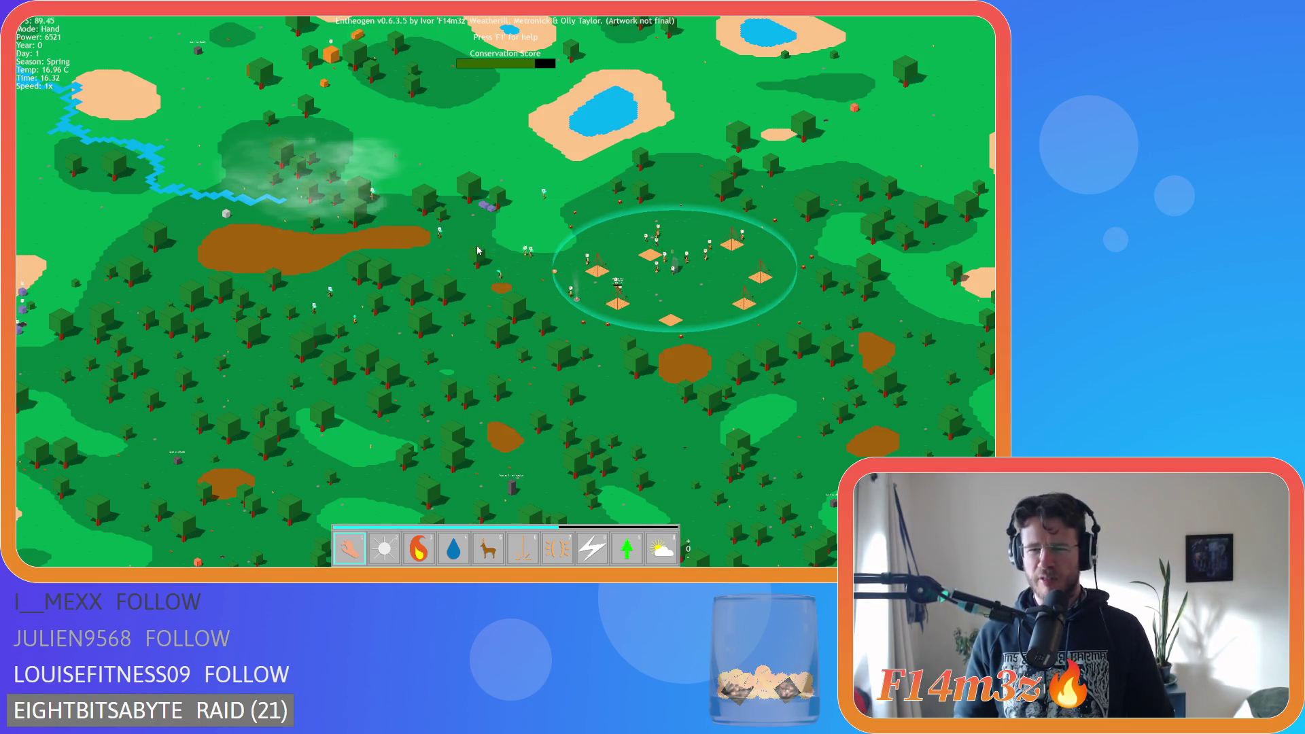
key(d)
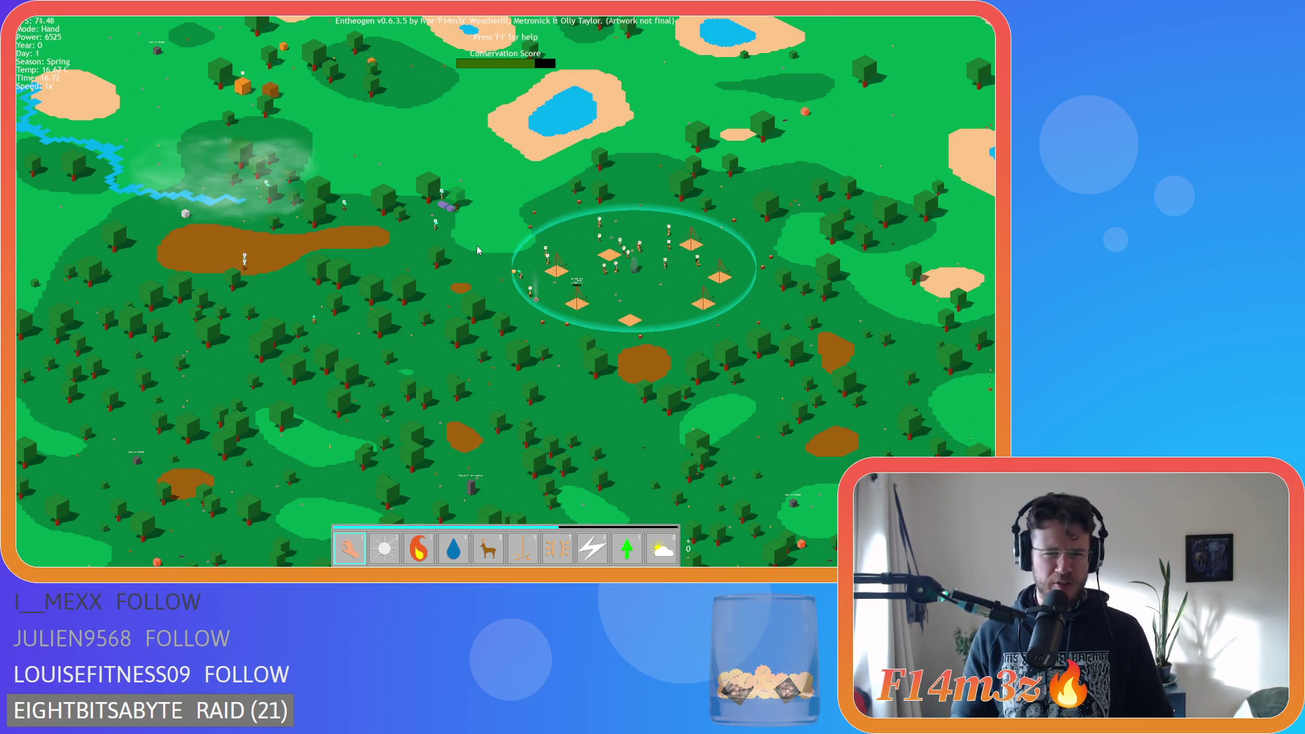
scroll(478, 250, up, 5)
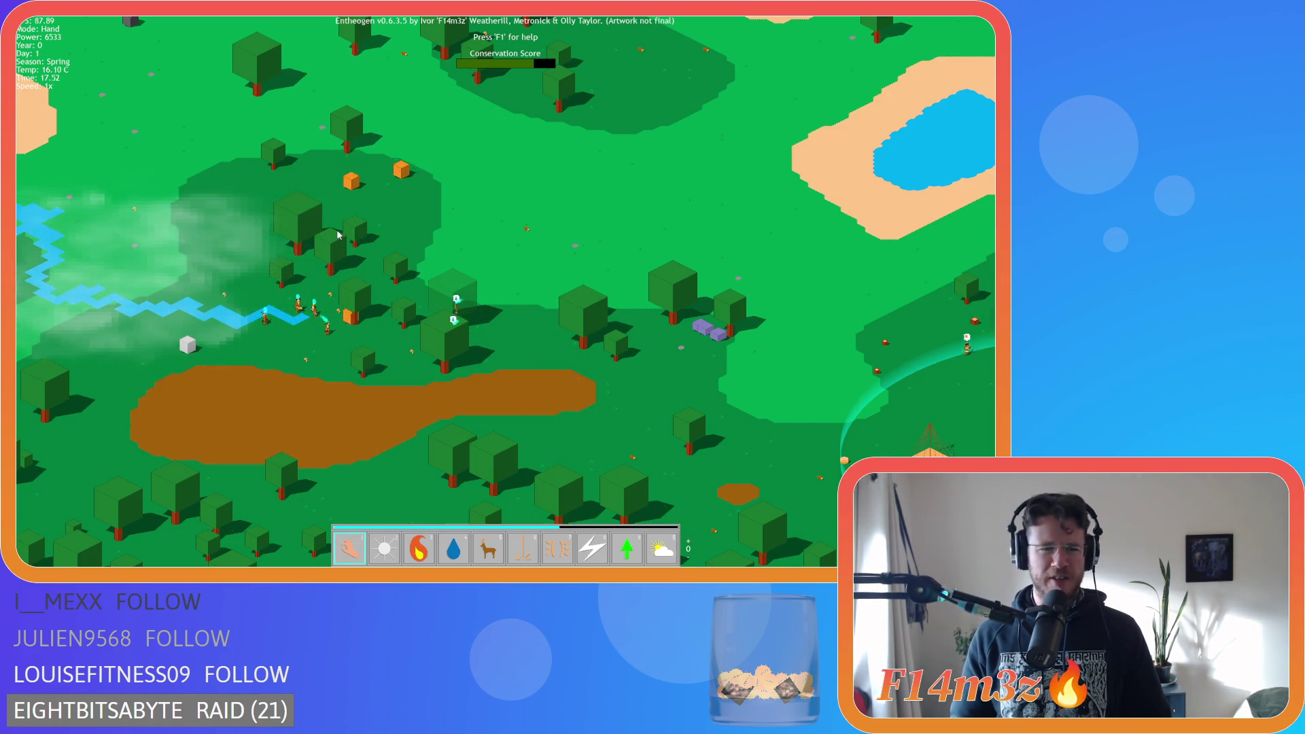
Pan south over the forest and bring the tent settlement toward the centre of the view
key(s)
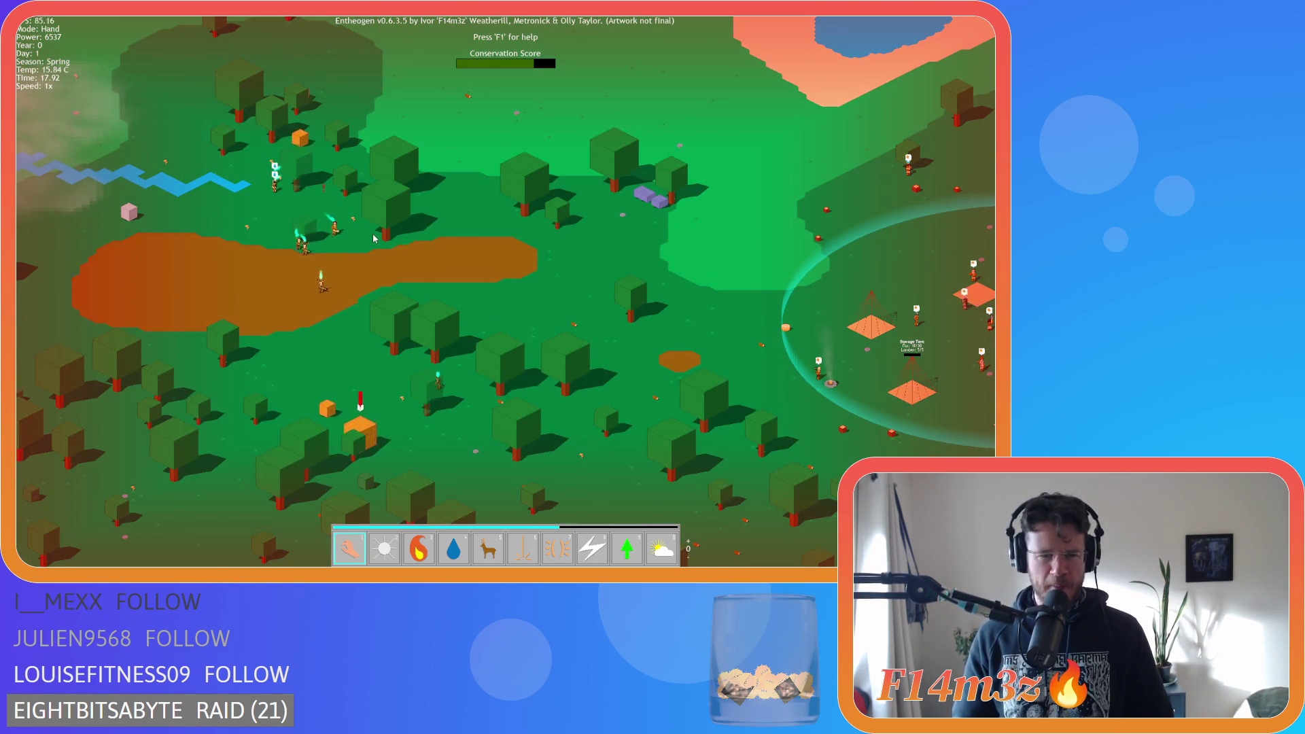
key(s)
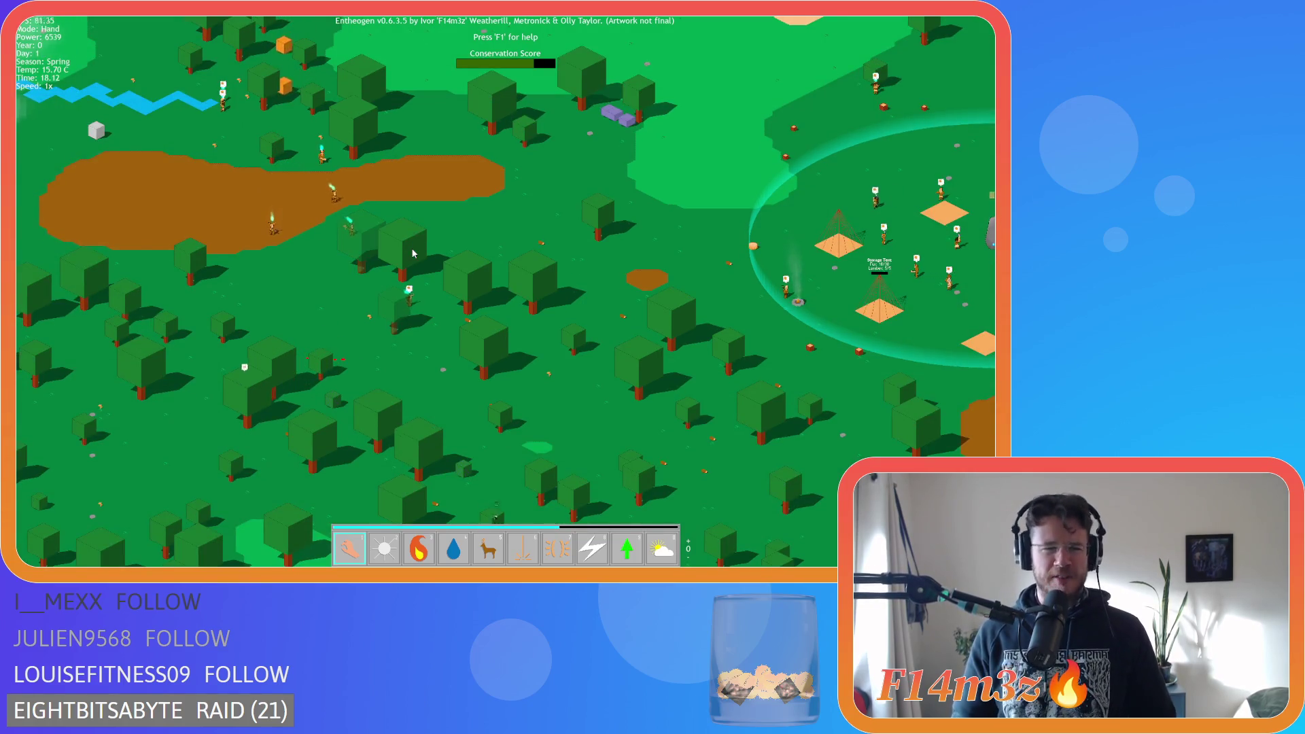
key(s)
key(s)
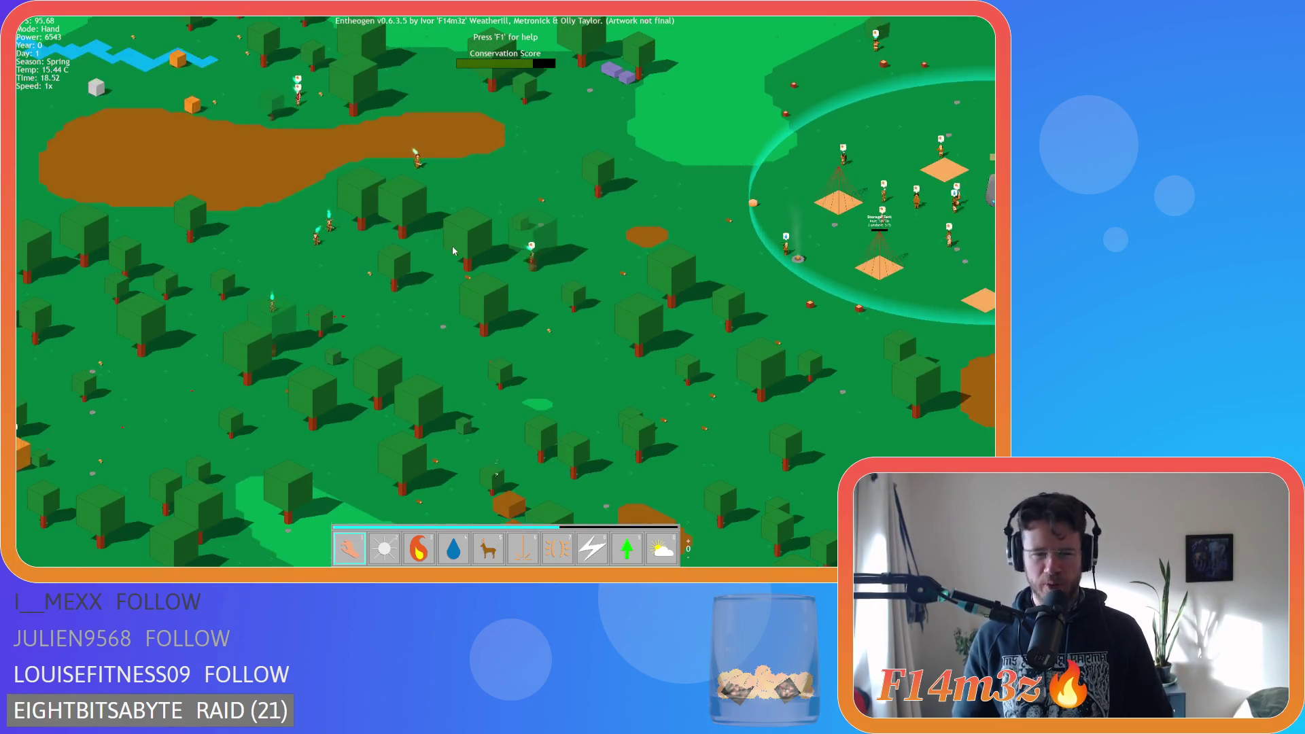
key(s)
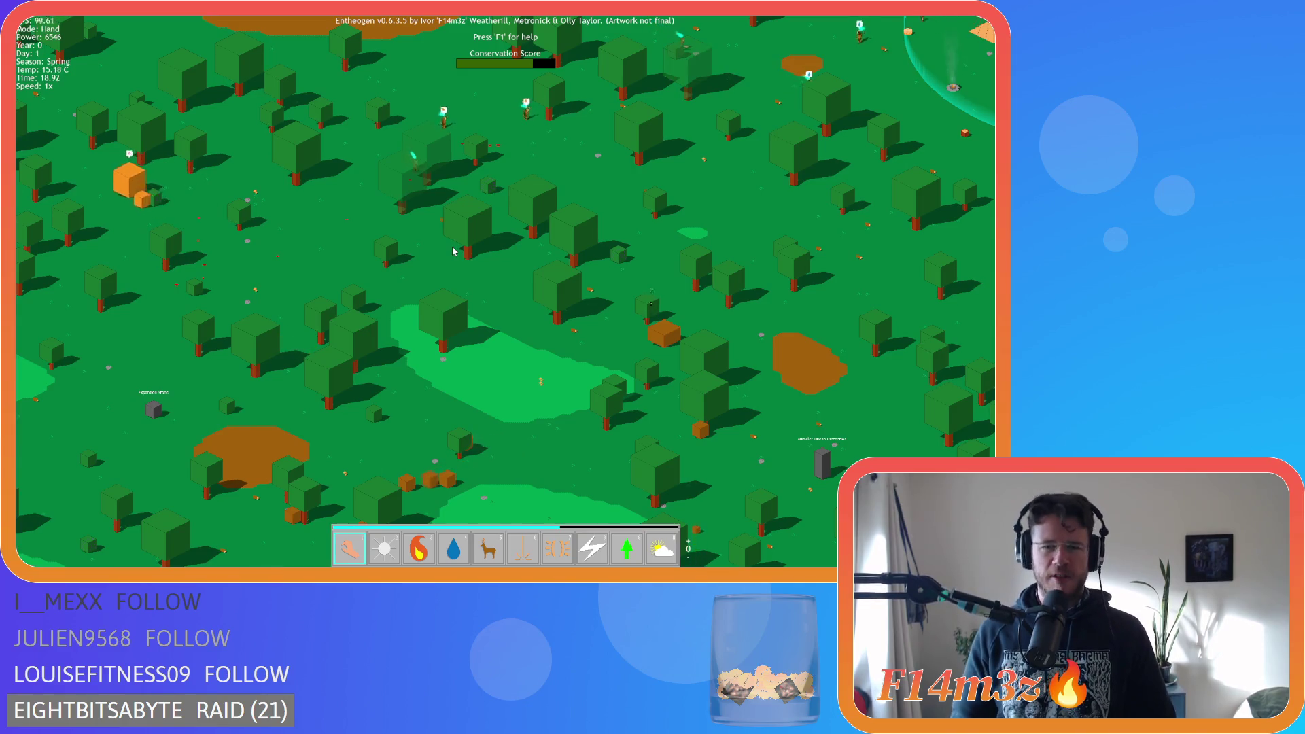
key(w)
key(d)
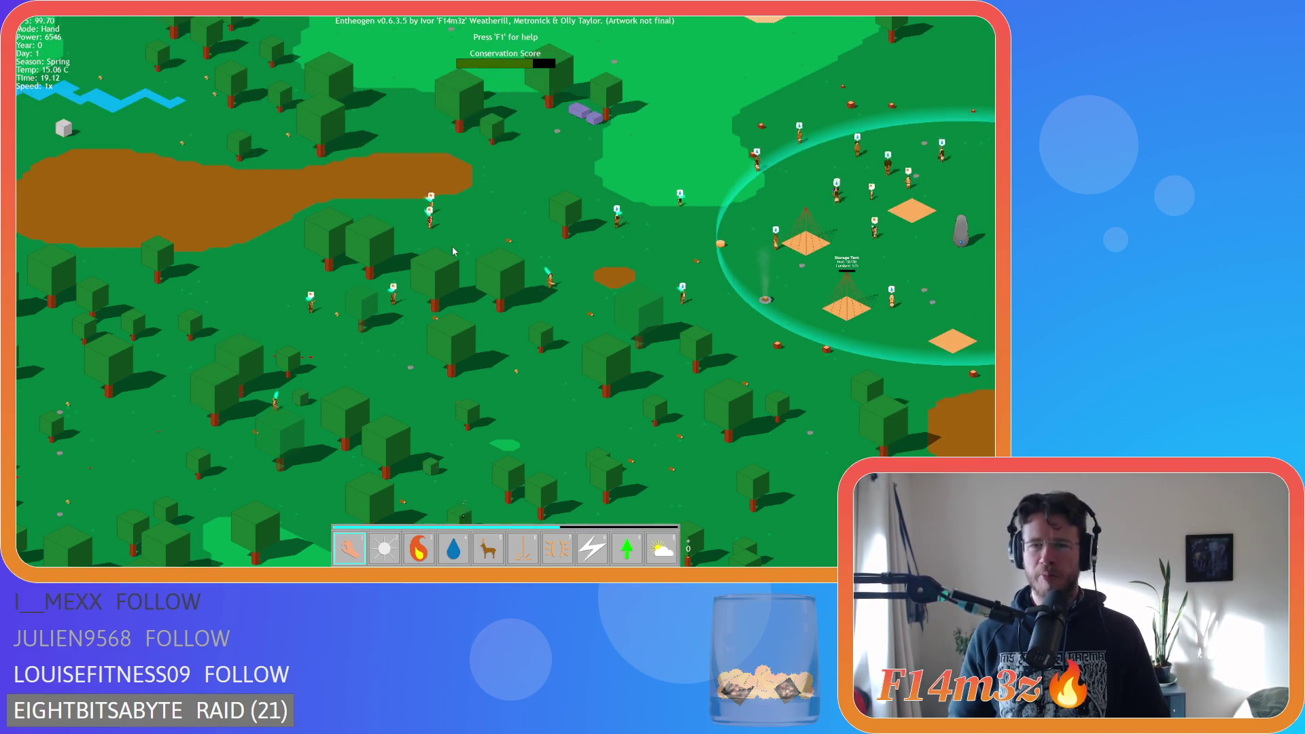
key(s)
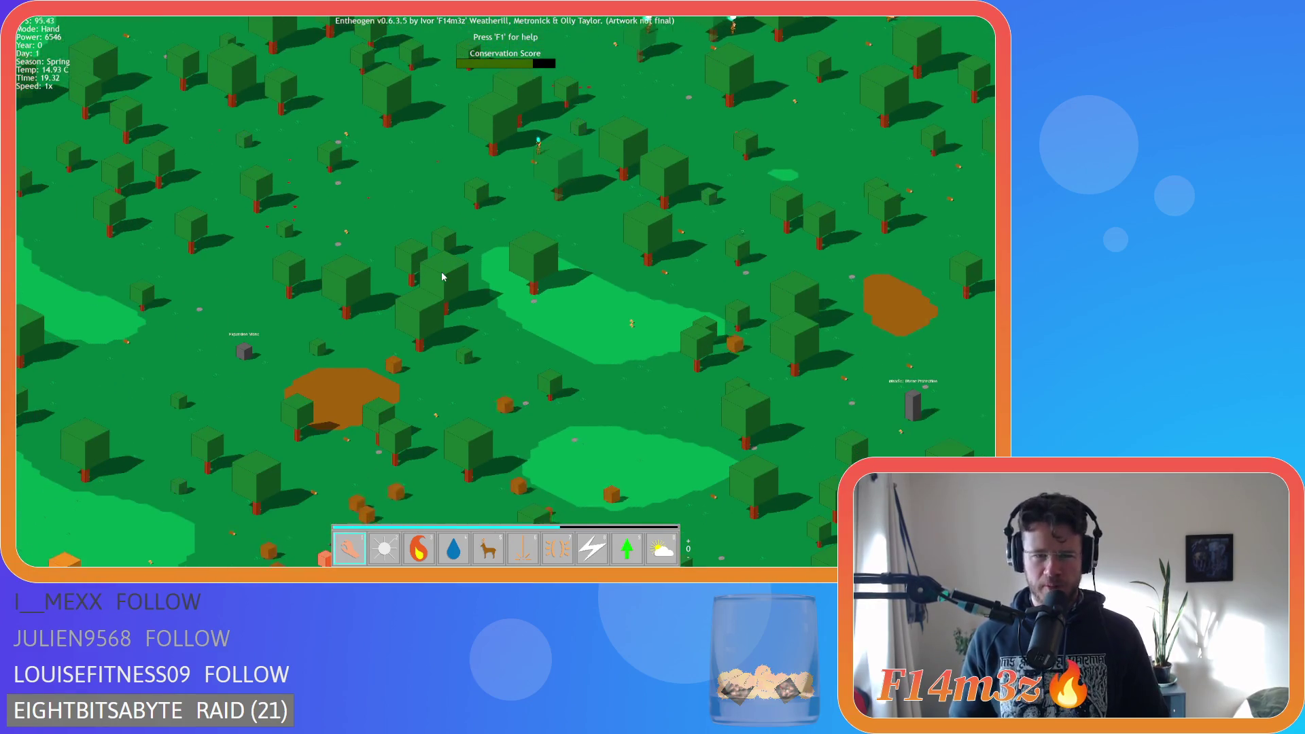
key(d)
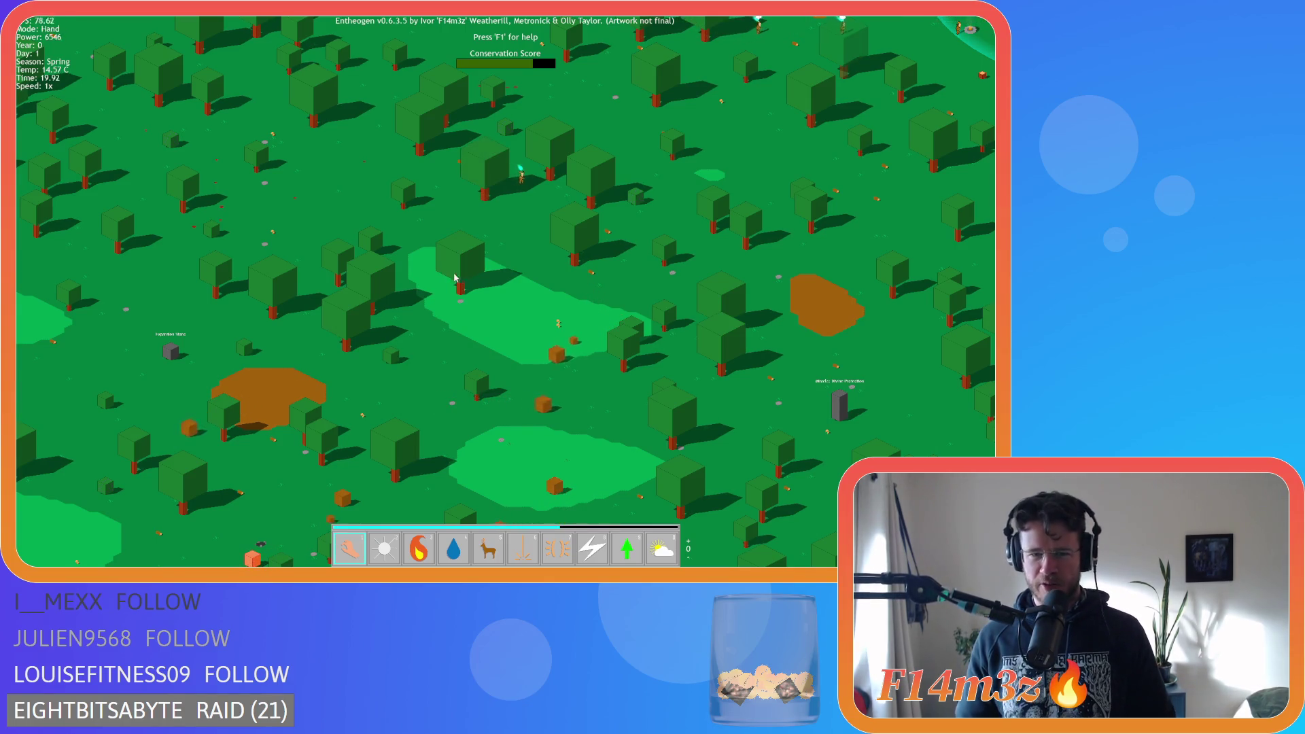
Pan east, north and south-west around the village circle, then zoom out to a wide view
key(d)
key(s)
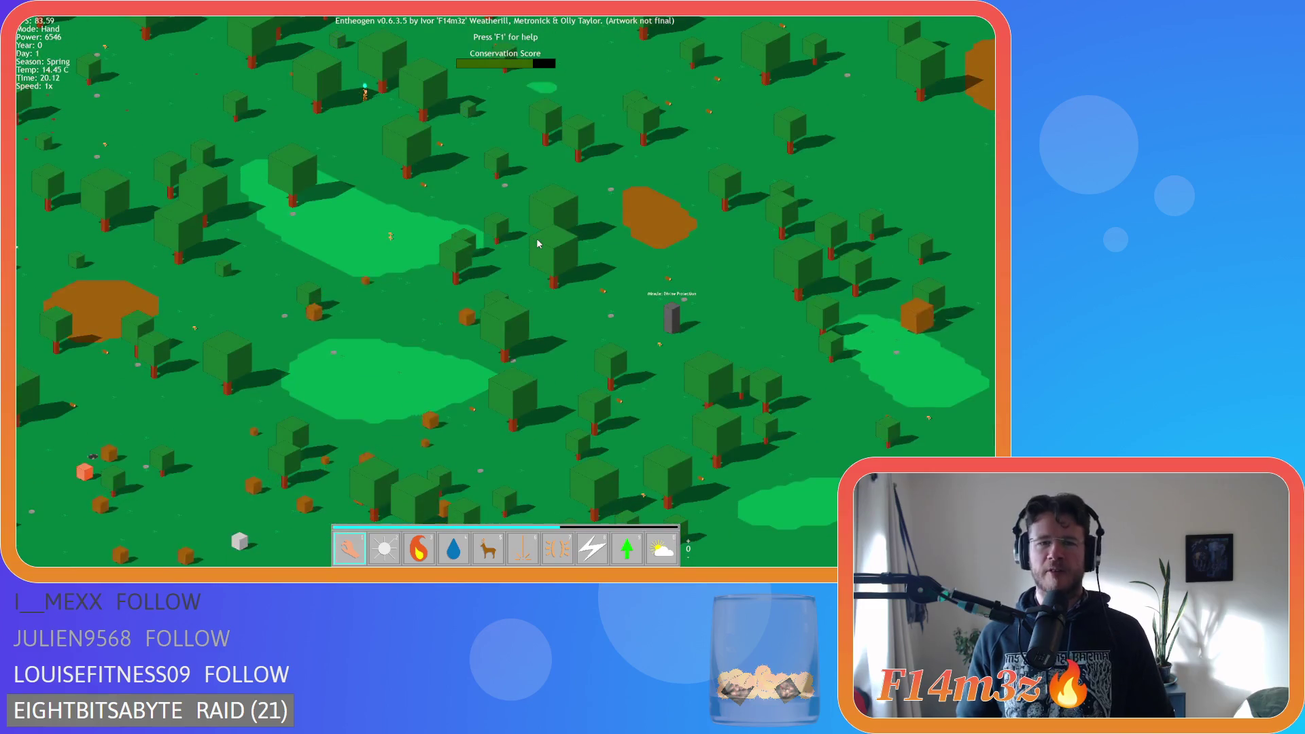
key(w)
key(d)
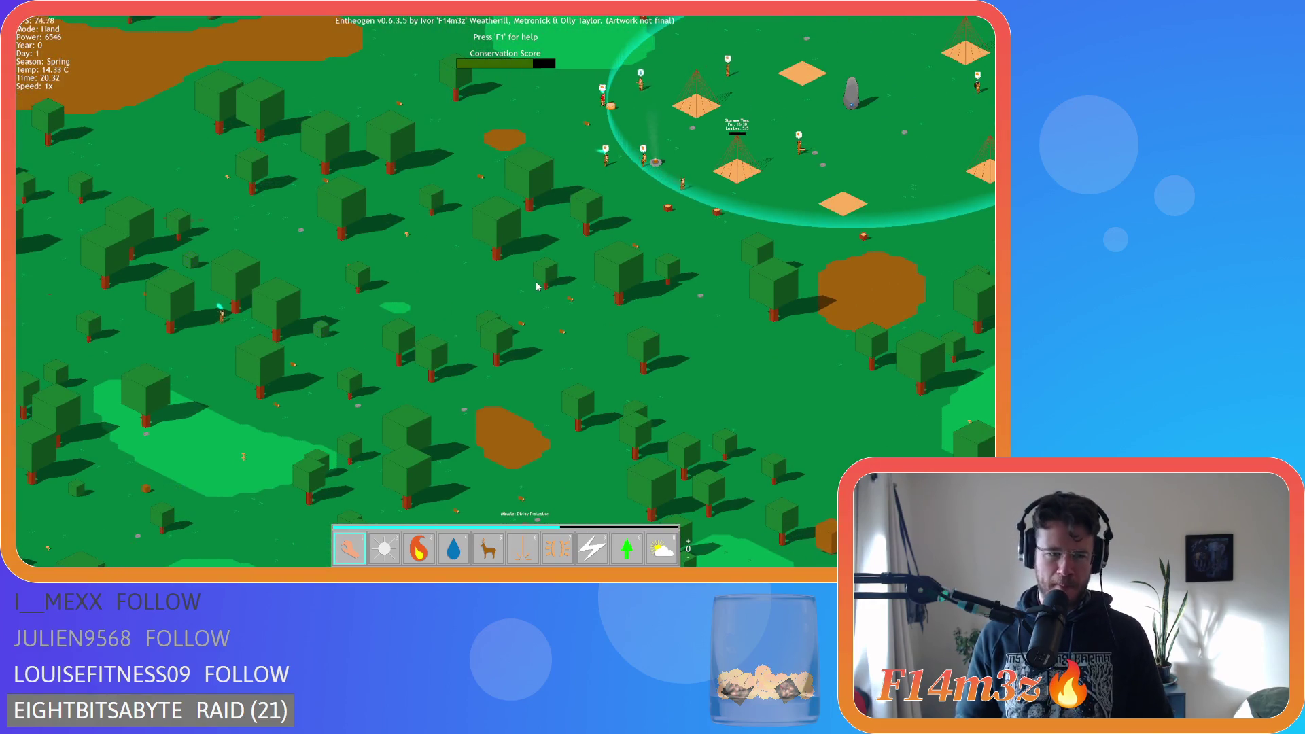
key(w)
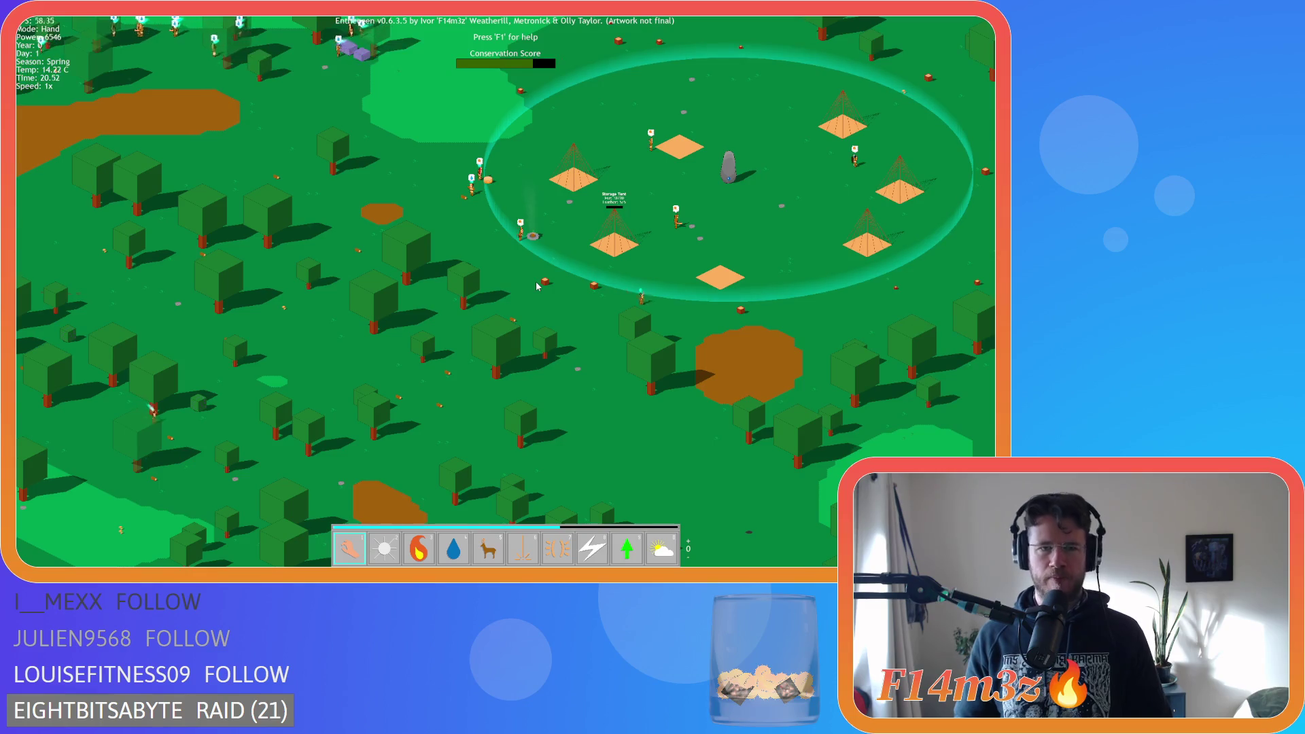
key(s)
key(a)
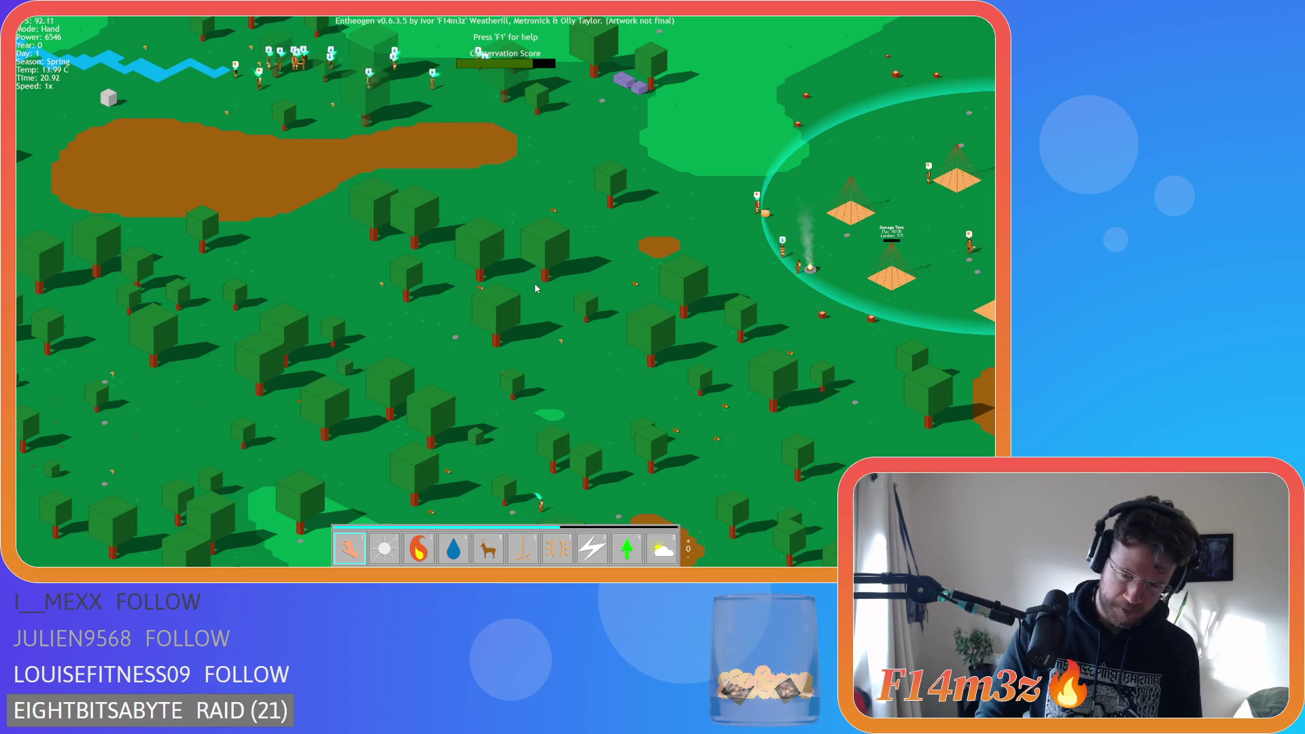
scroll(533, 282, down, 5)
key(s)
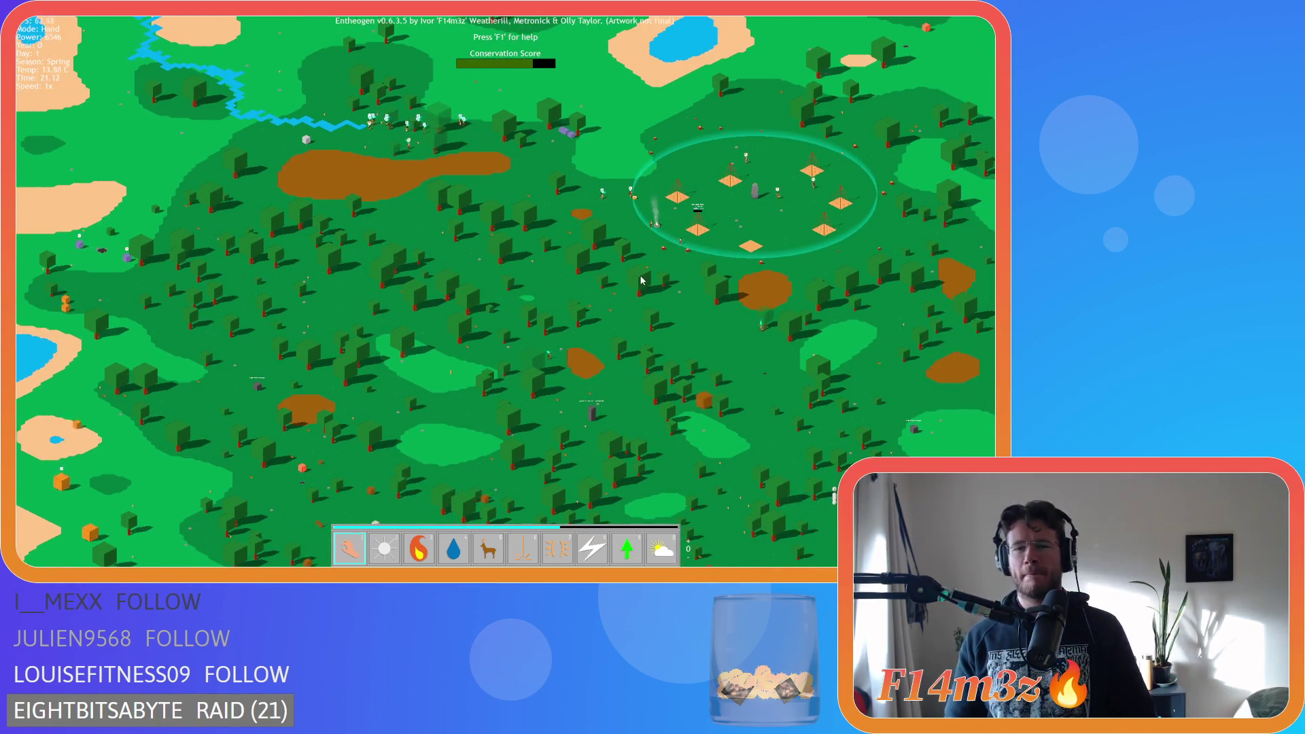
key(w)
key(d)
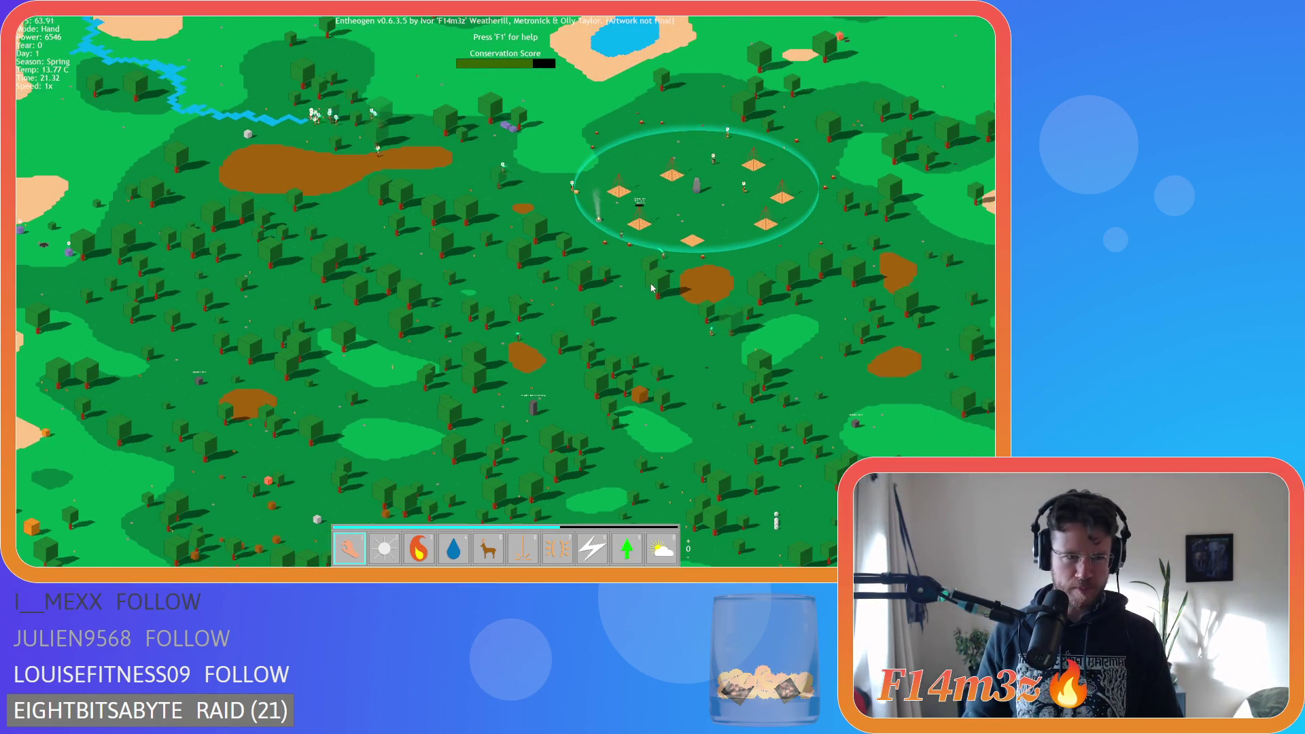
key(w)
key(w)
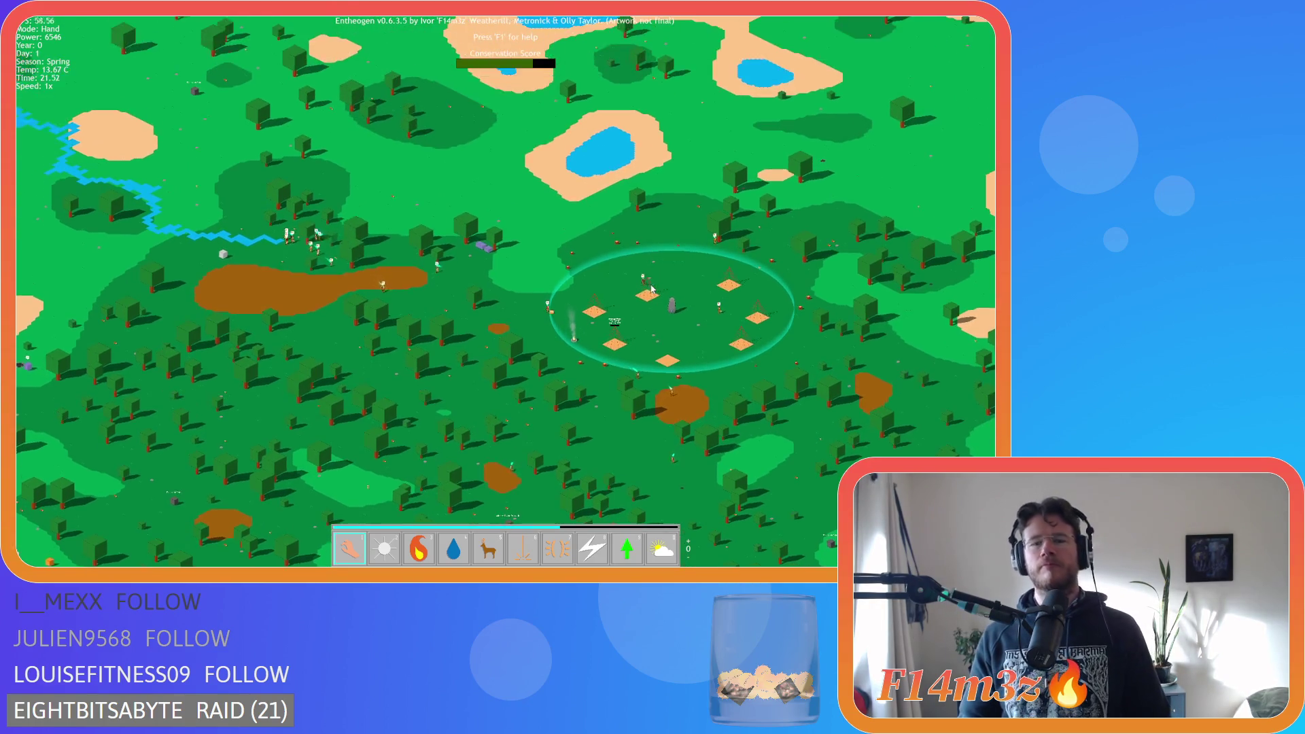
scroll(659, 326, up, 5)
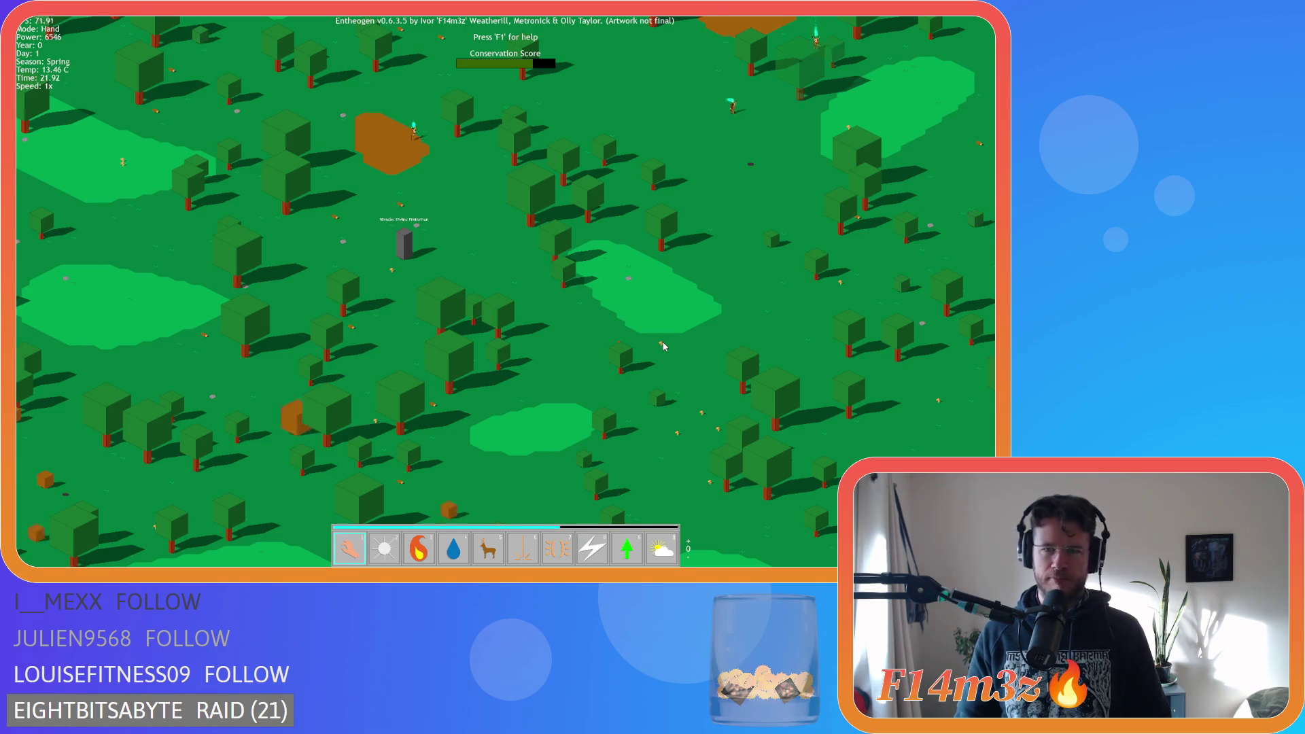
key(w)
key(d)
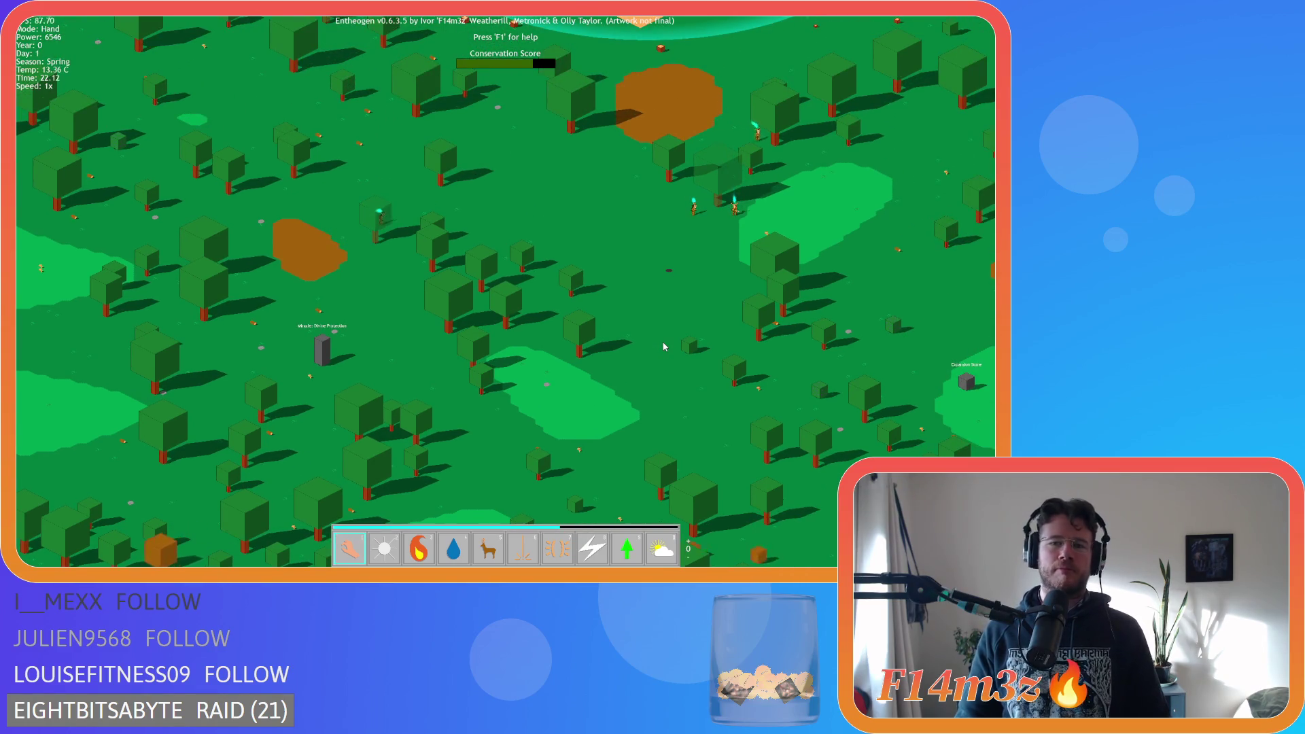
key(w)
key(w)
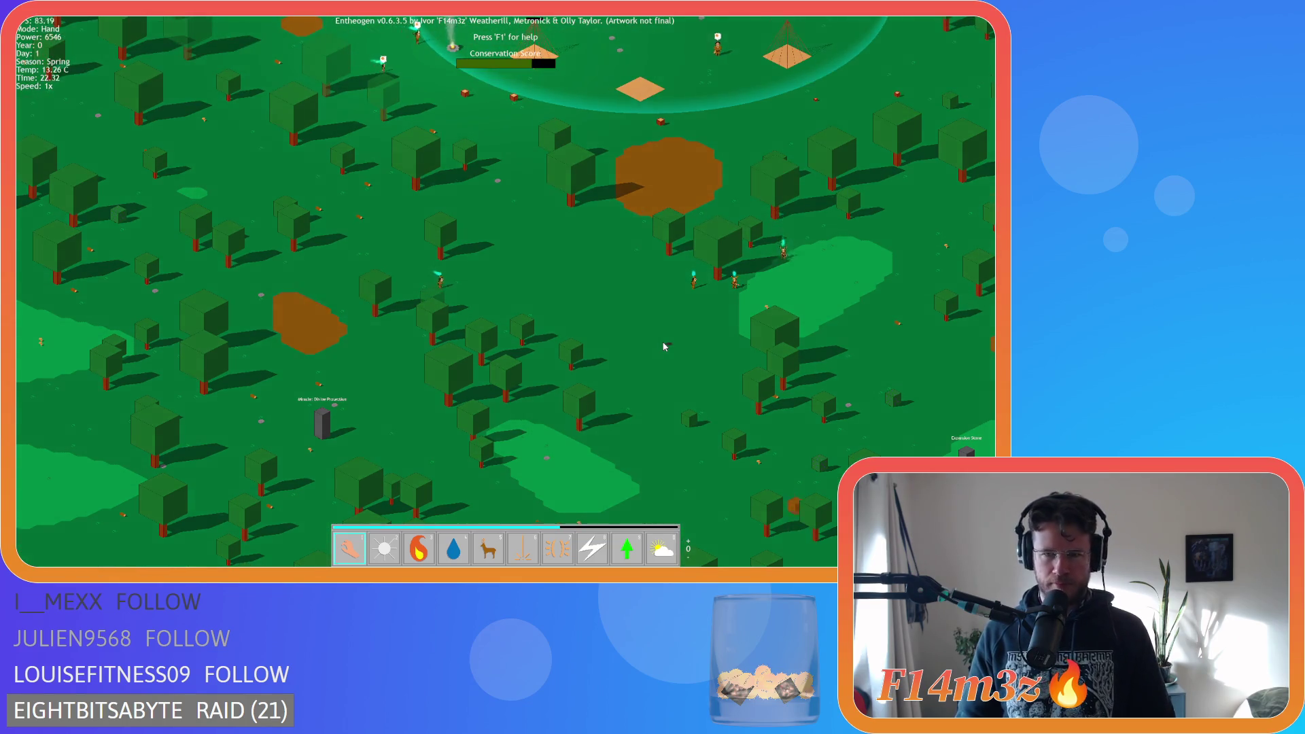
Pan east and south, then back west, zooming in and out around the village
key(d)
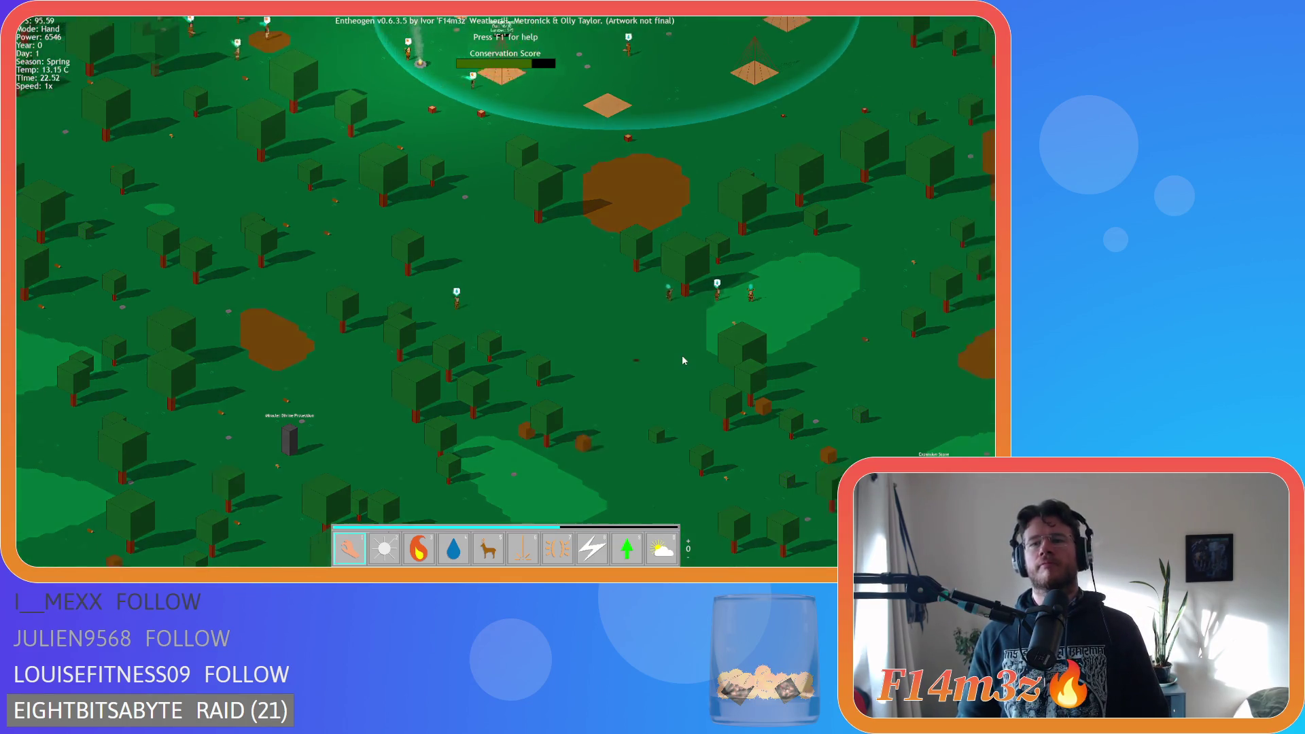
key(s)
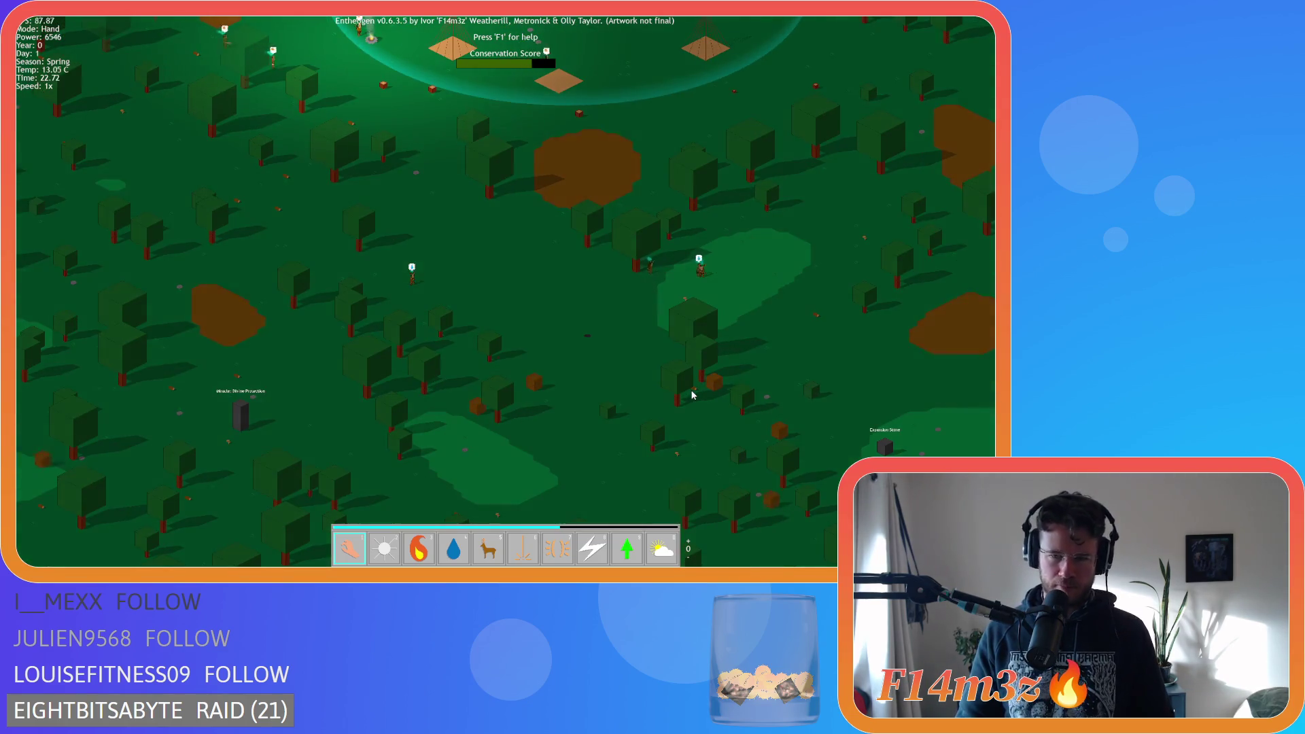
scroll(692, 394, down, 5)
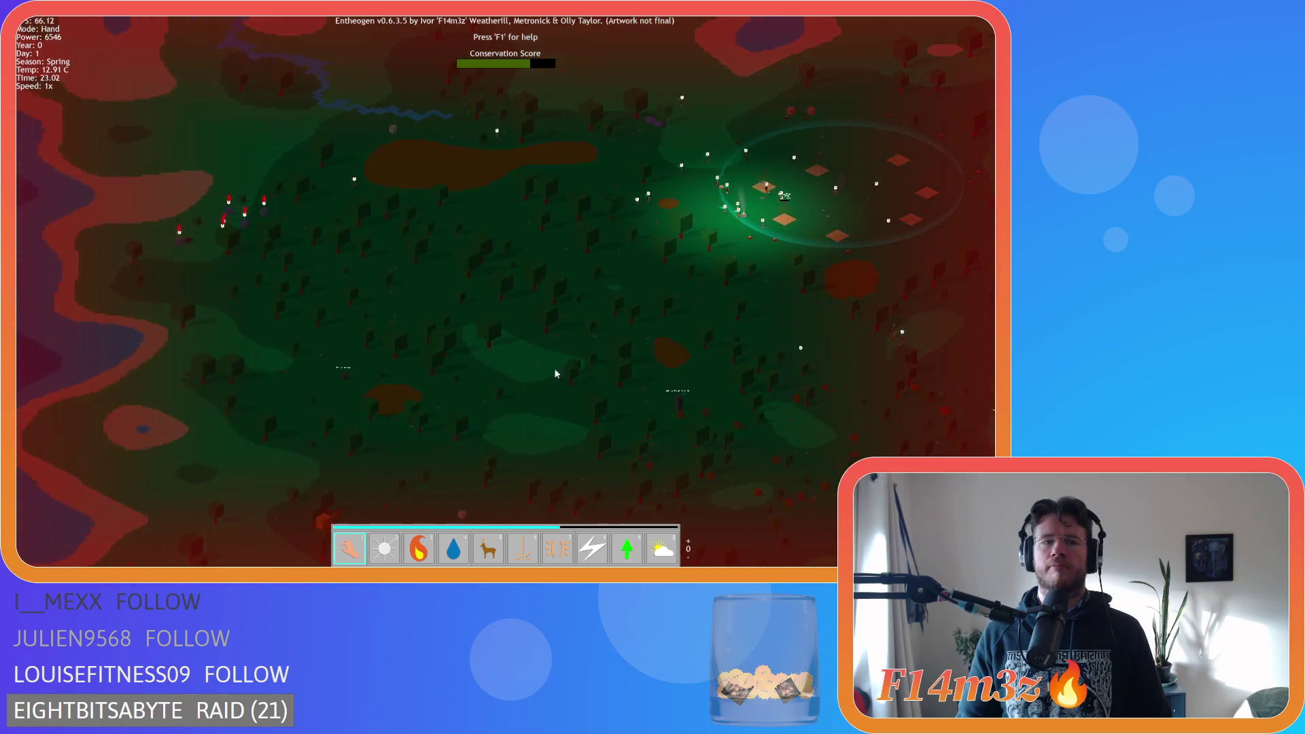
scroll(554, 373, up, 5)
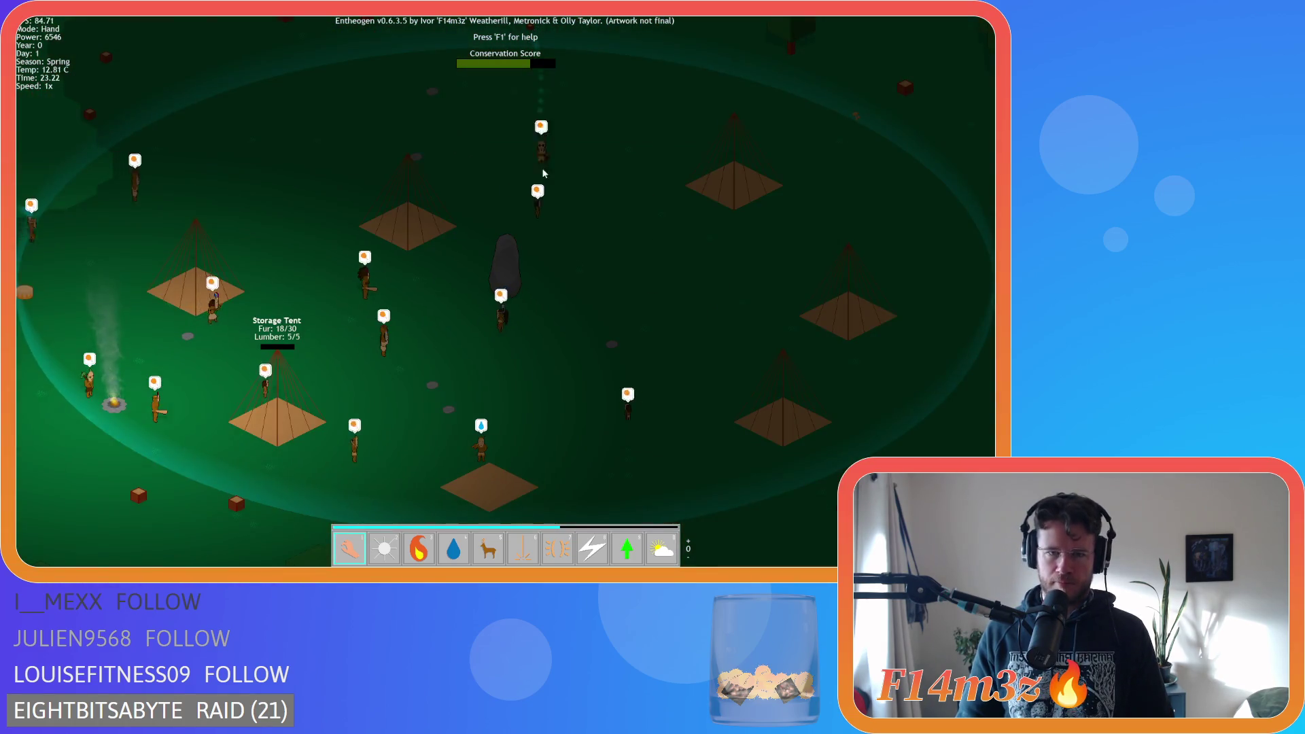
scroll(602, 276, down, 5)
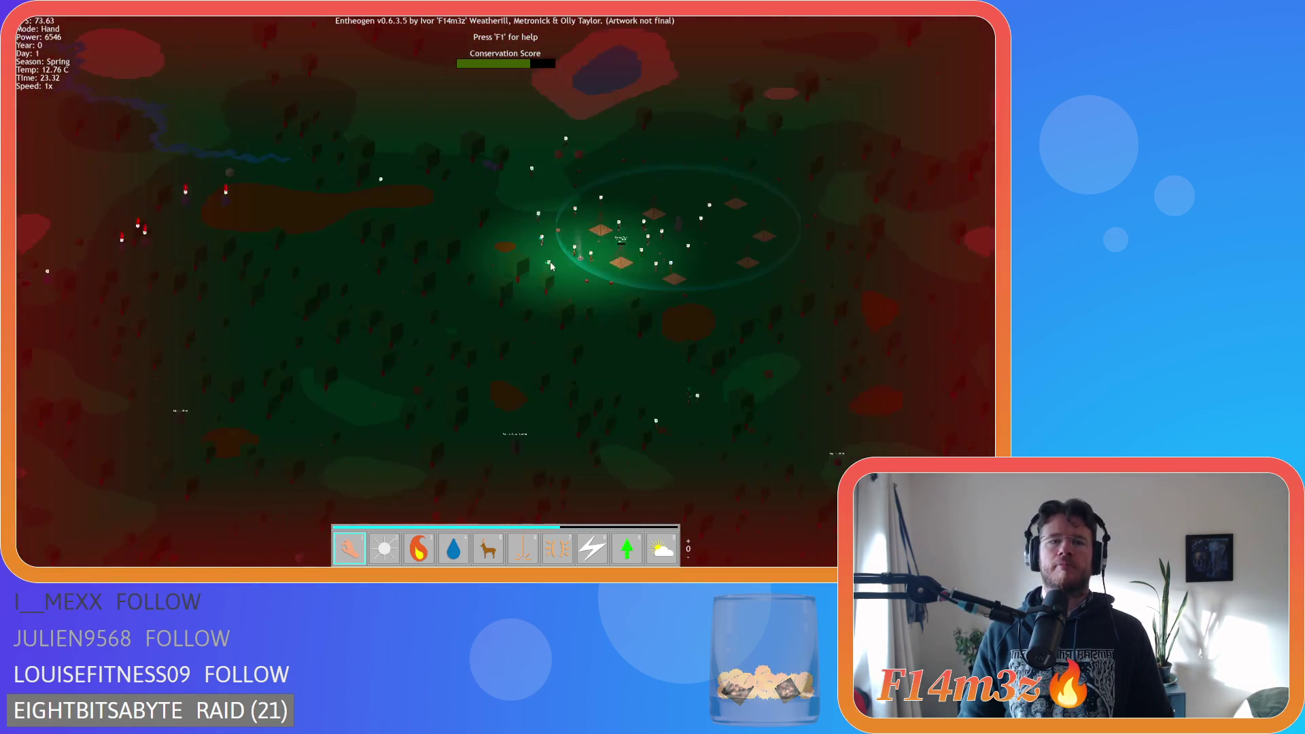
scroll(549, 279, up, 5)
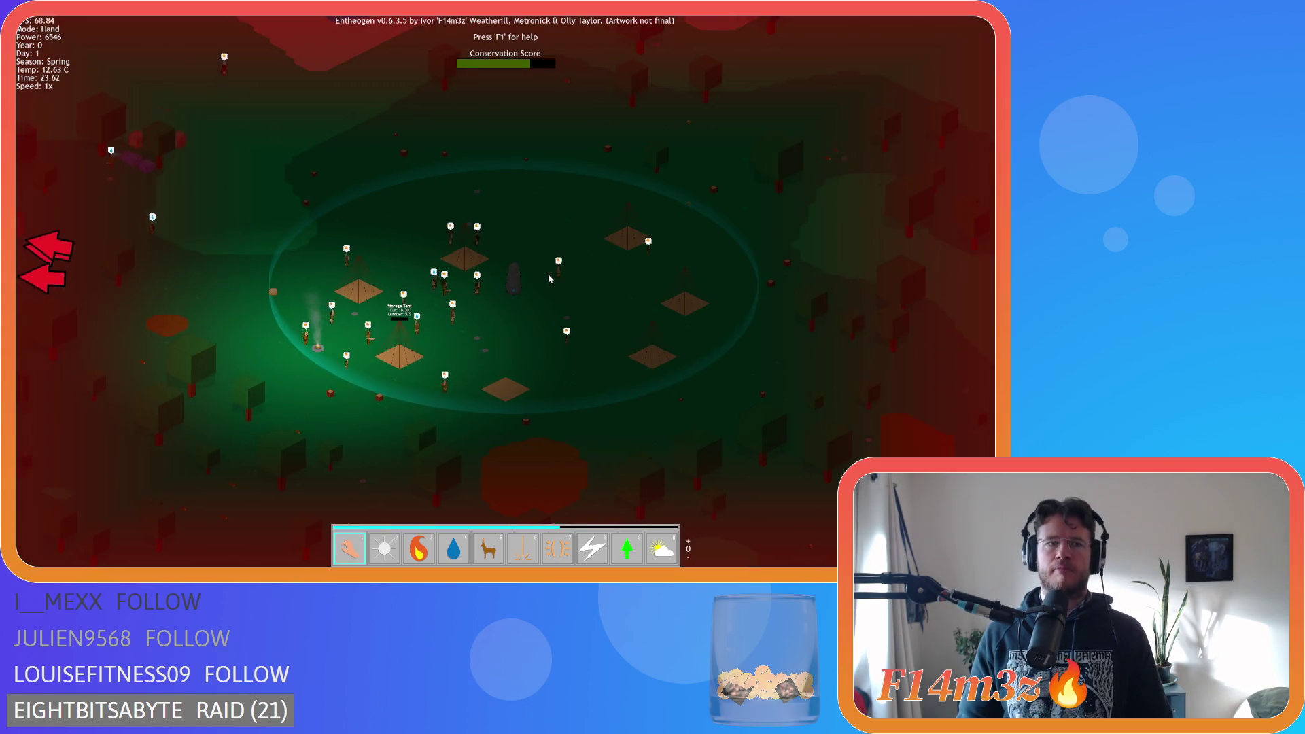
scroll(549, 279, down, 5)
scroll(539, 276, up, 5)
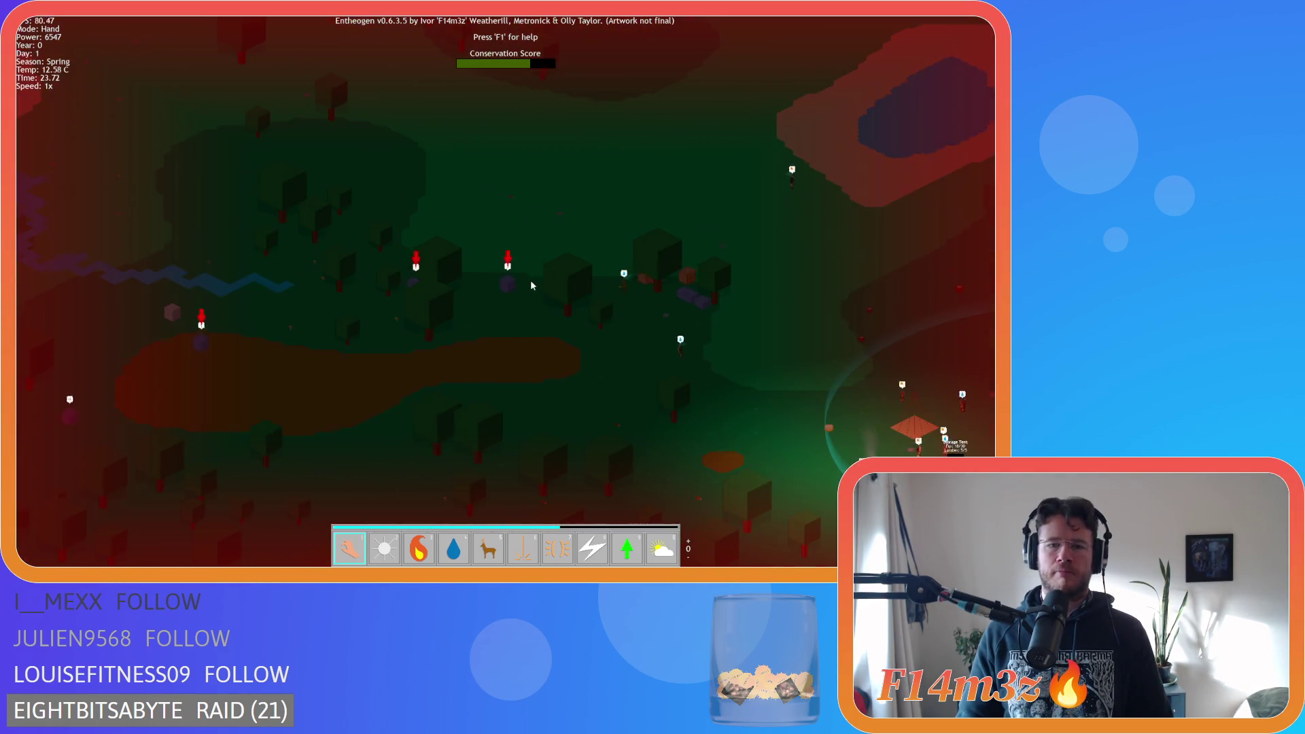
key(a)
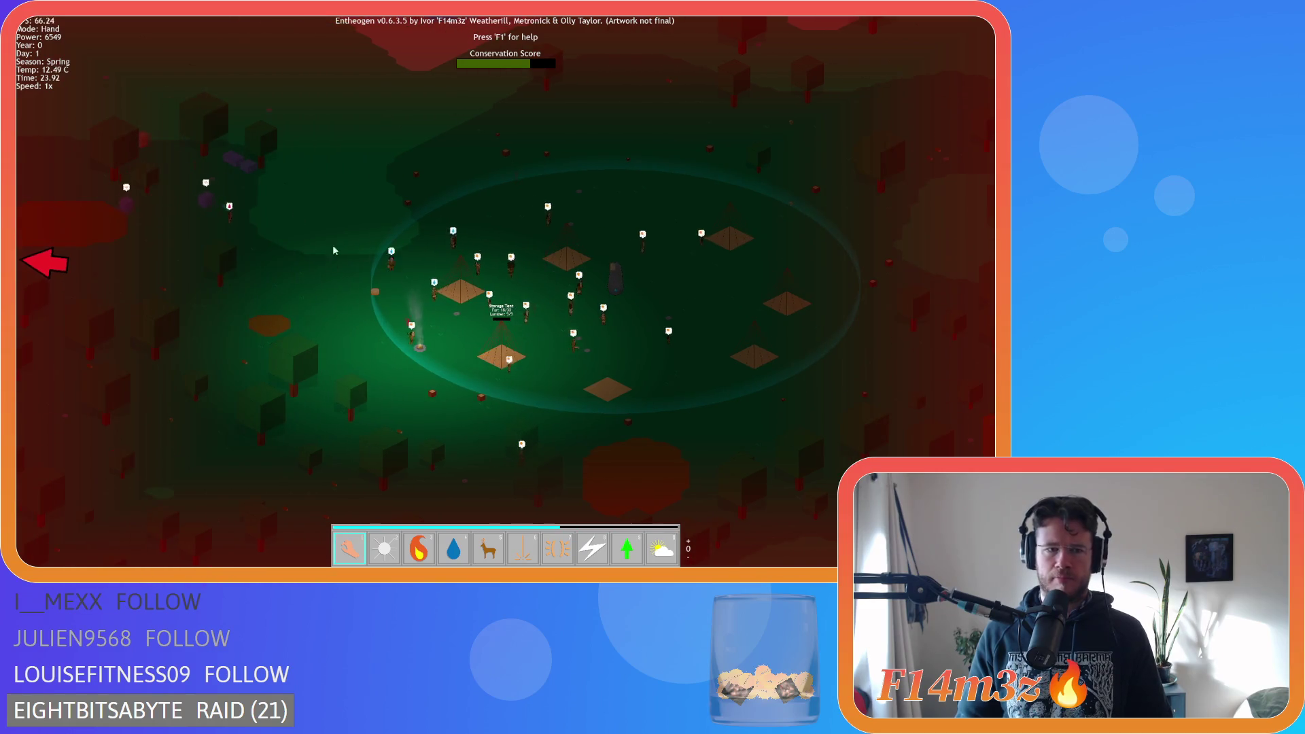
scroll(399, 267, down, 5)
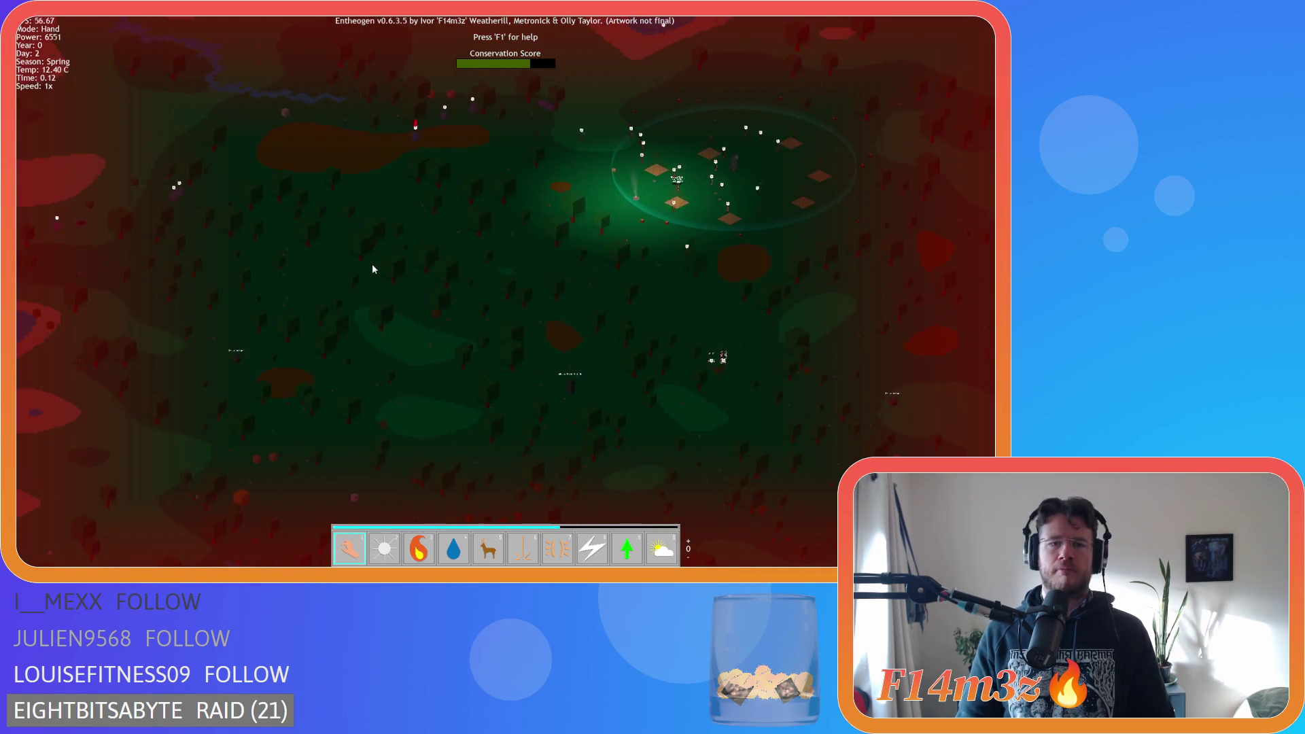
scroll(431, 243, up, 5)
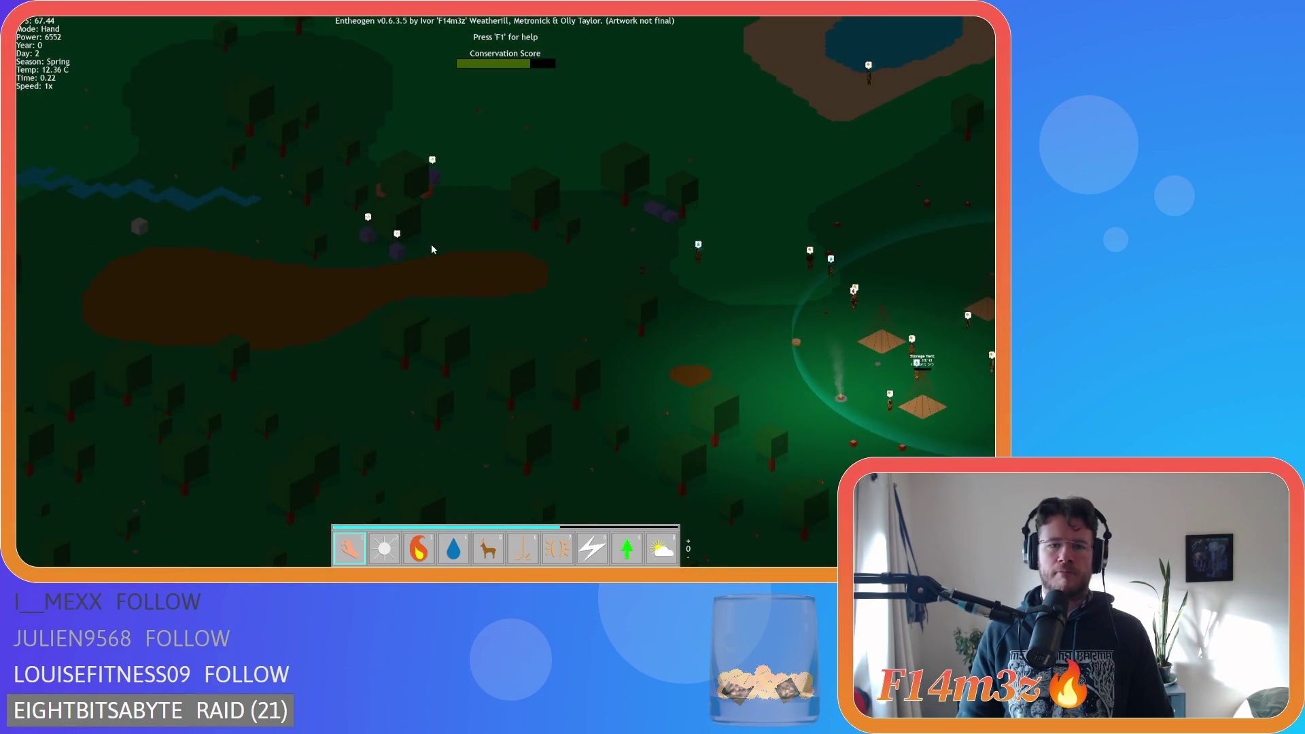
Pan around the village, north to the lake and west over the forest, then pause the game
key(d)
key(w)
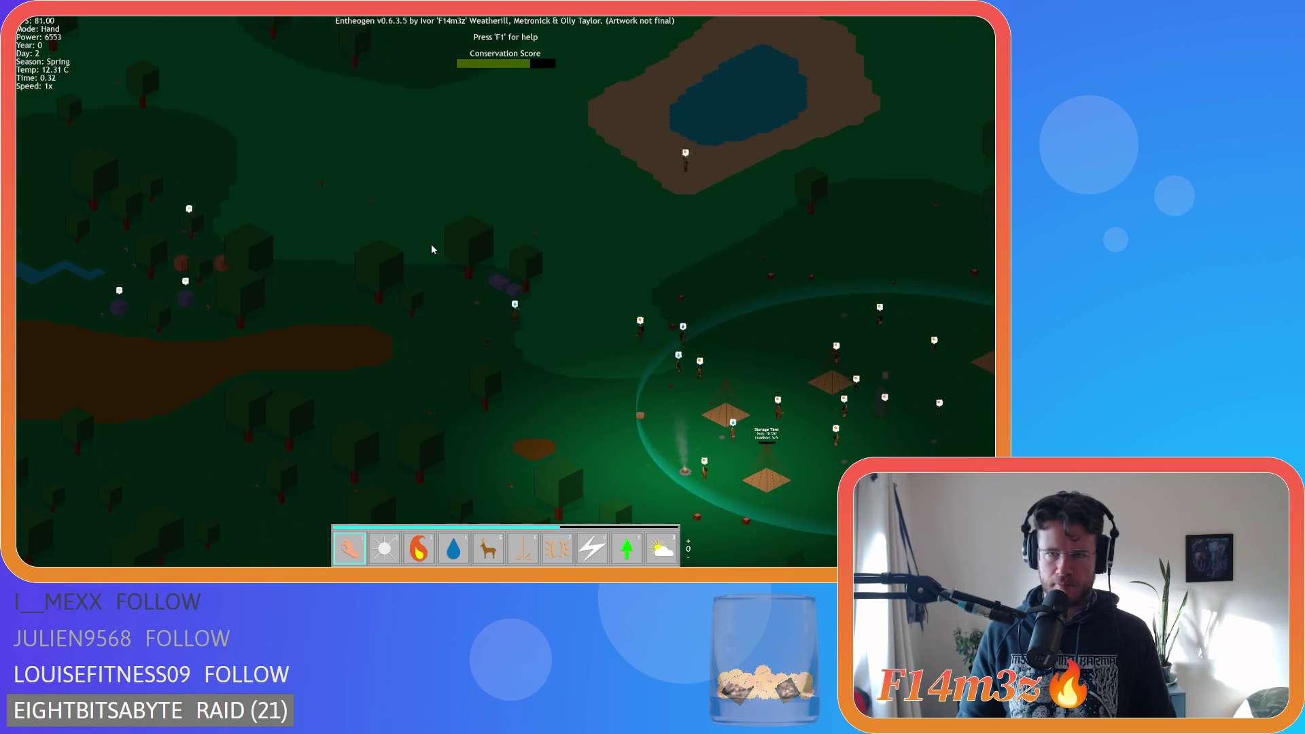
key(s)
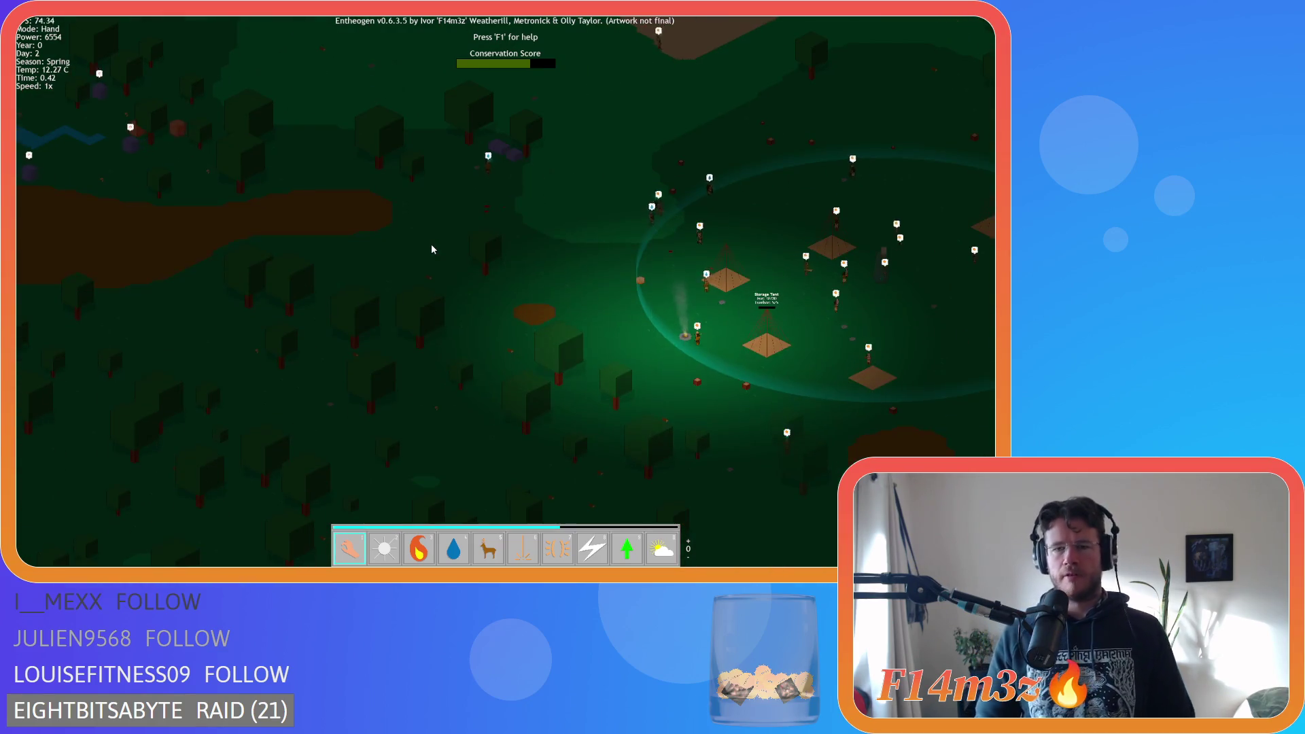
key(a)
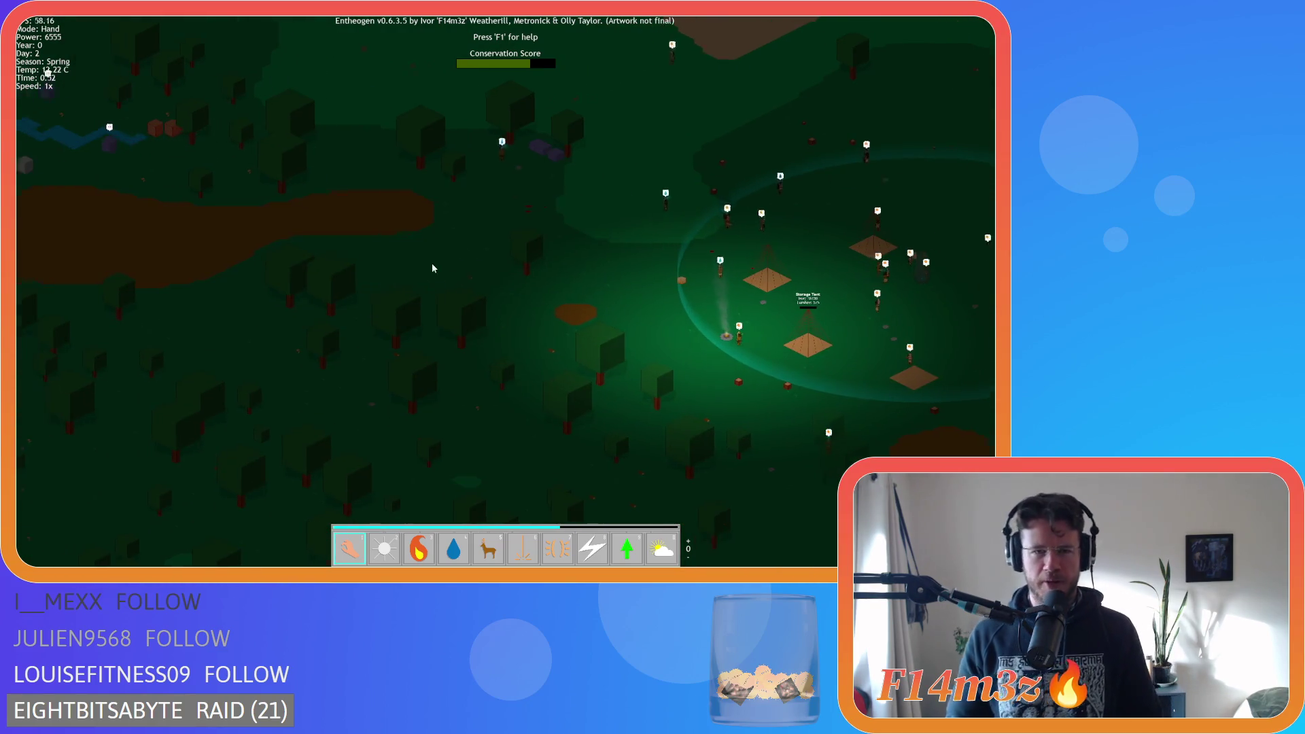
key(w)
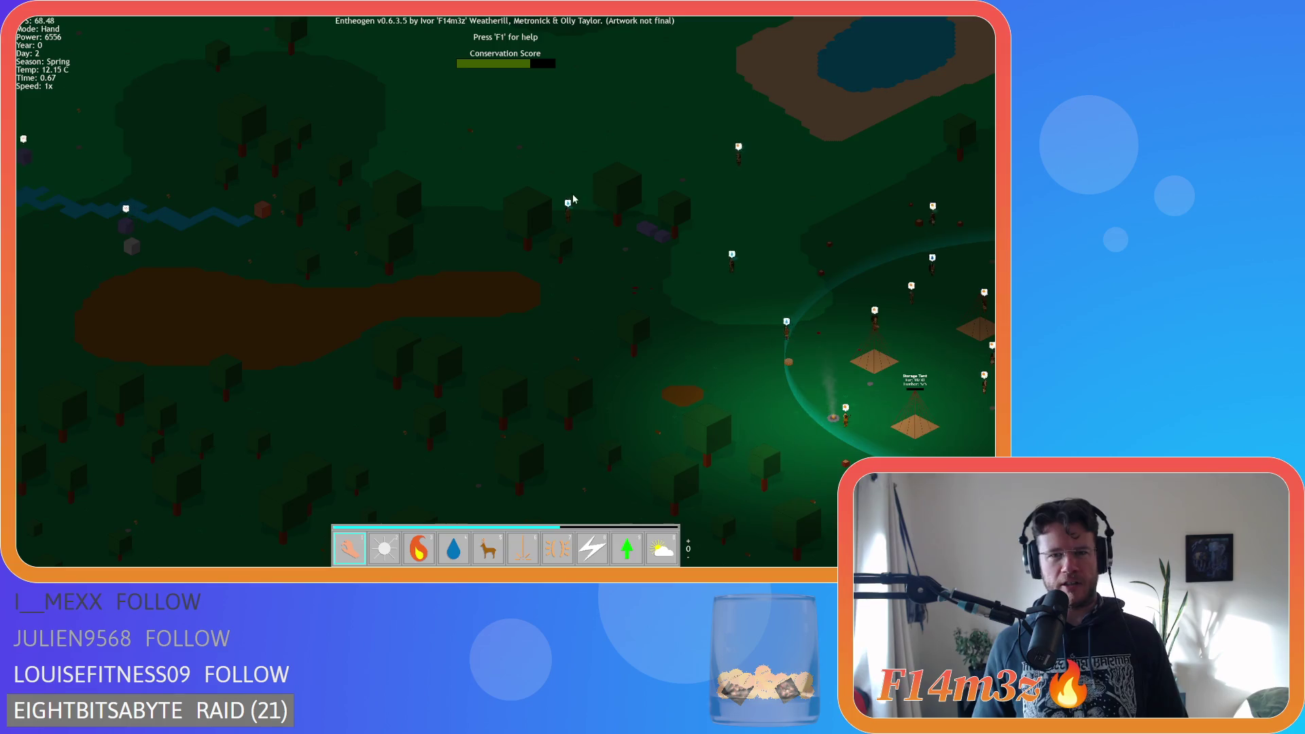
key(d)
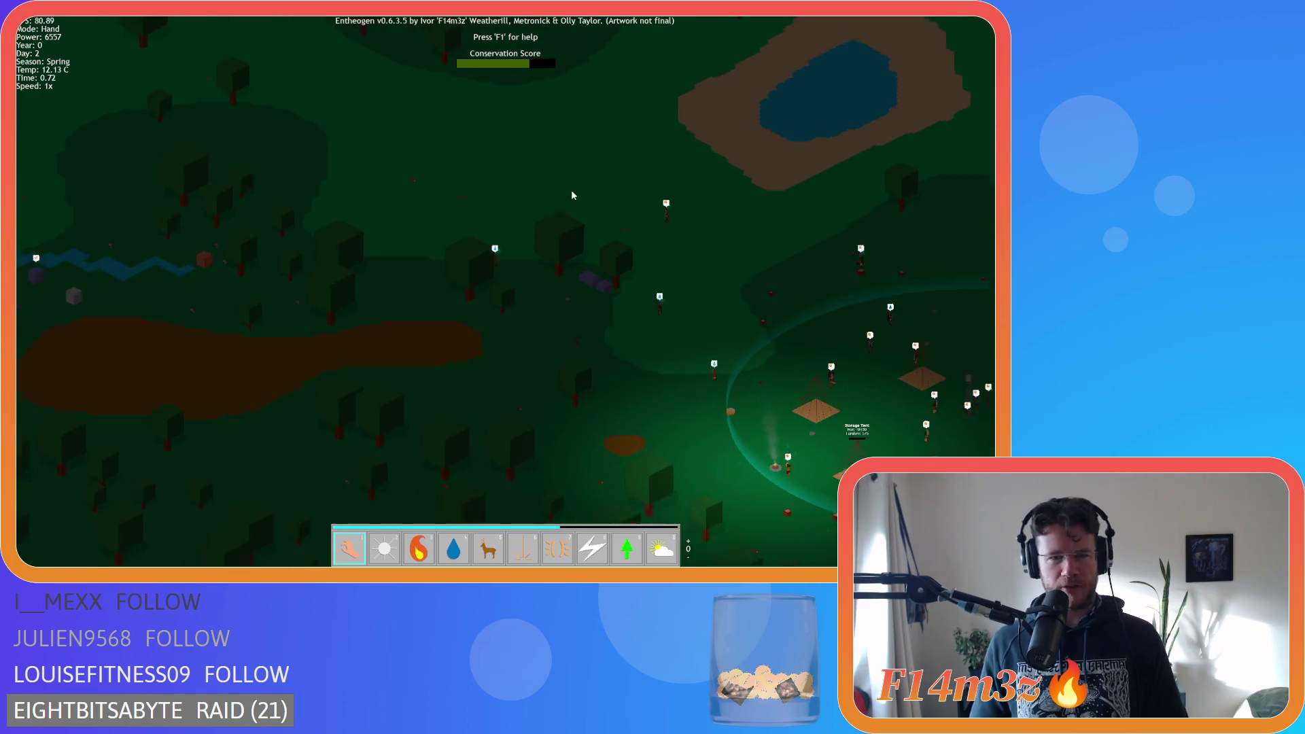
key(s)
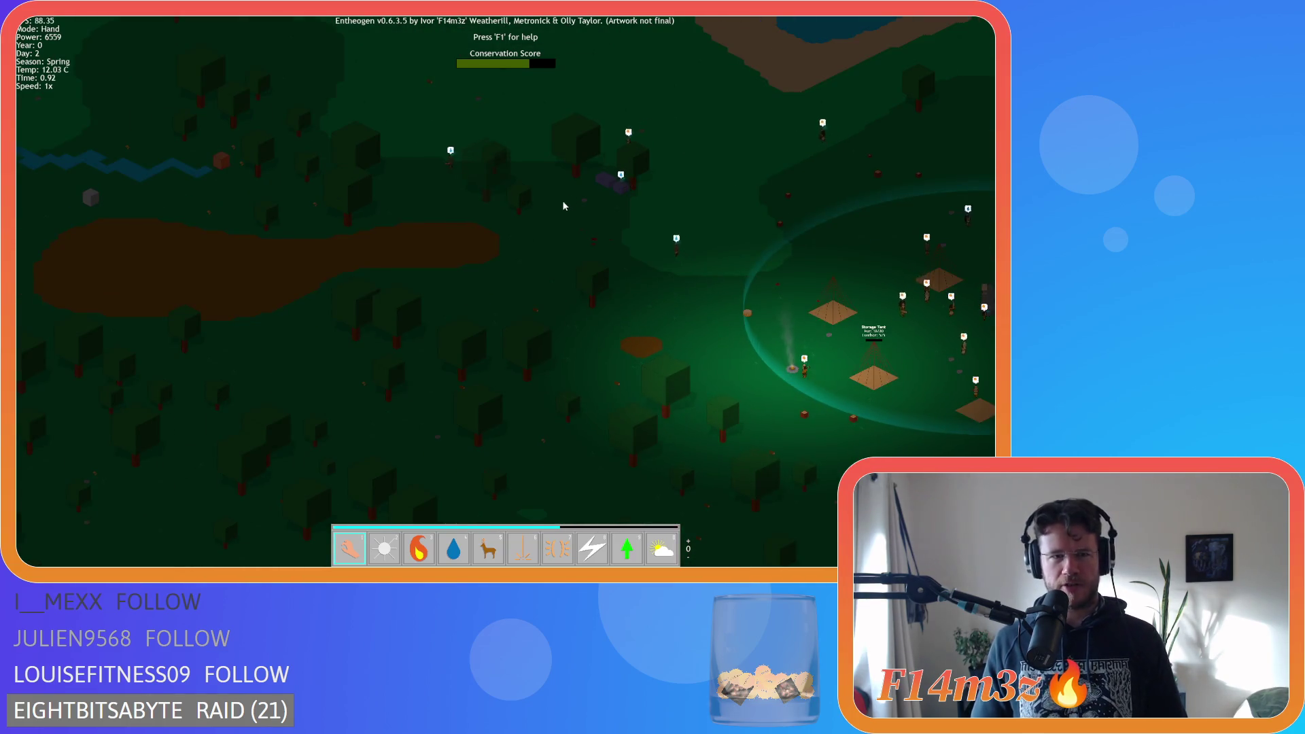
key(a)
key(w)
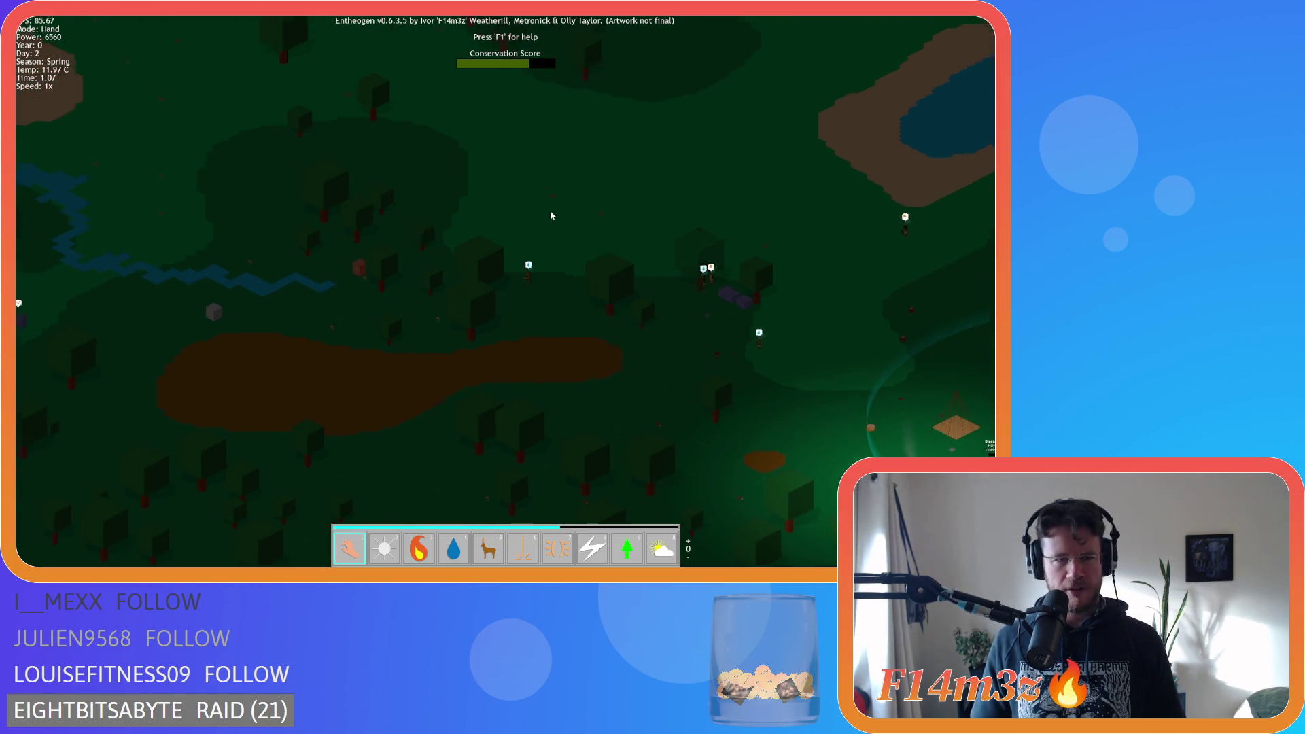
key(a)
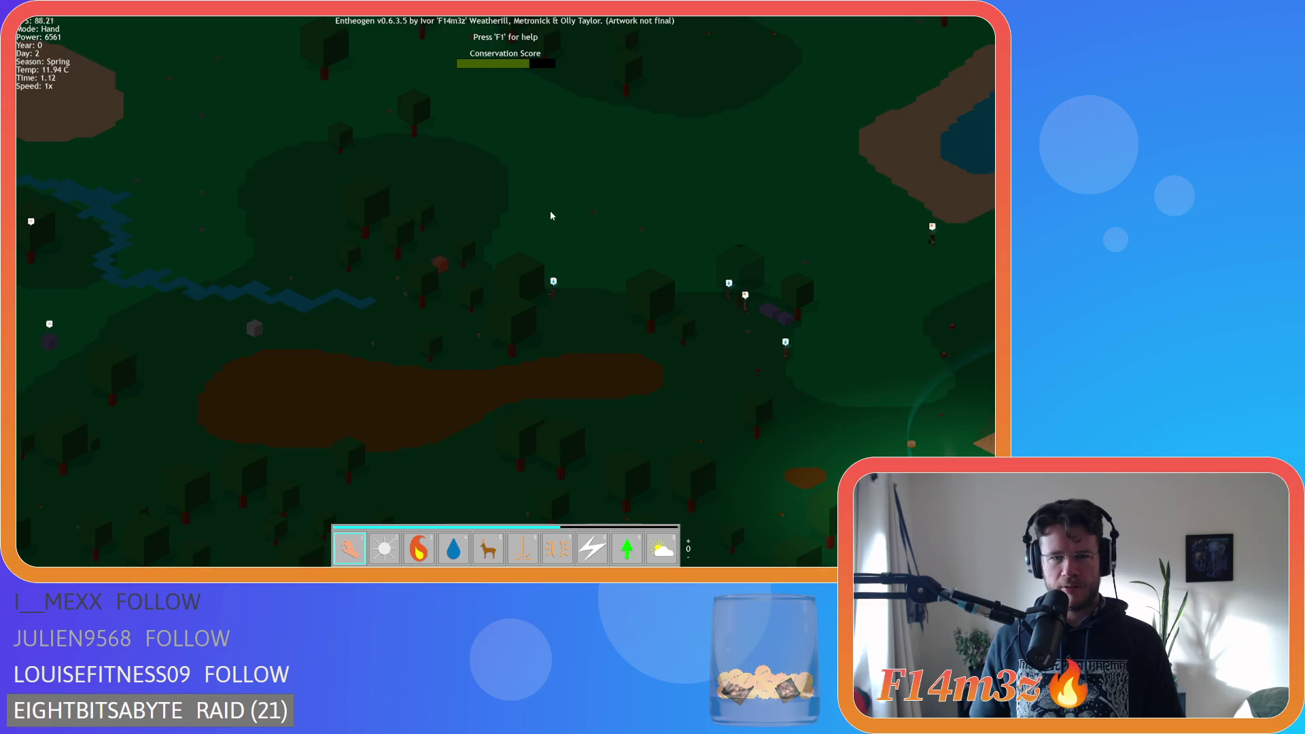
key(s)
key(p)
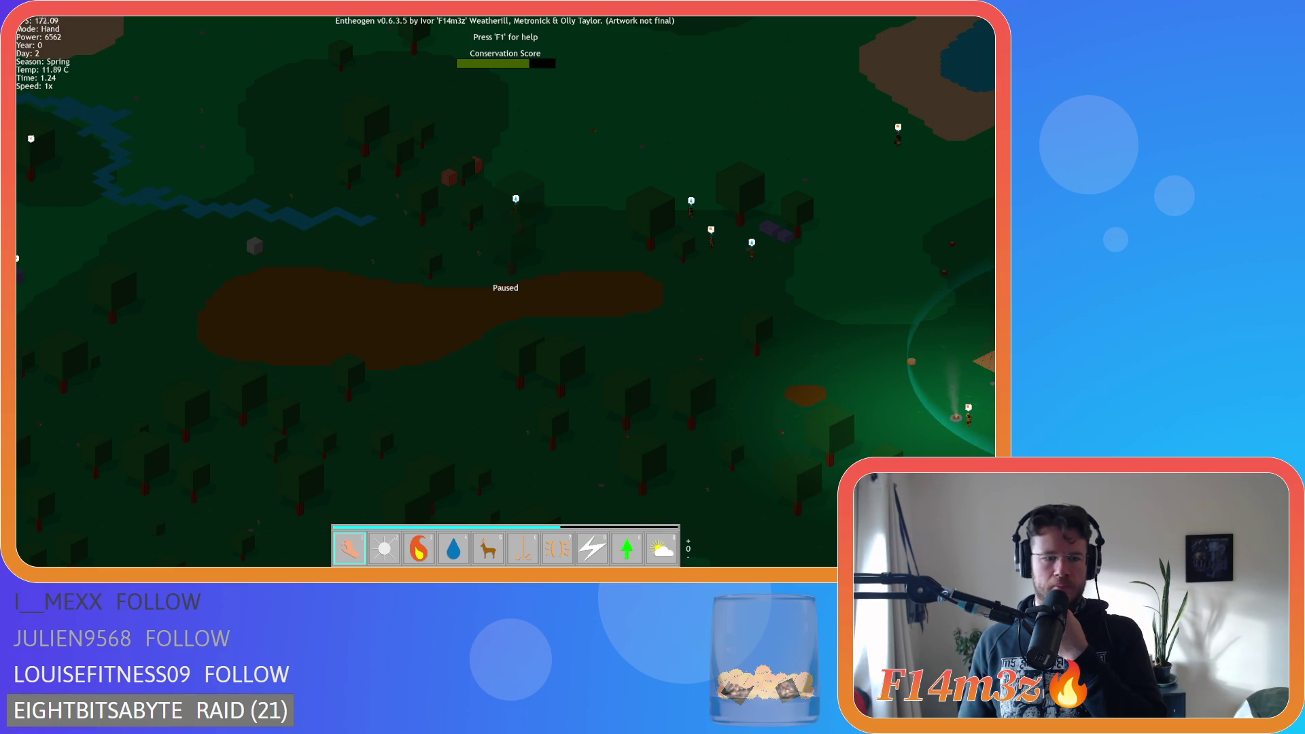
Resume the game and centre the view on the village, zooming in and out
key(space)
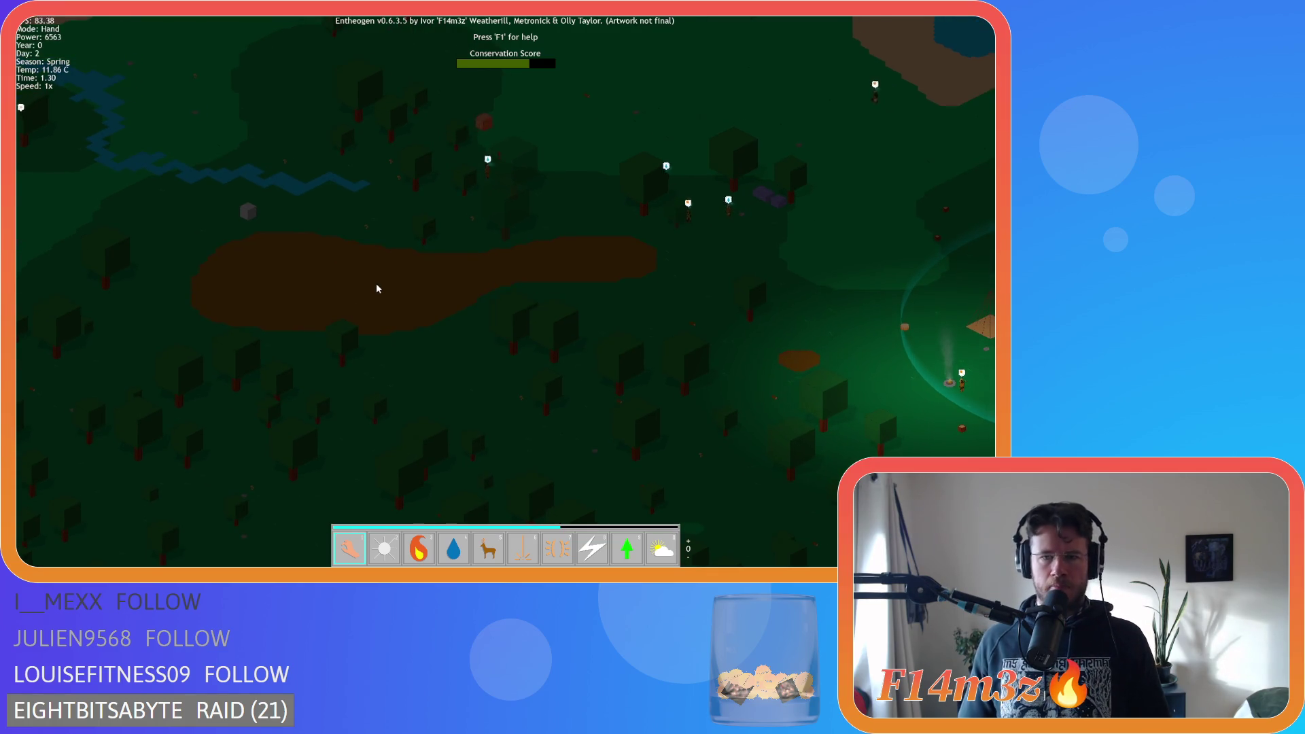
key(d)
key(d)
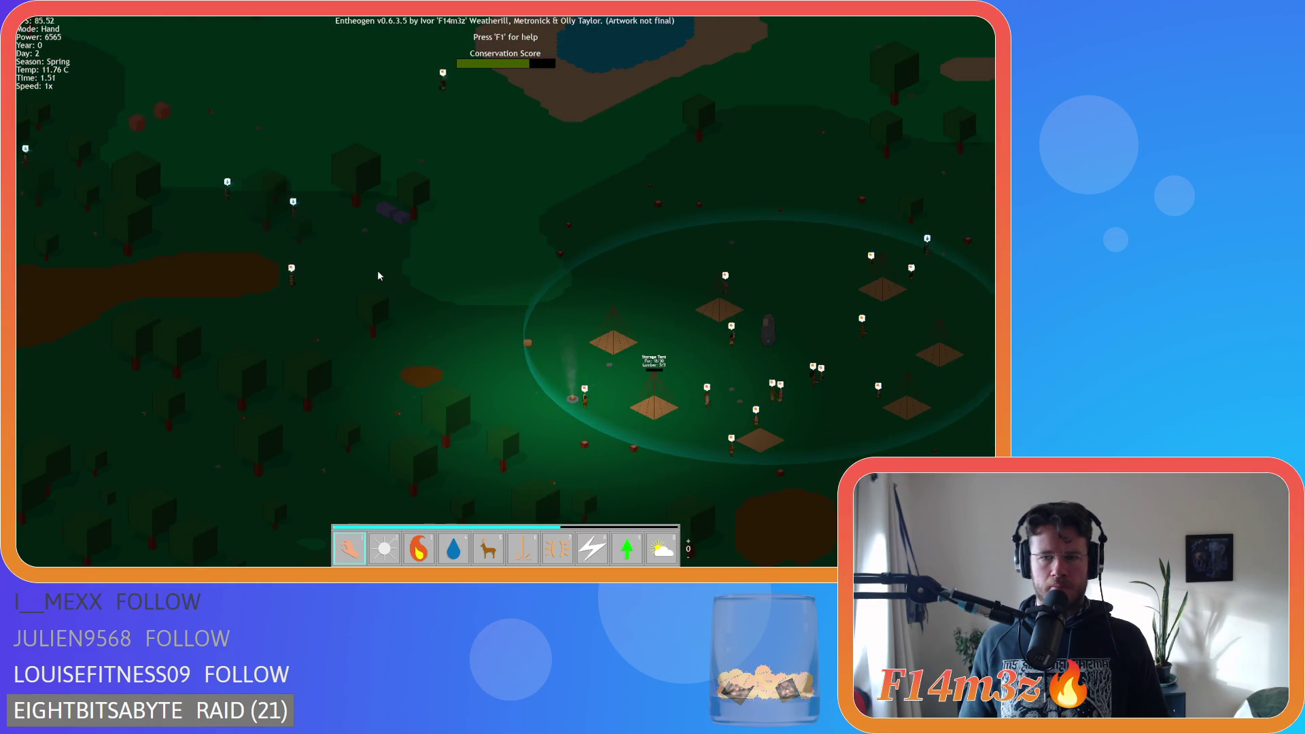
key(d)
key(s)
scroll(378, 275, up, 3)
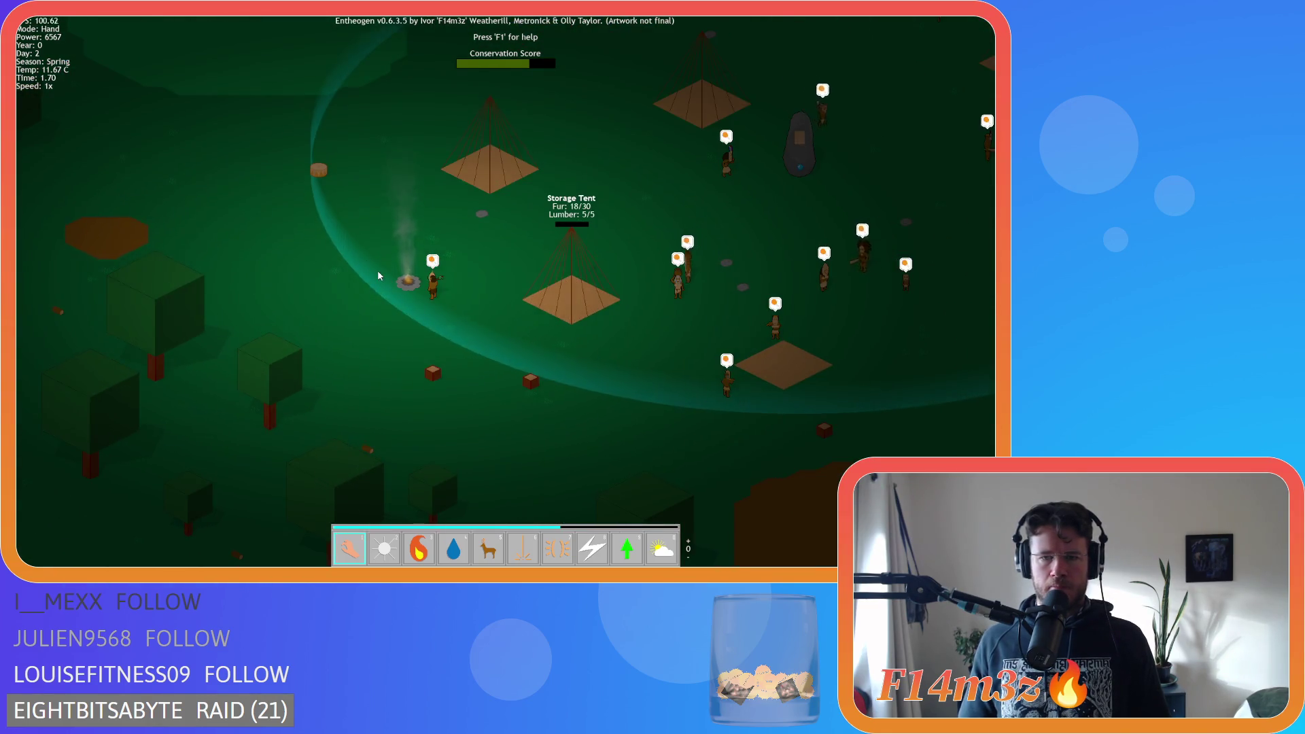
scroll(377, 270, down, 5)
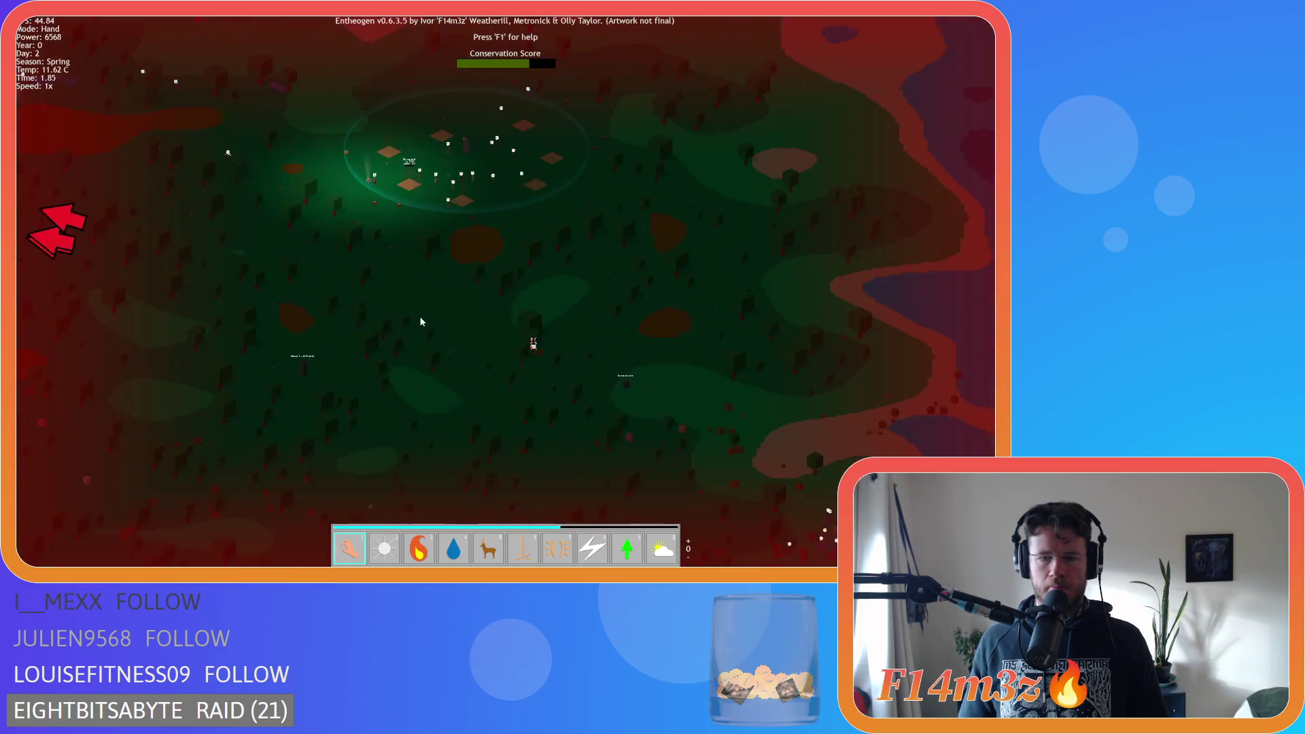
Pan over the river area east and back west, then pause the game
key(a)
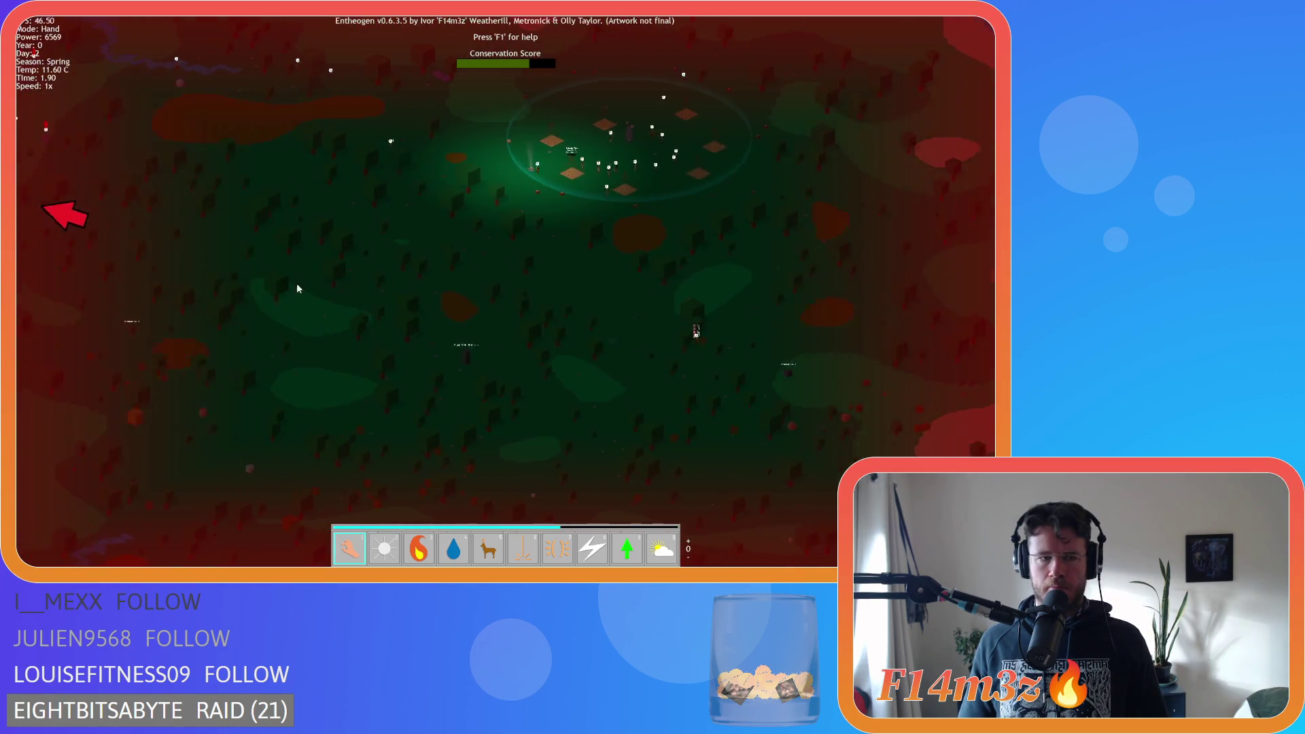
key(a)
key(w)
scroll(430, 279, up, 5)
key(d)
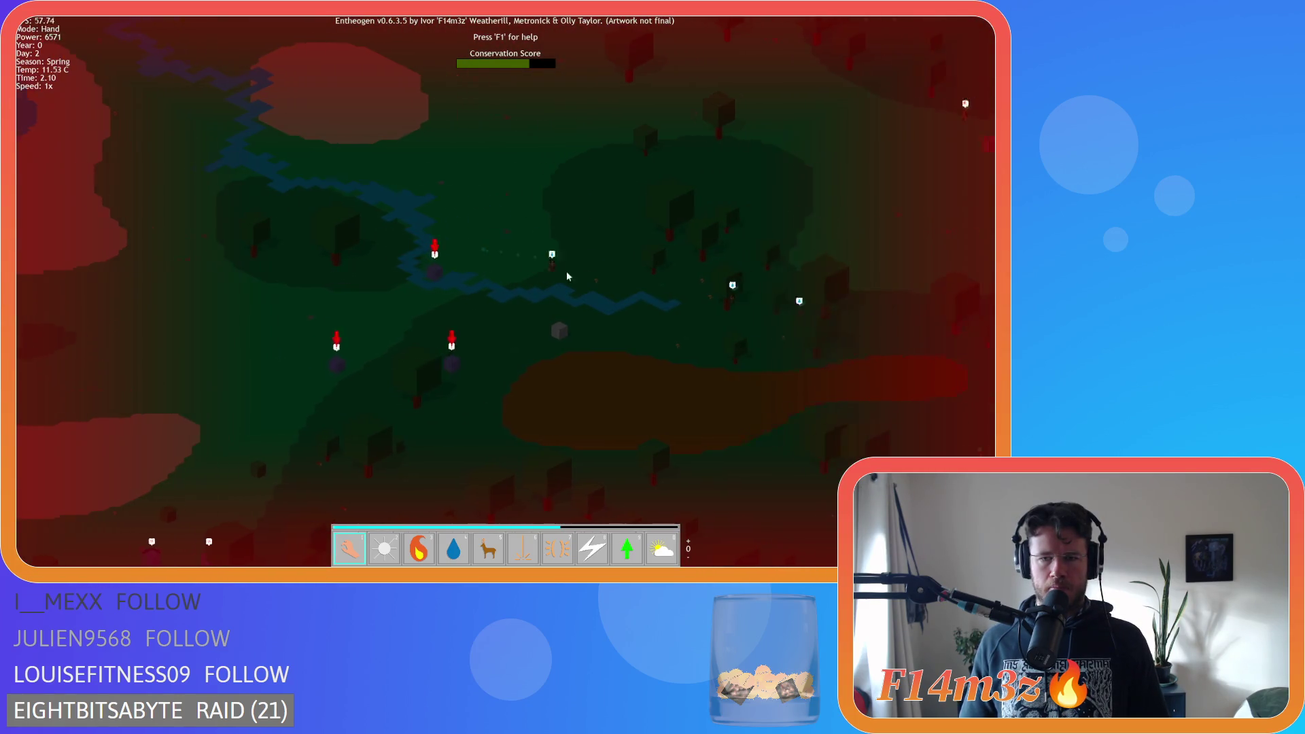
key(d)
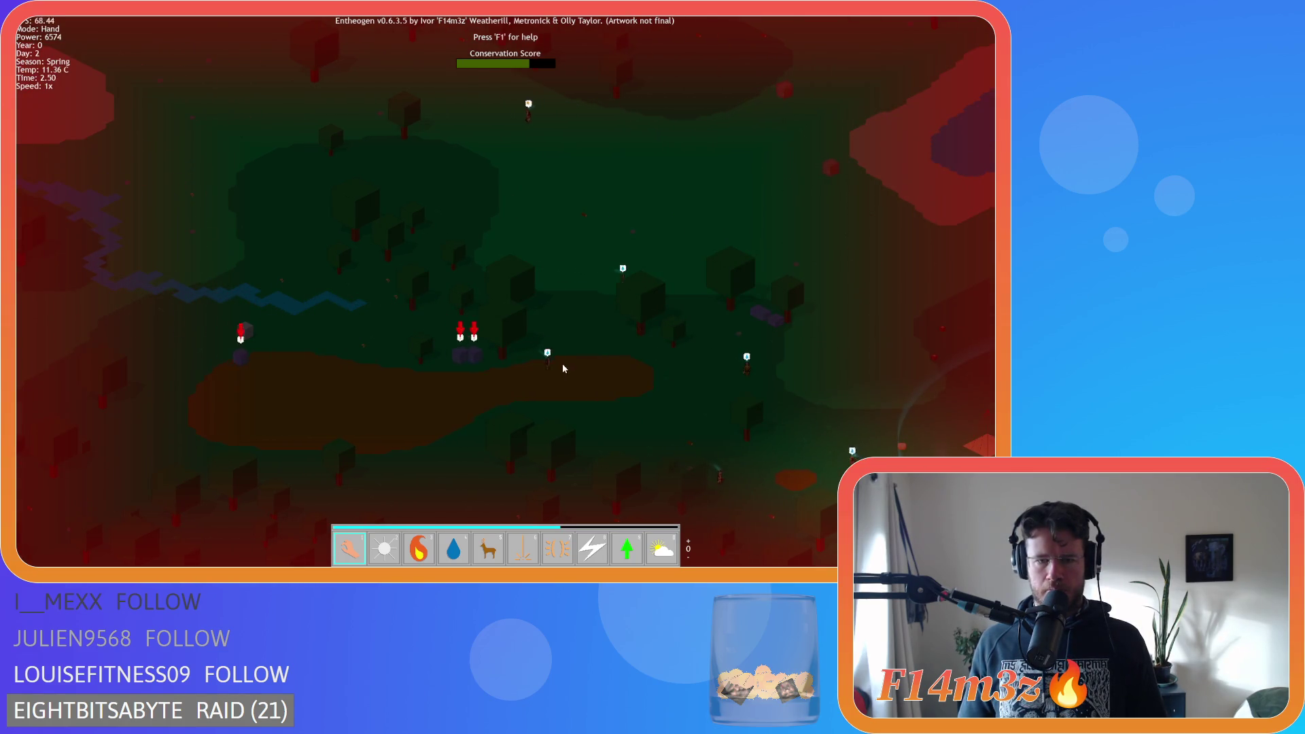
key(a)
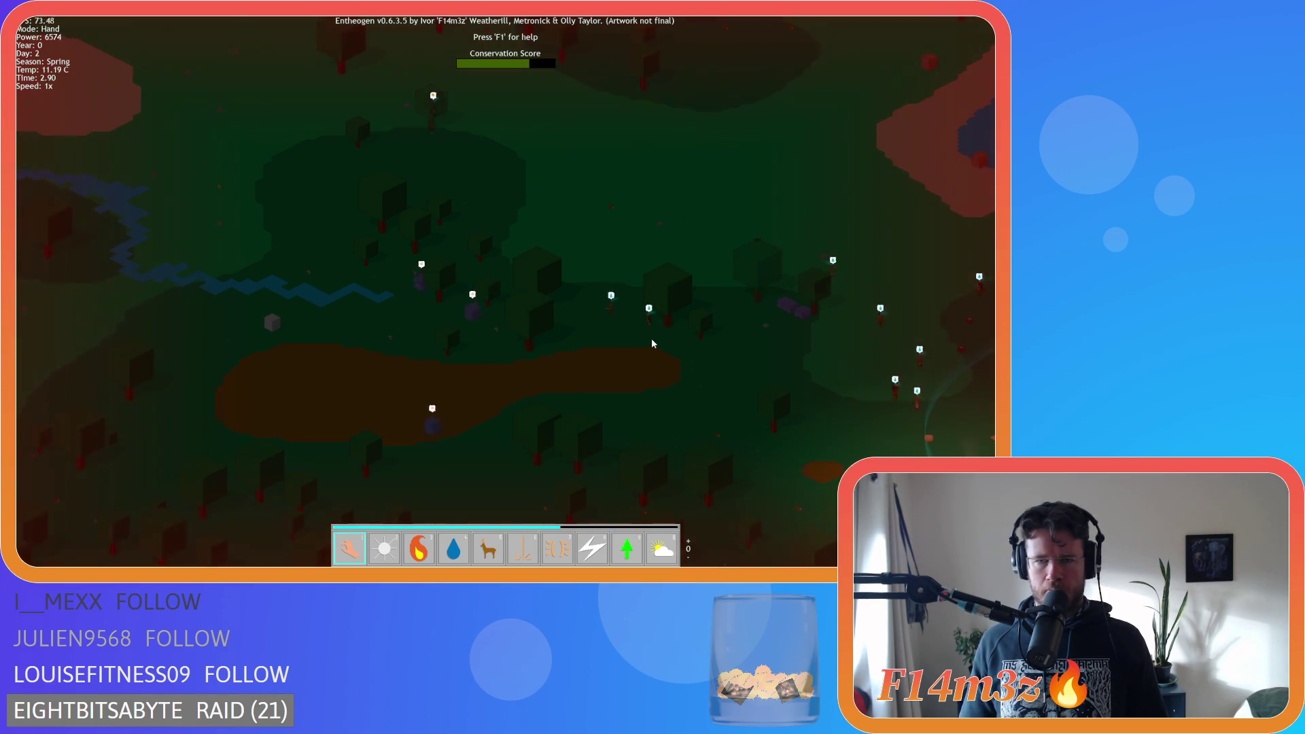
scroll(644, 340, down, 5)
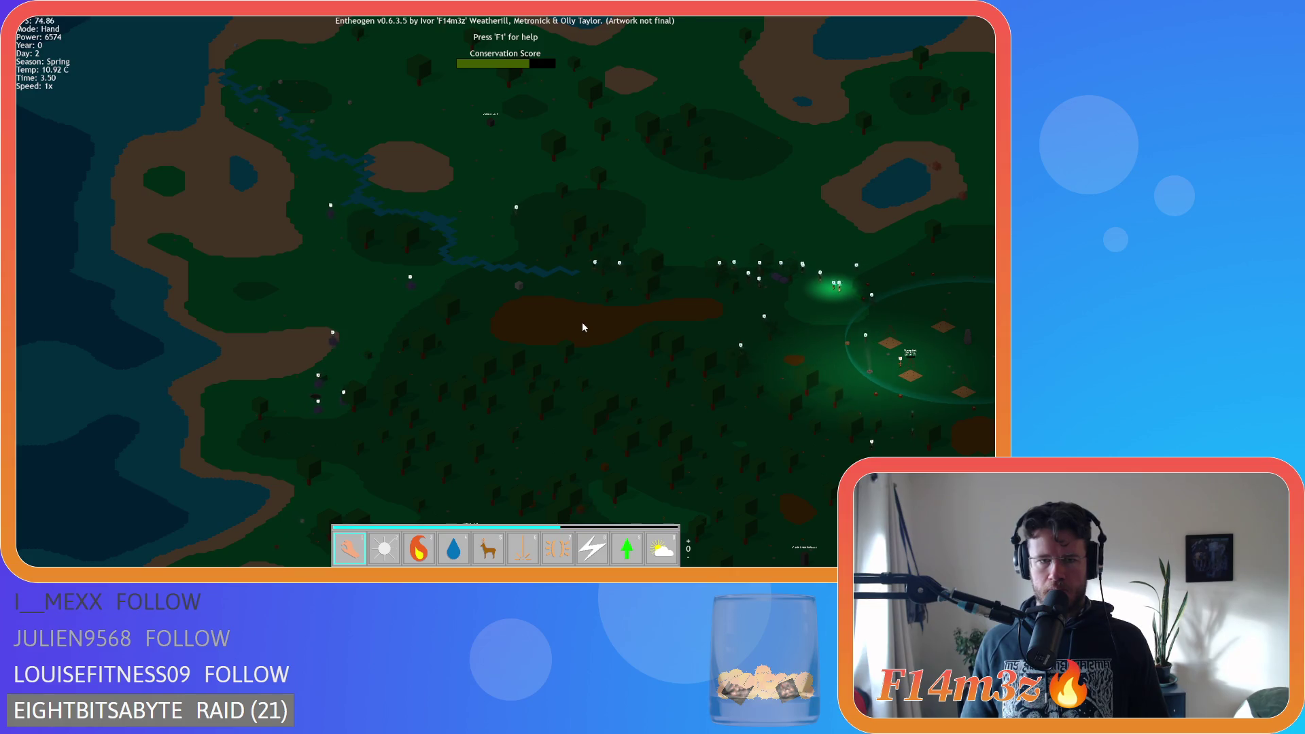
scroll(582, 324, up, 3)
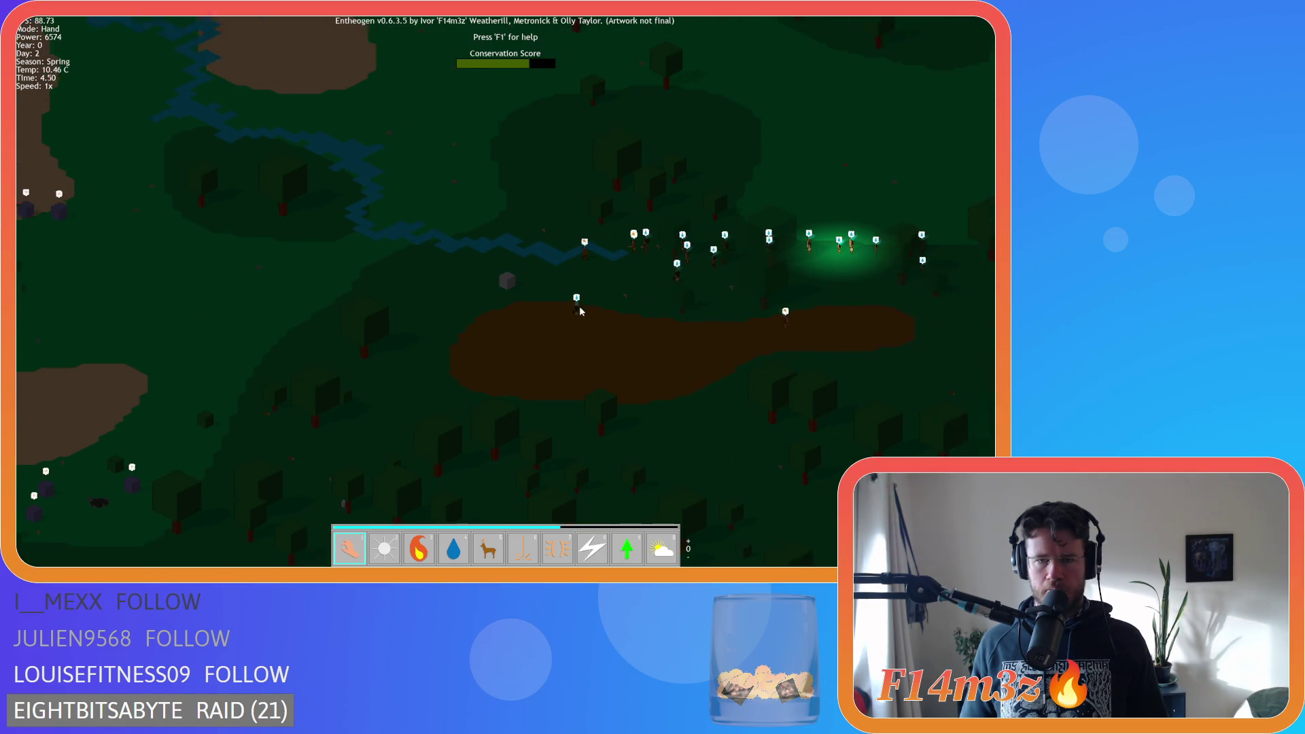
key(p)
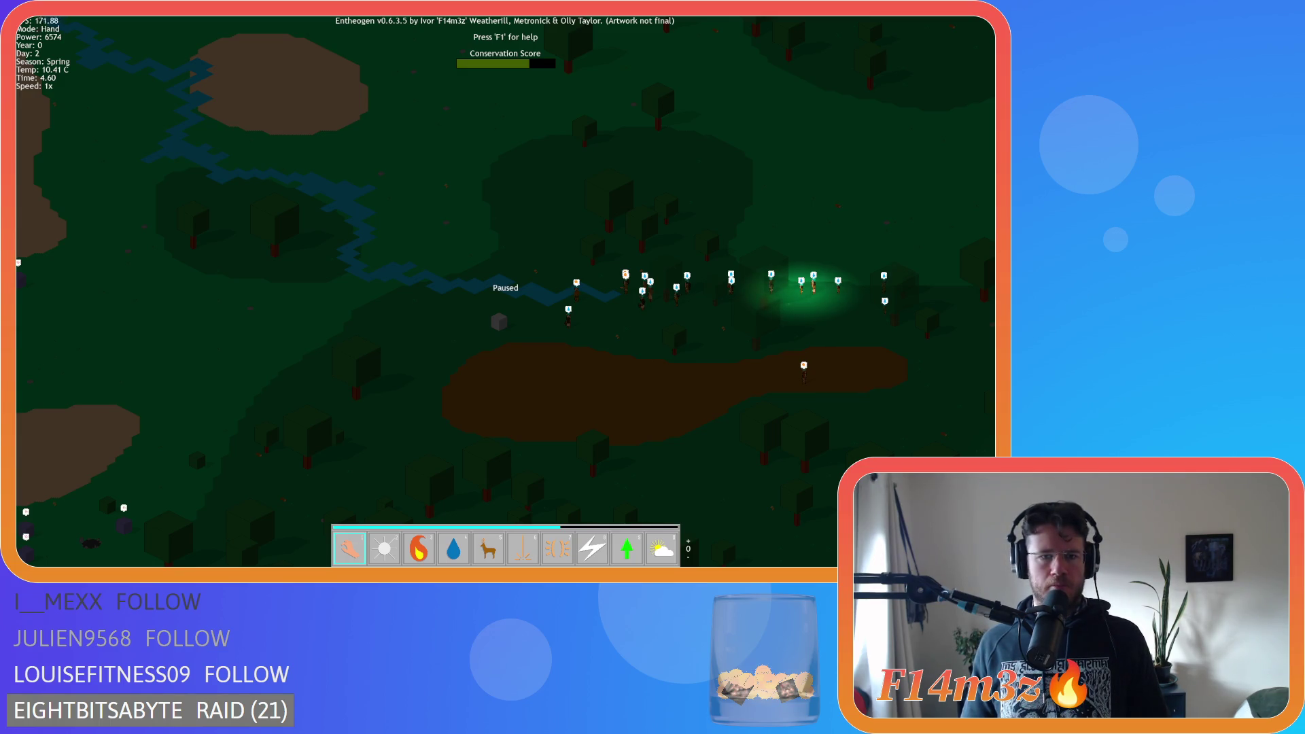
Resume the game and pan east to the village camp, zooming in on it
key(space)
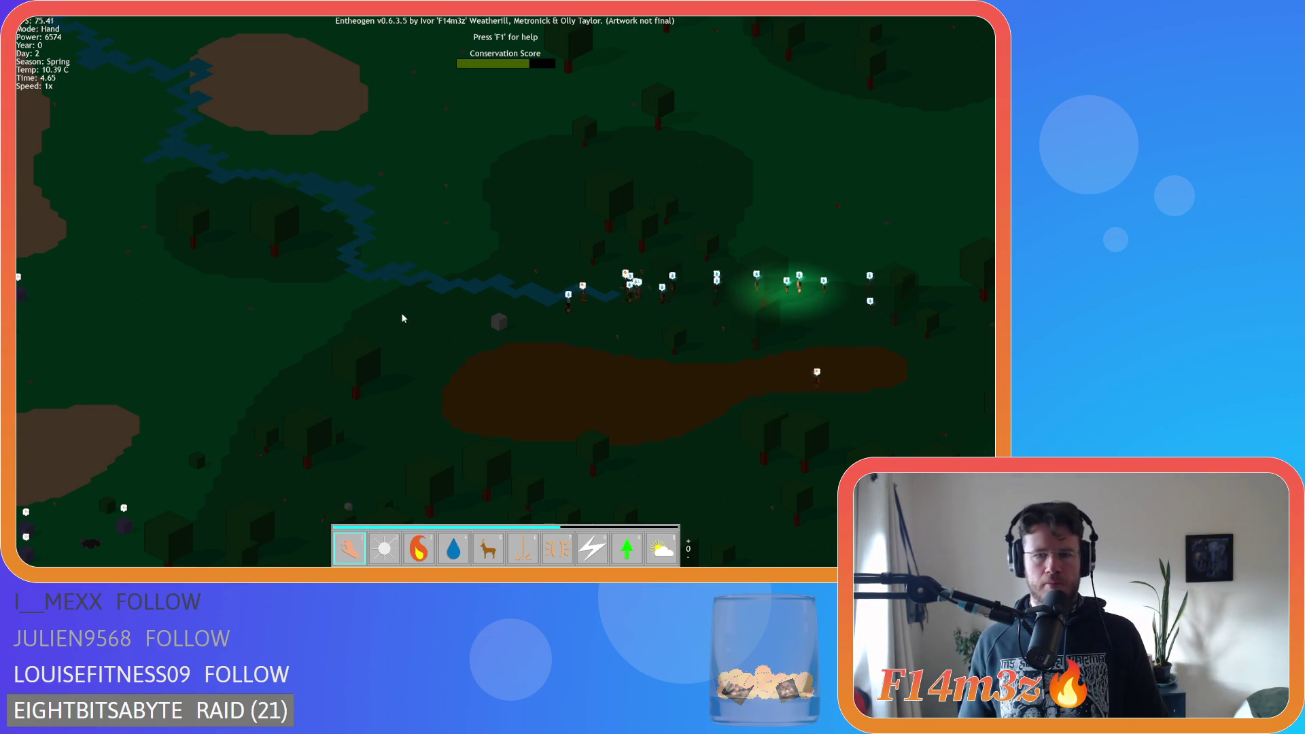
key(d)
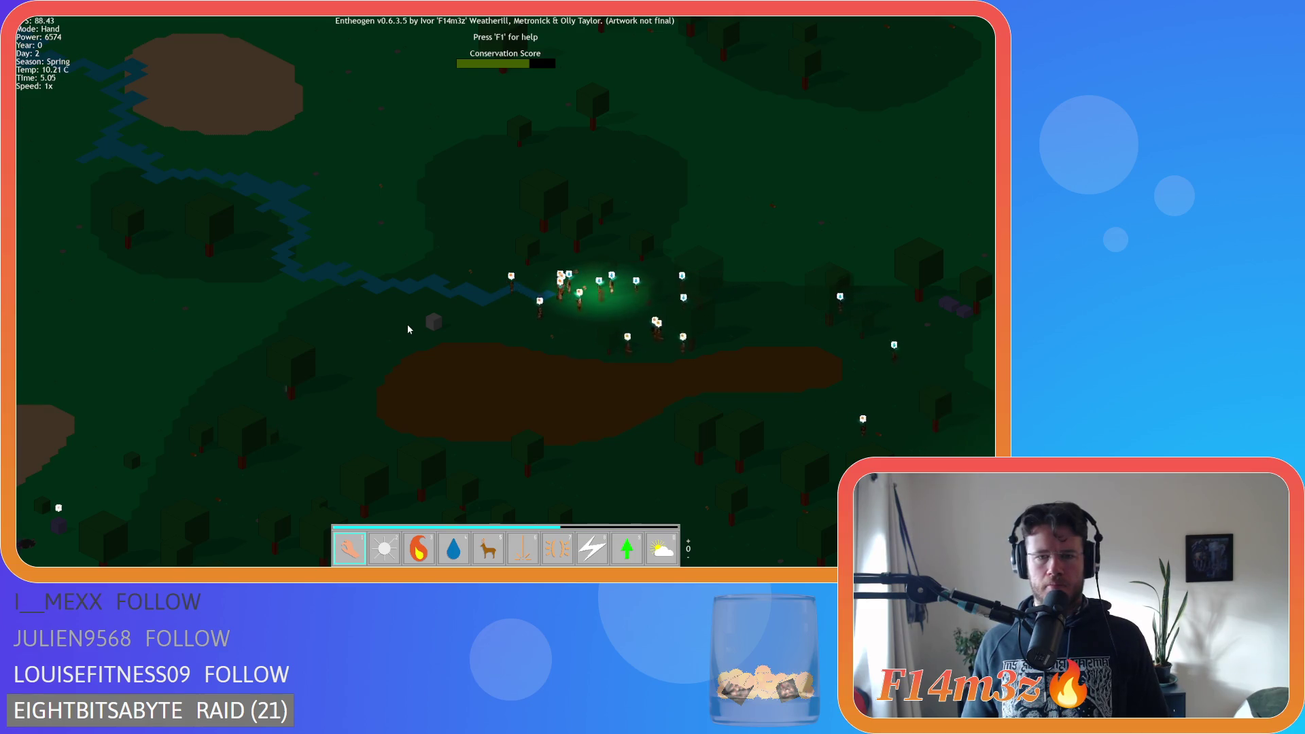
key(d)
key(s)
key(w)
key(d)
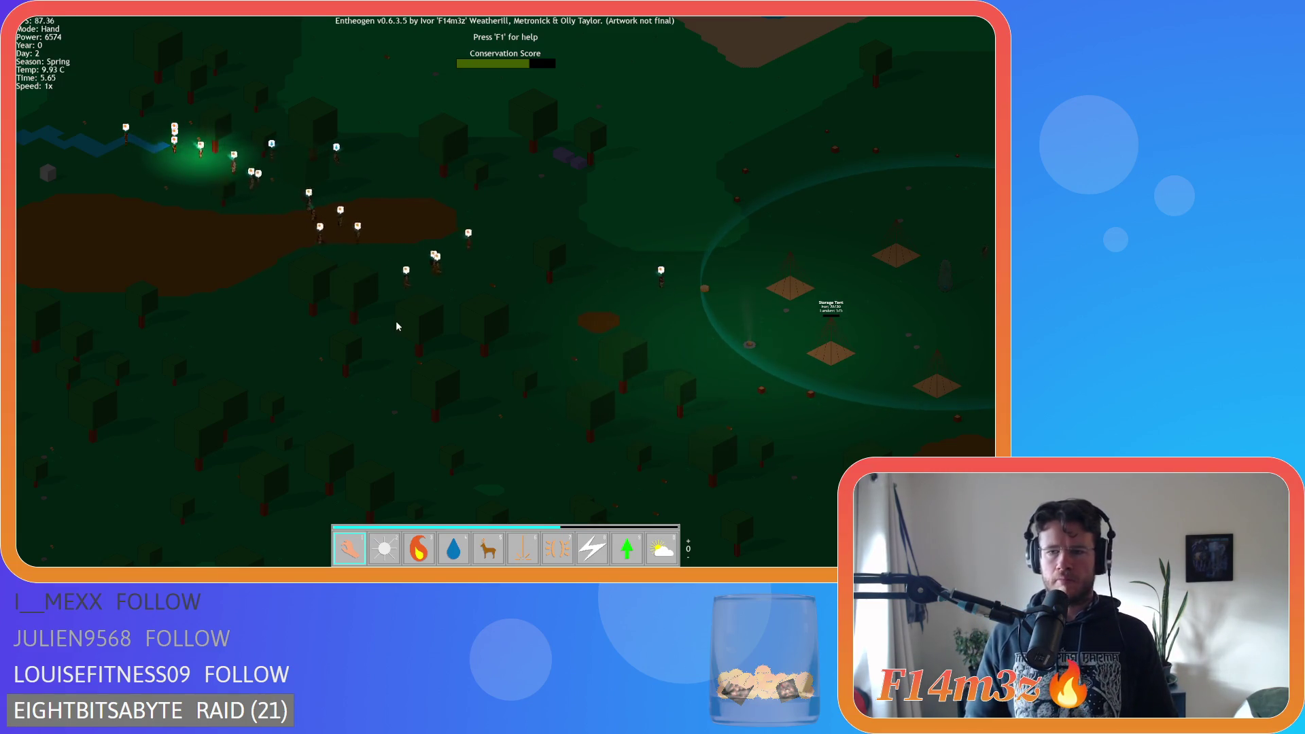
scroll(621, 389, up, 5)
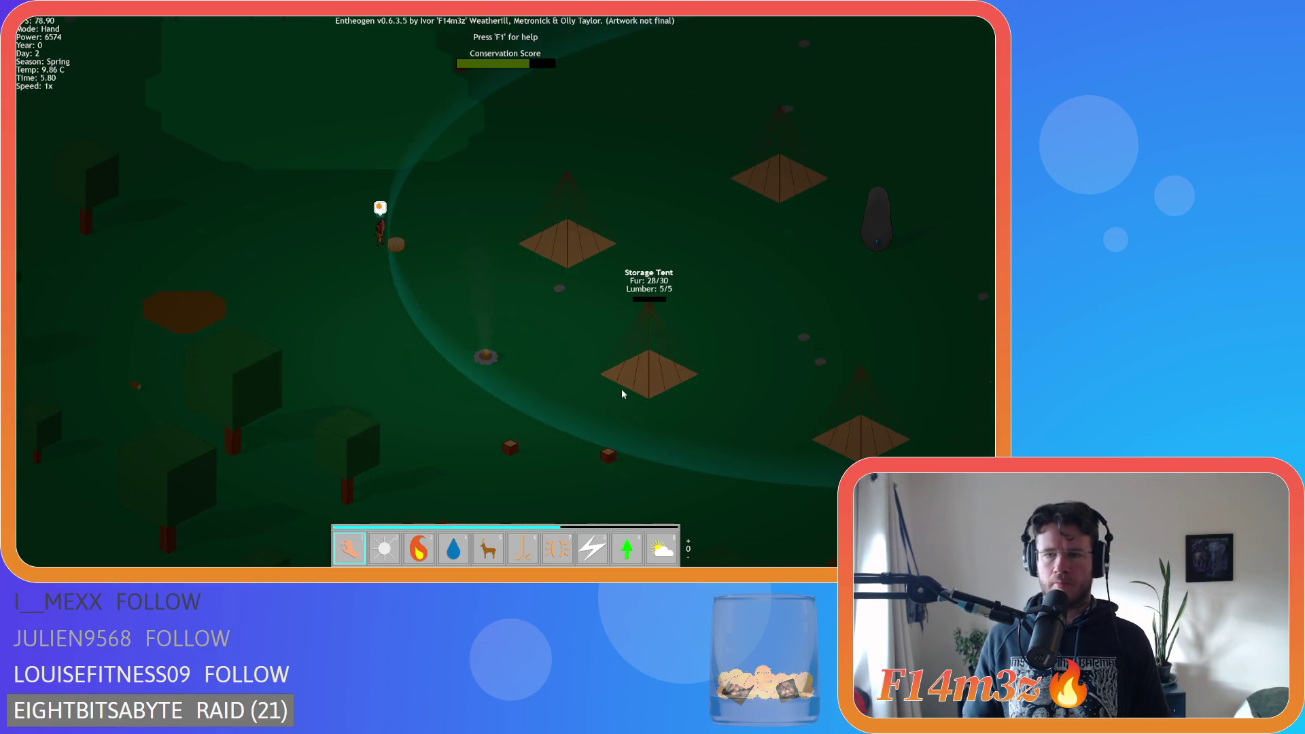
scroll(622, 393, down, 8)
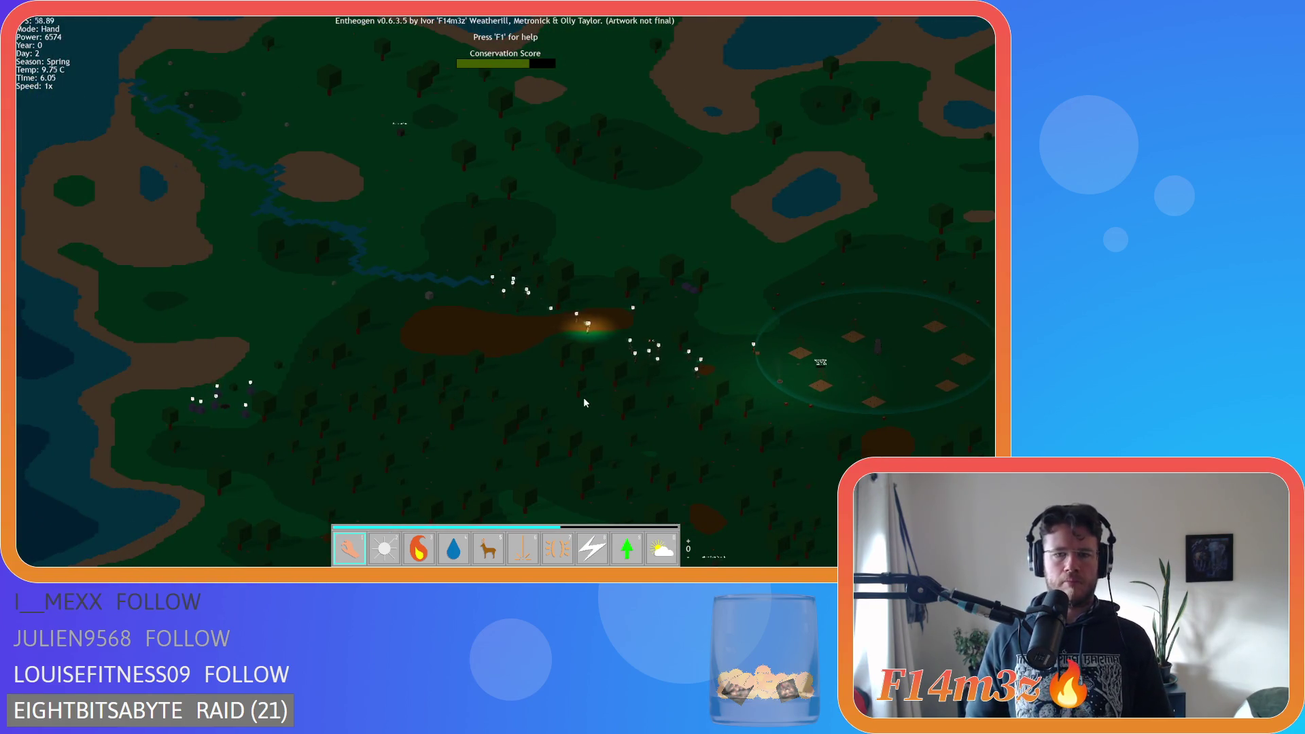
scroll(585, 401, up, 4)
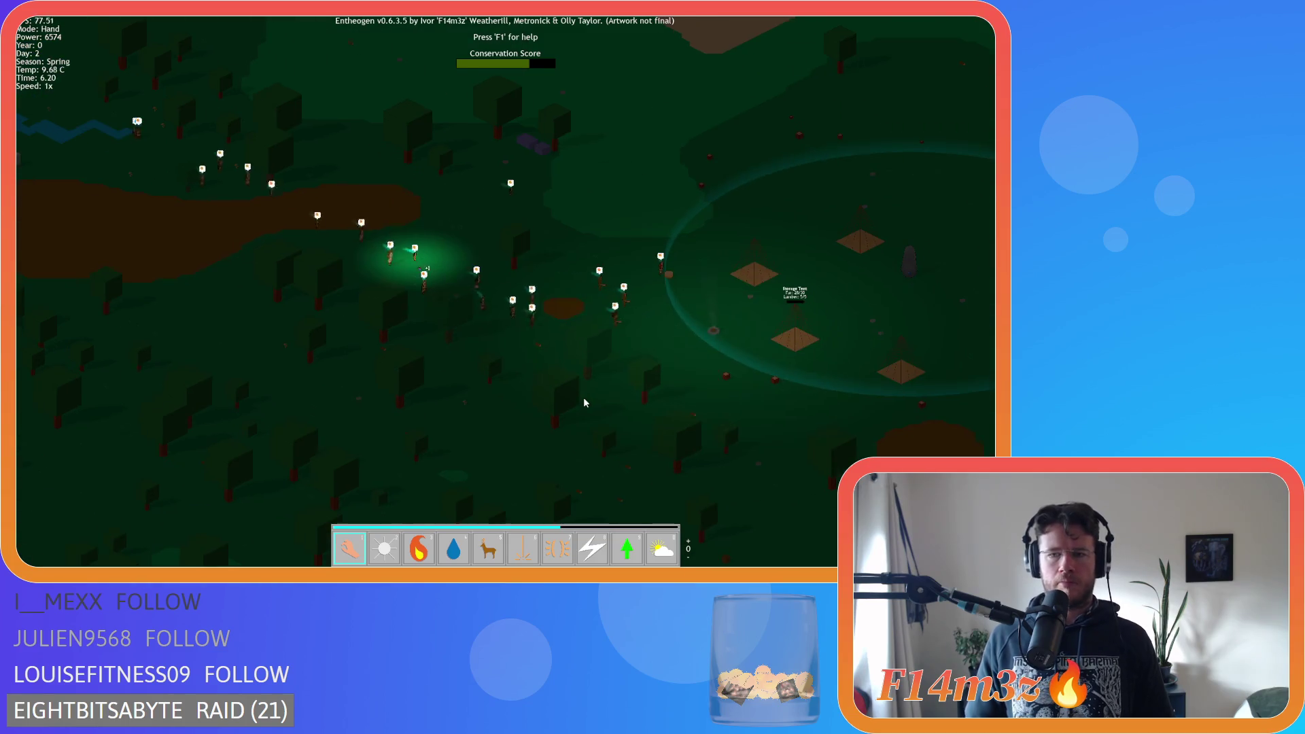
Light the camp's campfire with the Fire power (key 3)
key(3)
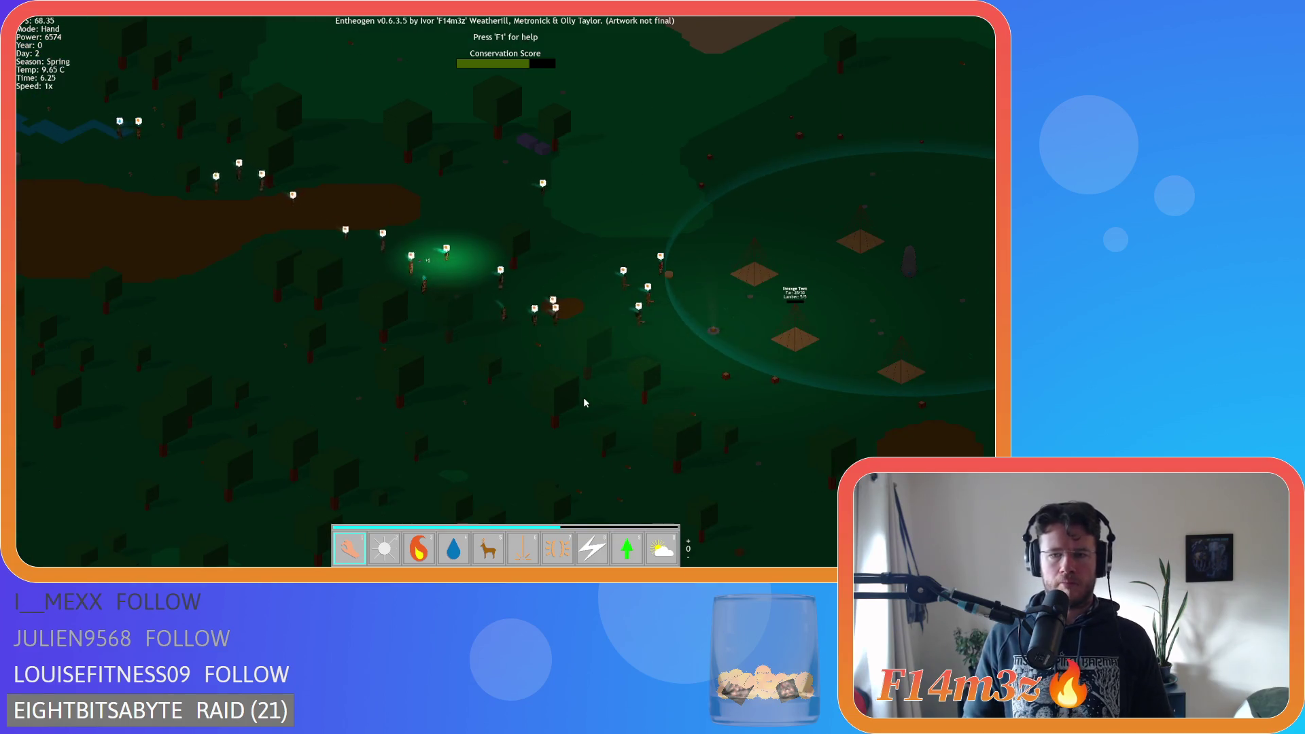
scroll(598, 381, up, 4)
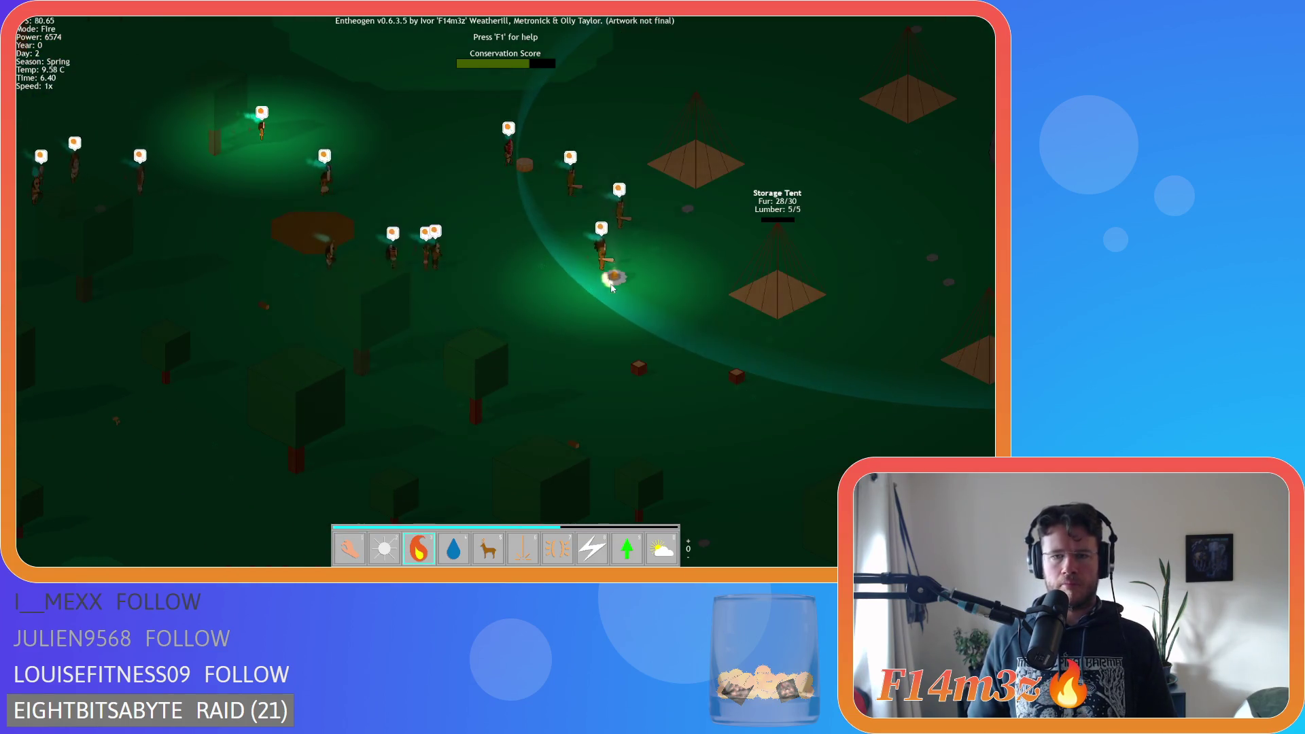
click(611, 288)
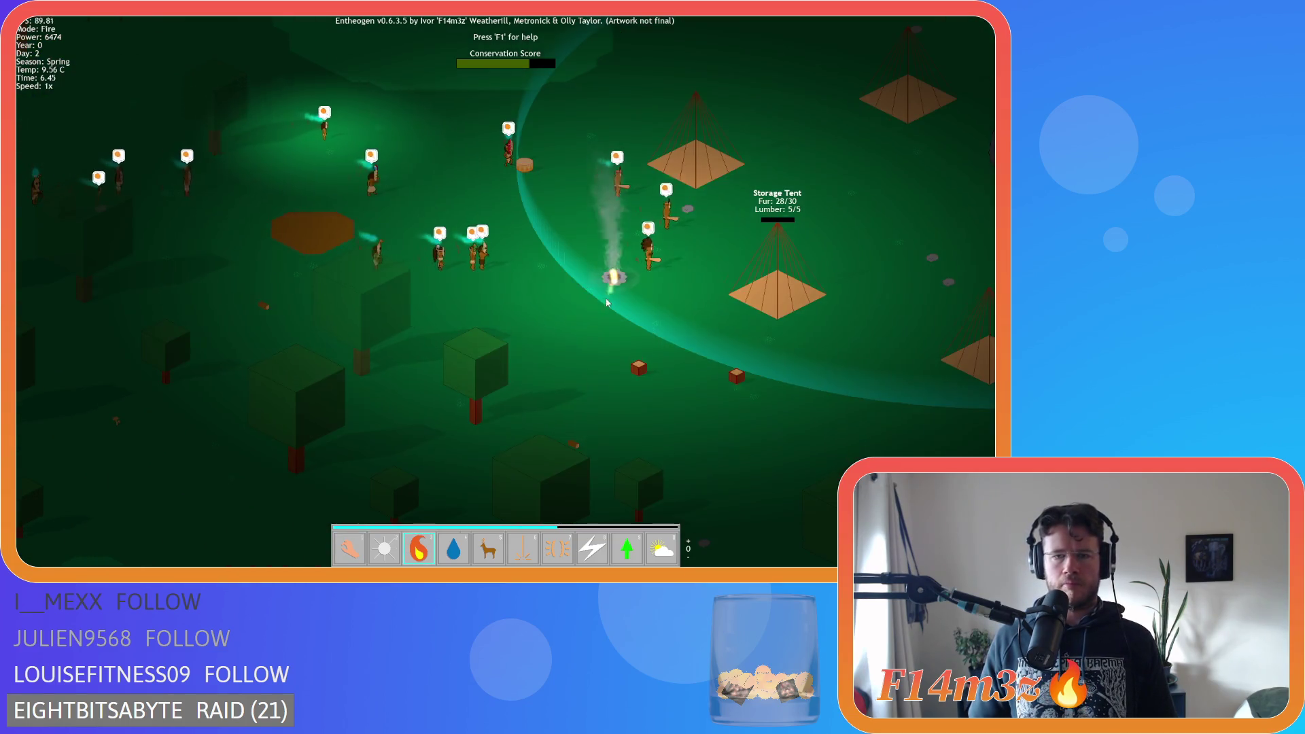
Return to Hand power and pan along the camp while villagers finish the Storage Tent
key(1)
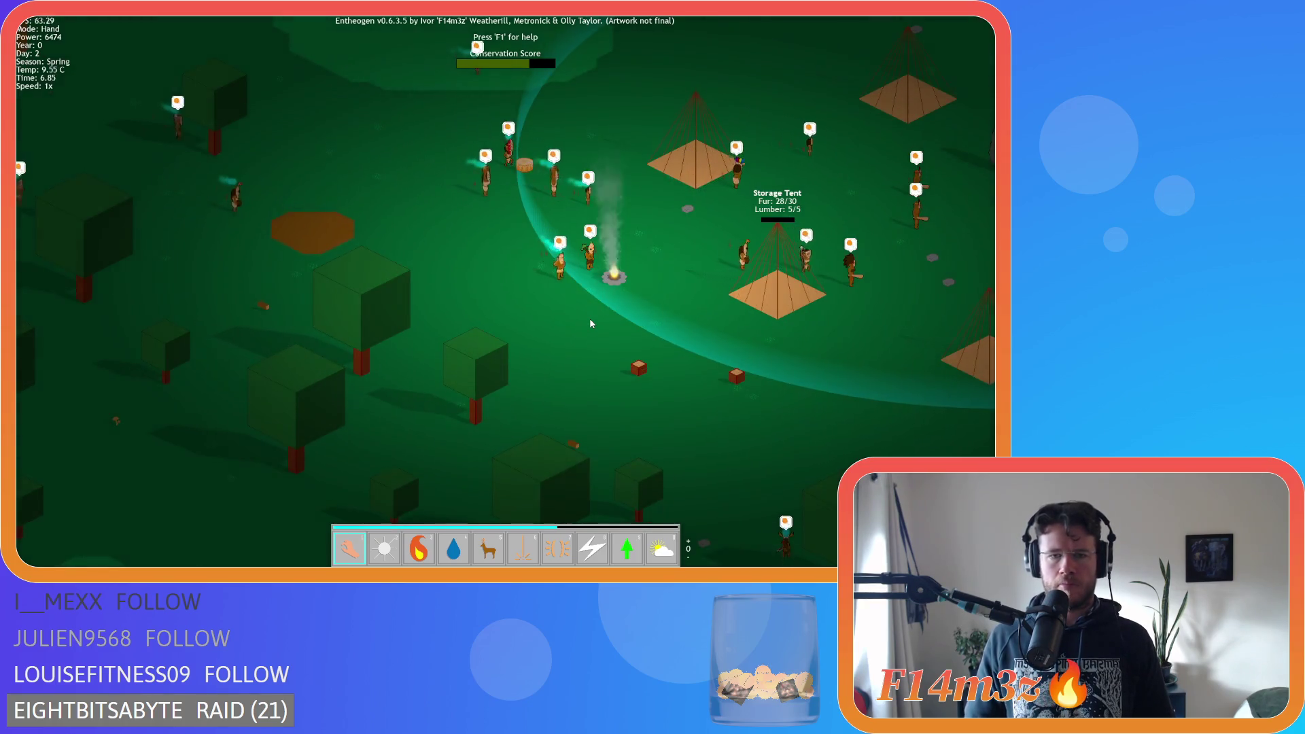
key(d)
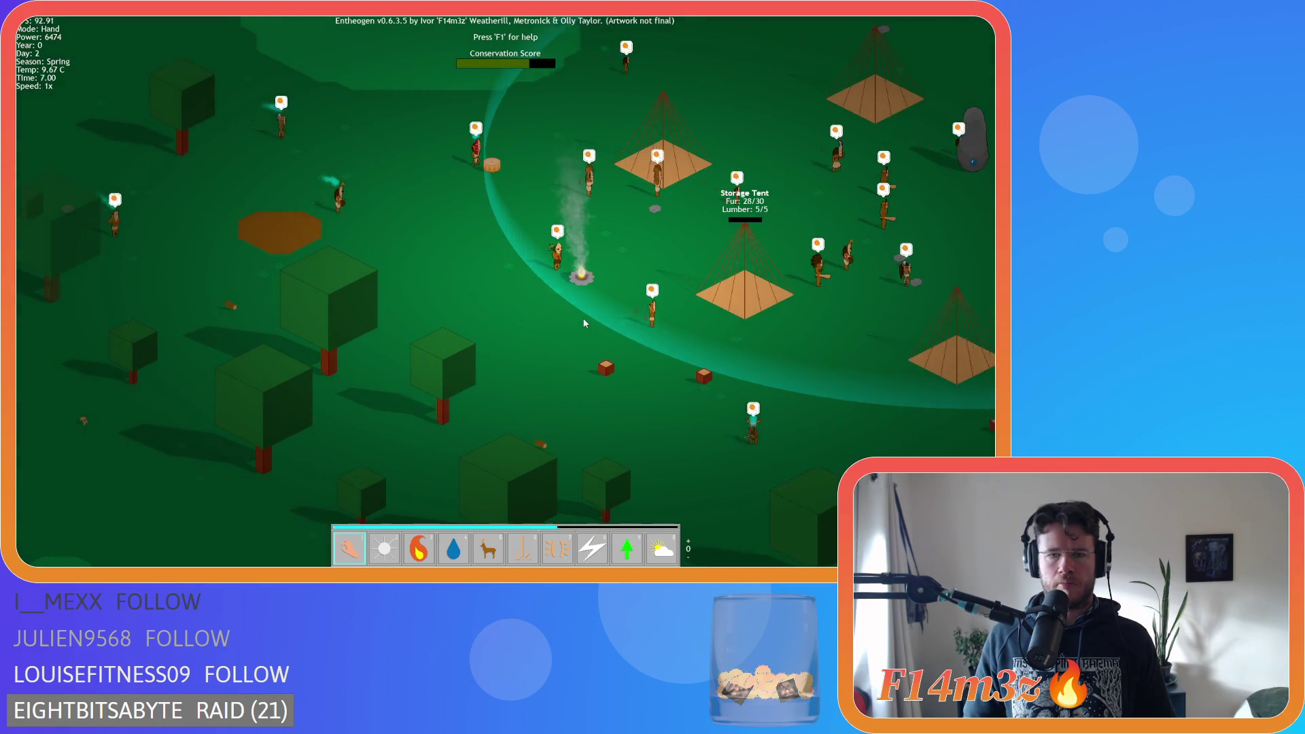
key(d)
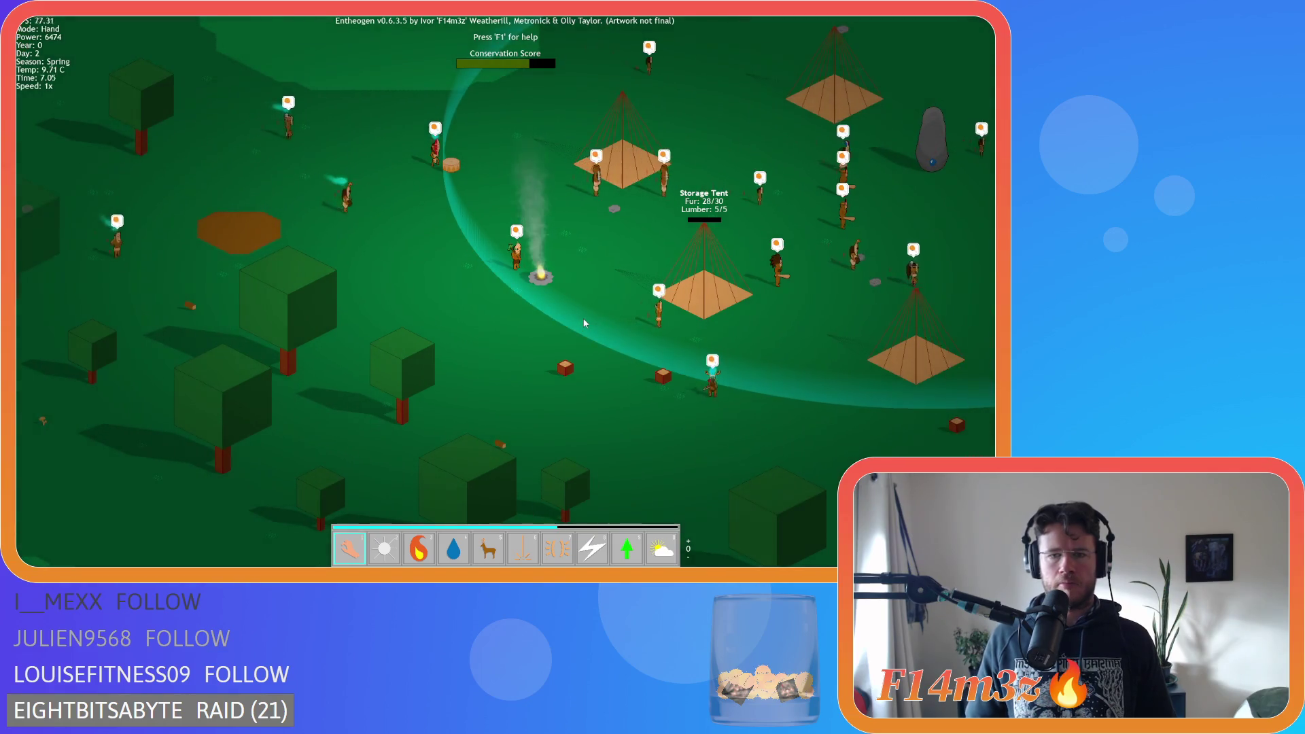
key(w)
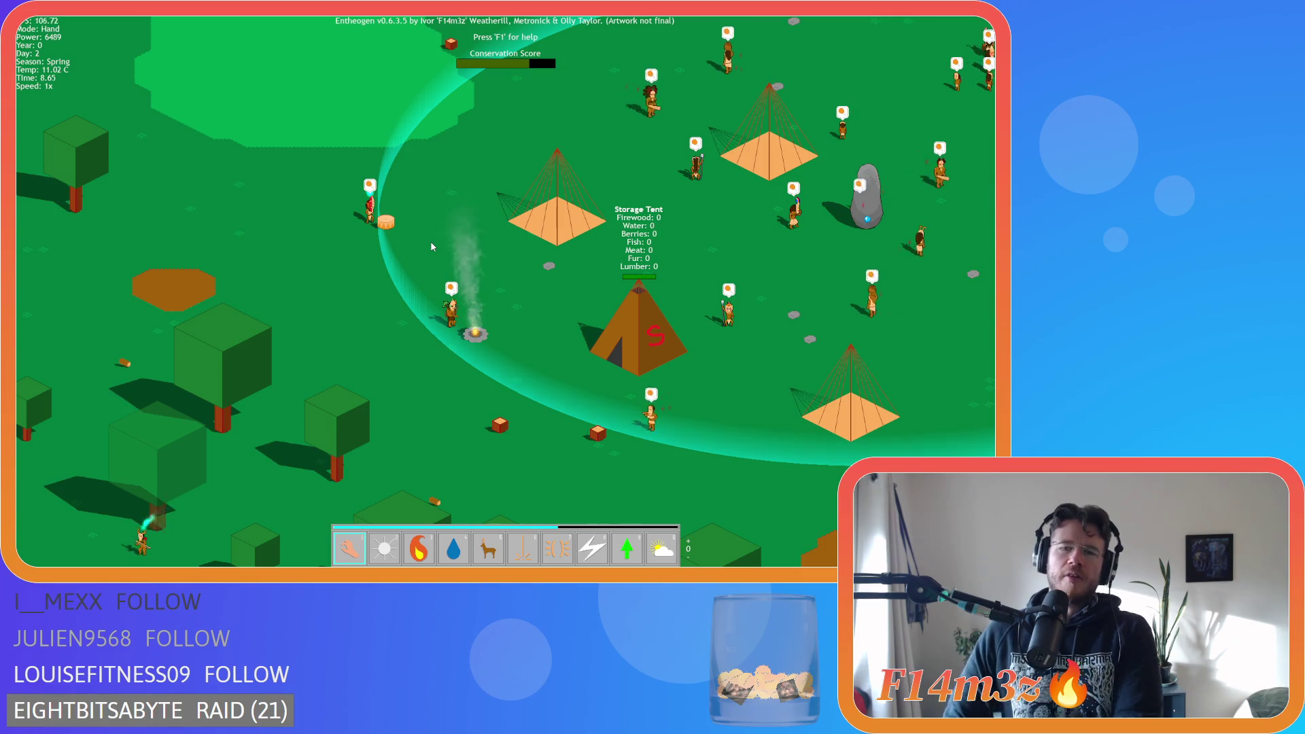
Pan right over the camp and zoom out
key(d)
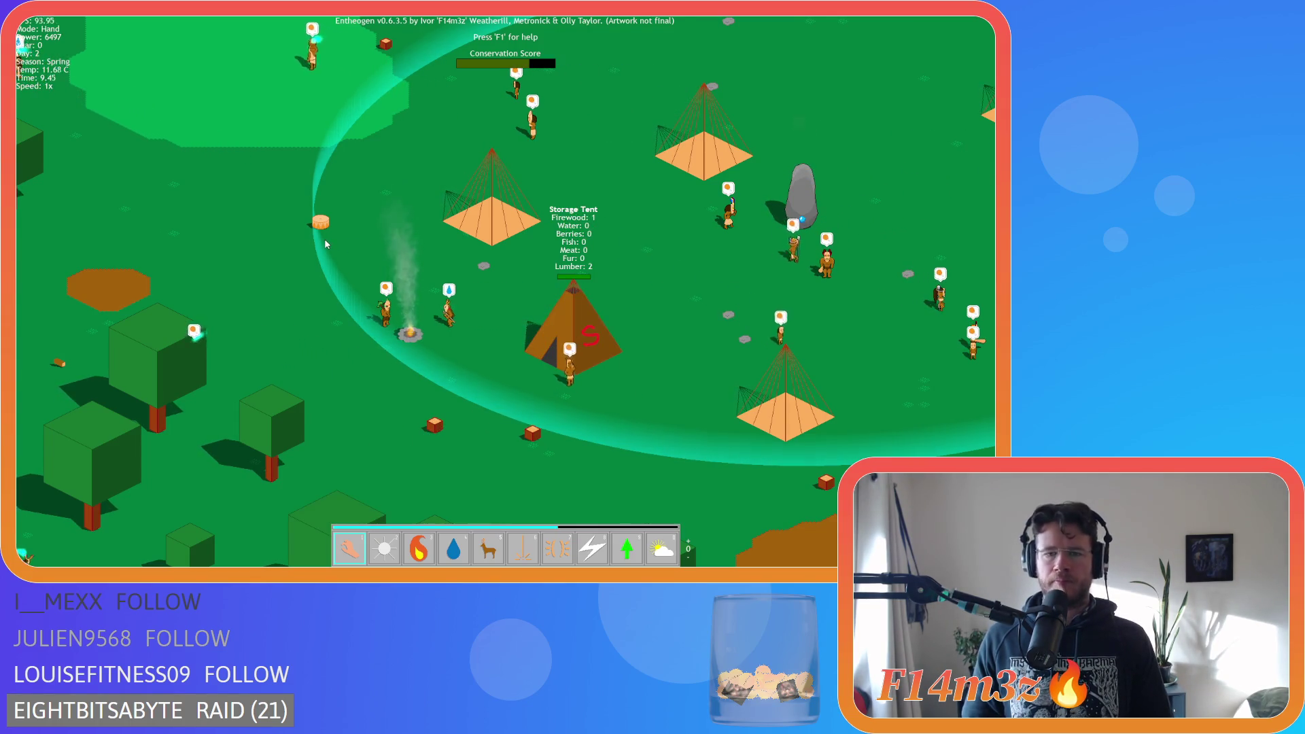
scroll(325, 238, down, 5)
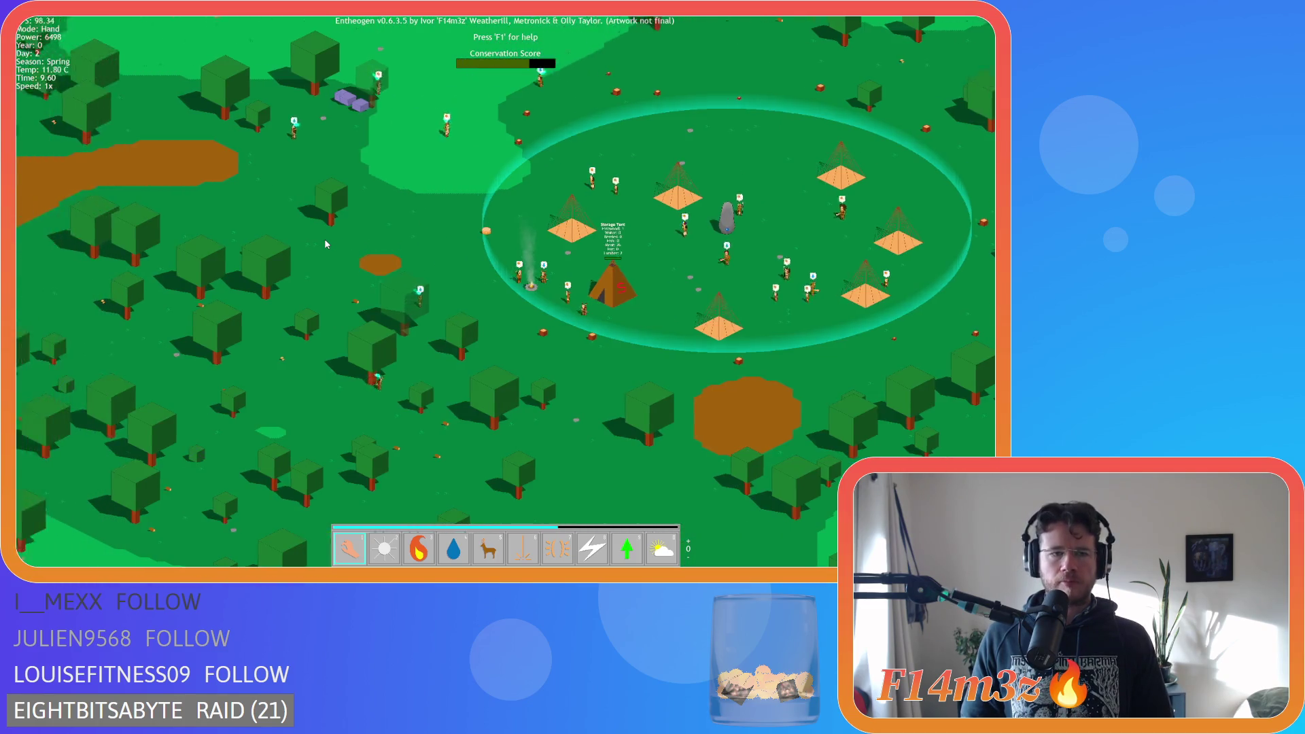
Open the Tribe overview briefly and close it, then pan left and right over forest and mud
key(w)
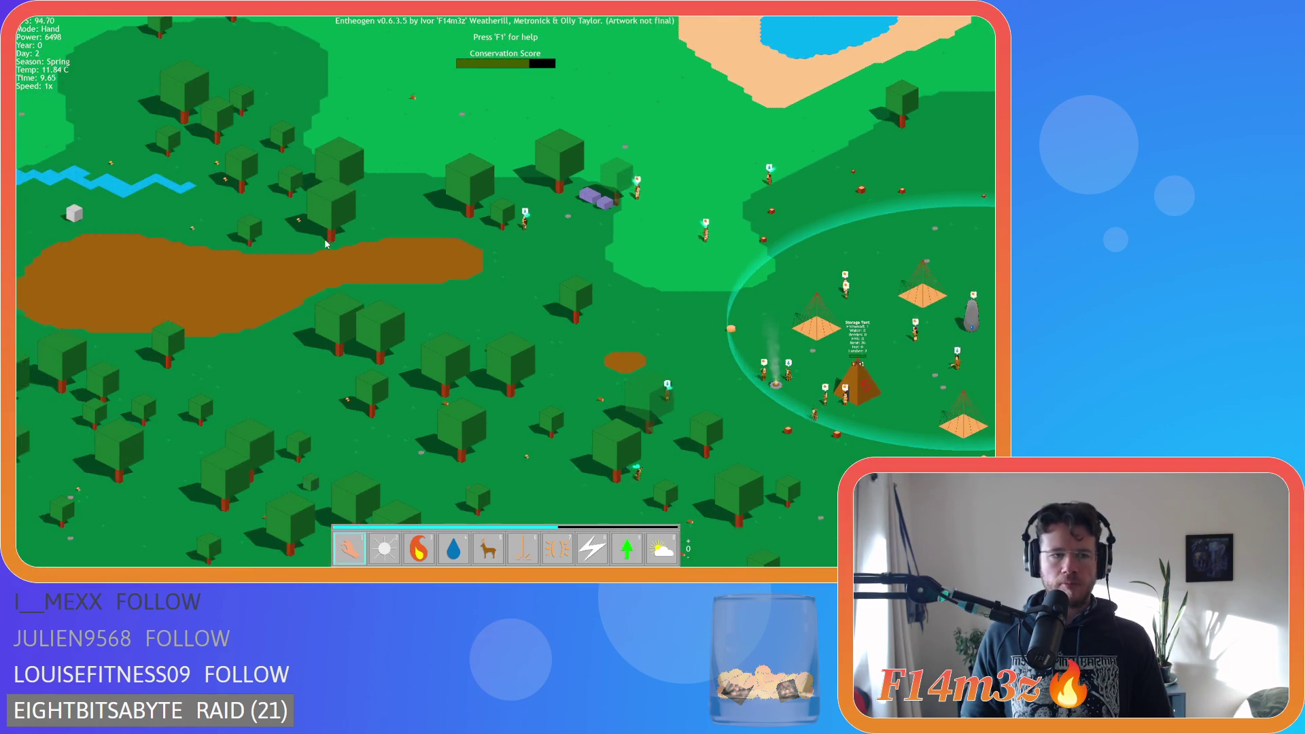
key(t)
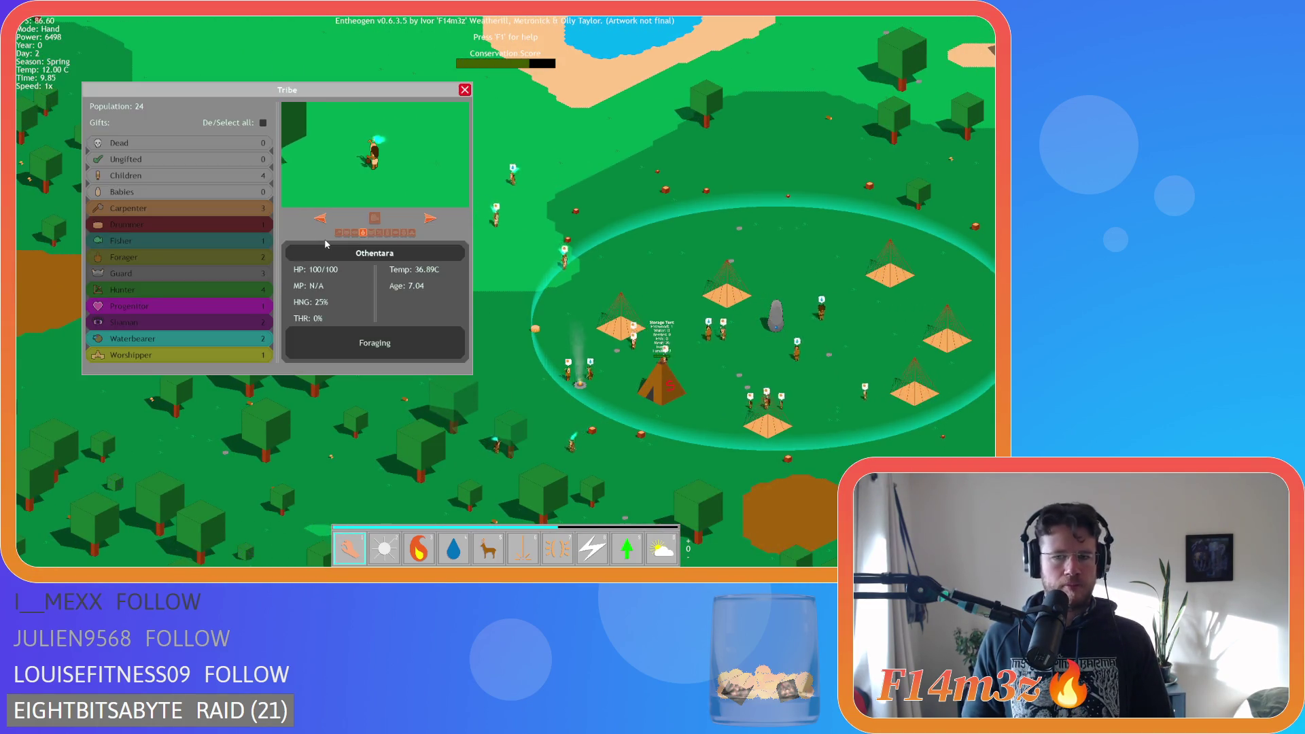
key(t)
key(a)
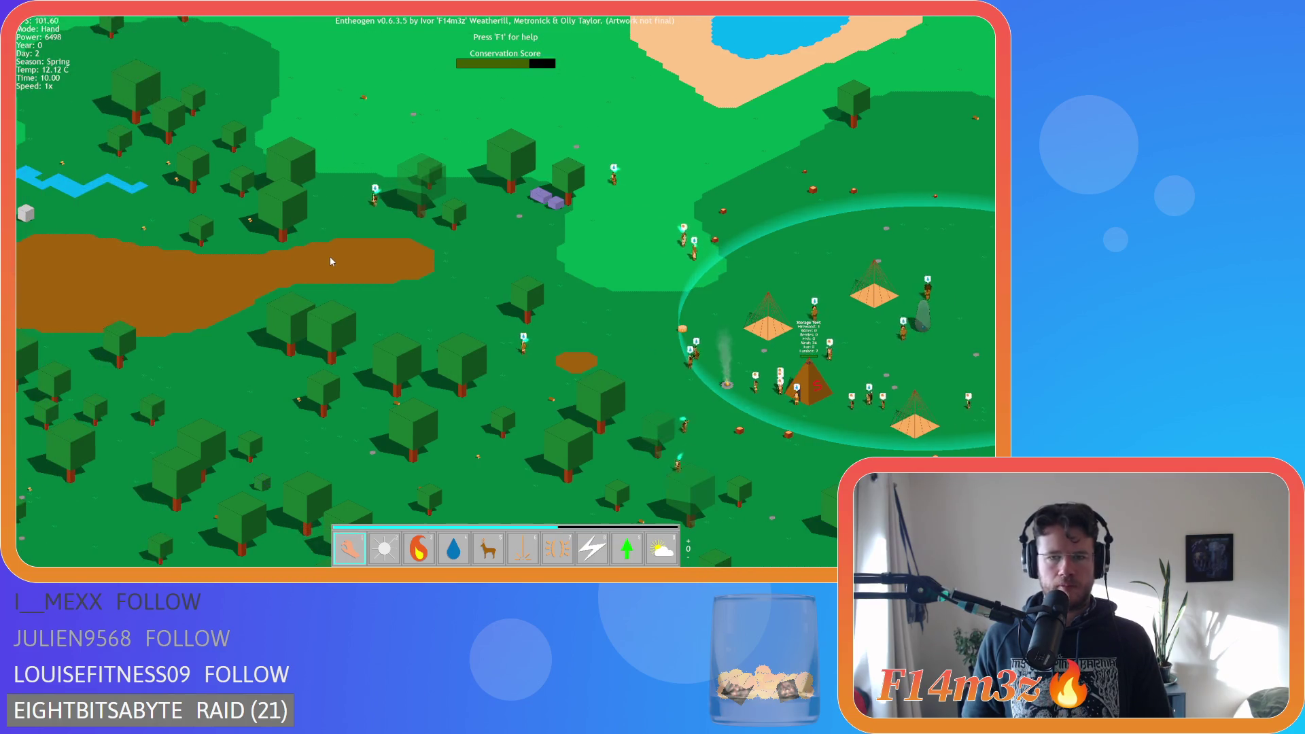
key(a)
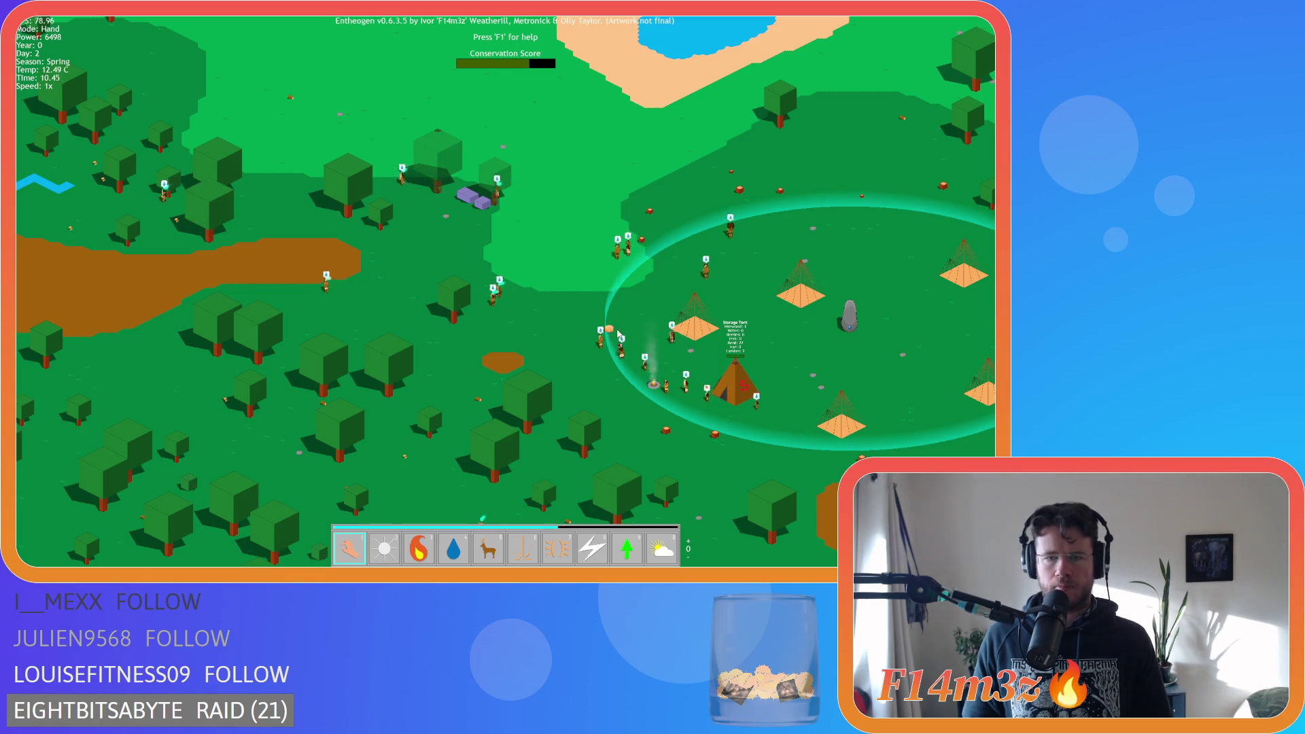
key(d)
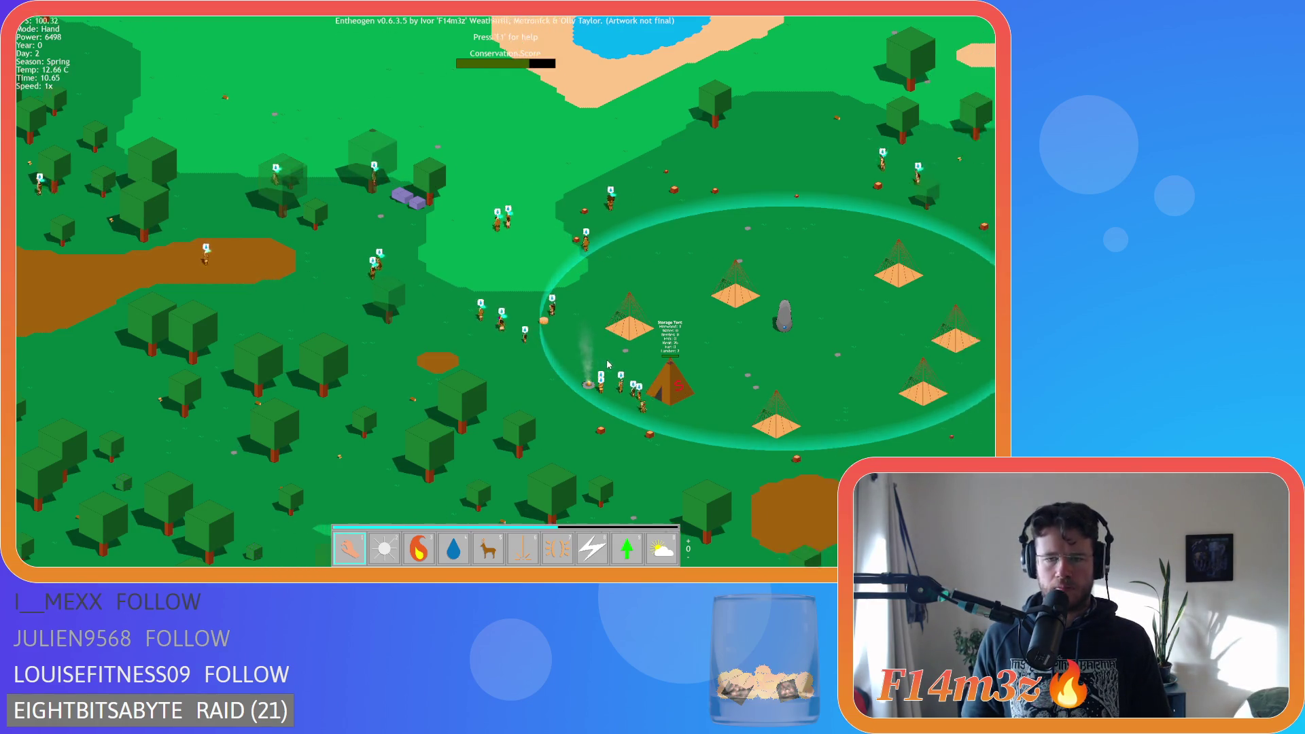
key(a)
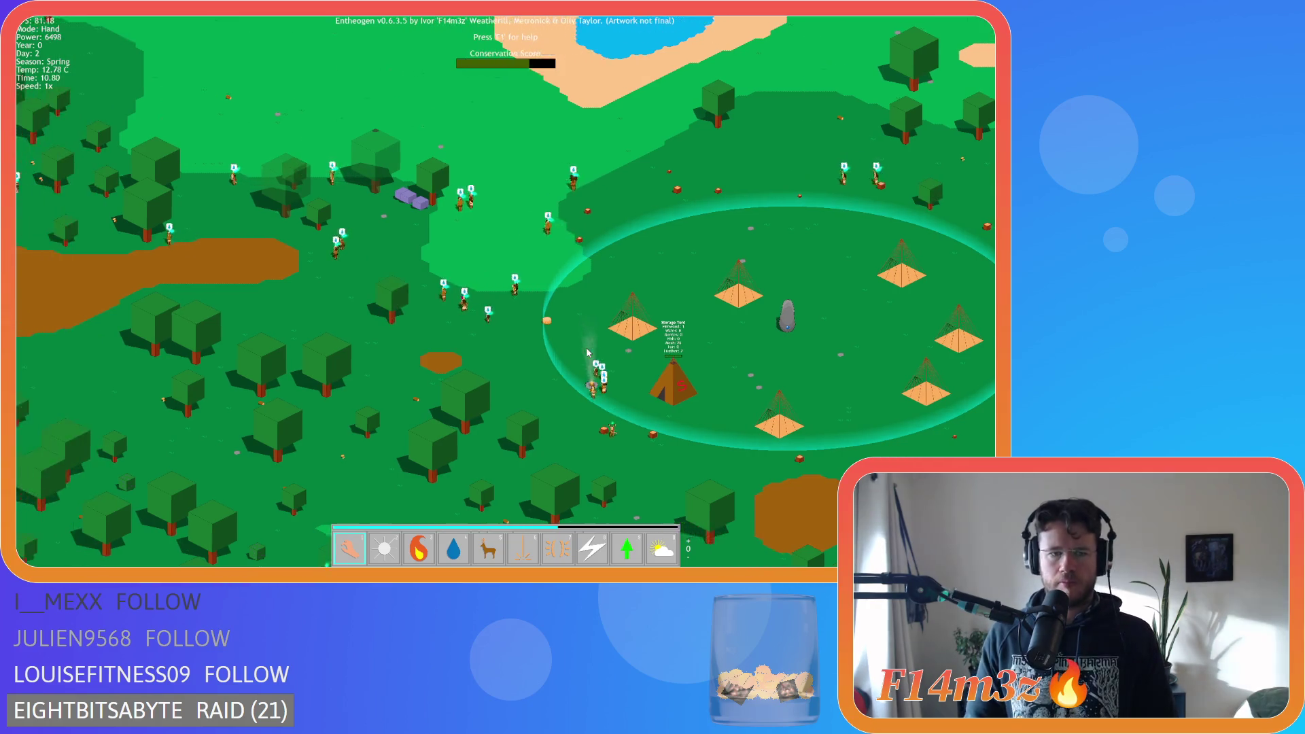
key(a)
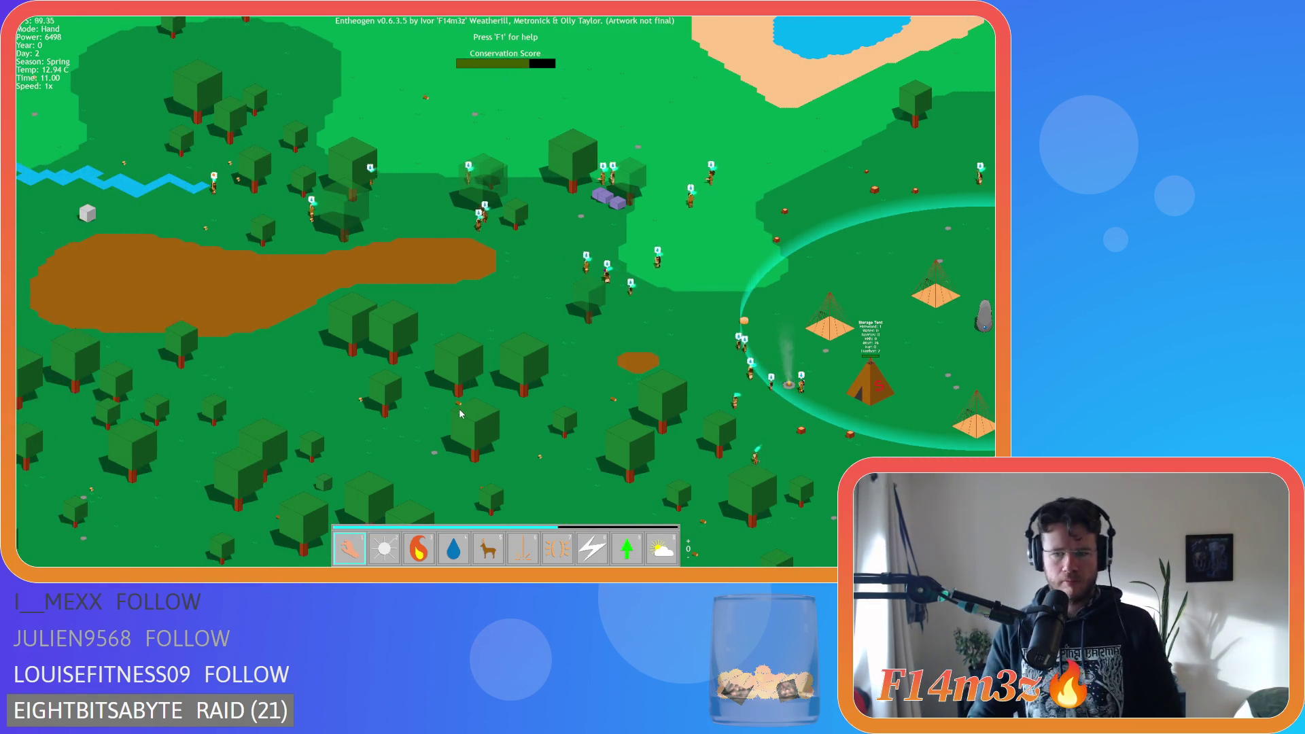
Pan toward the camp and up-left toward the river, zooming in and out
key(d)
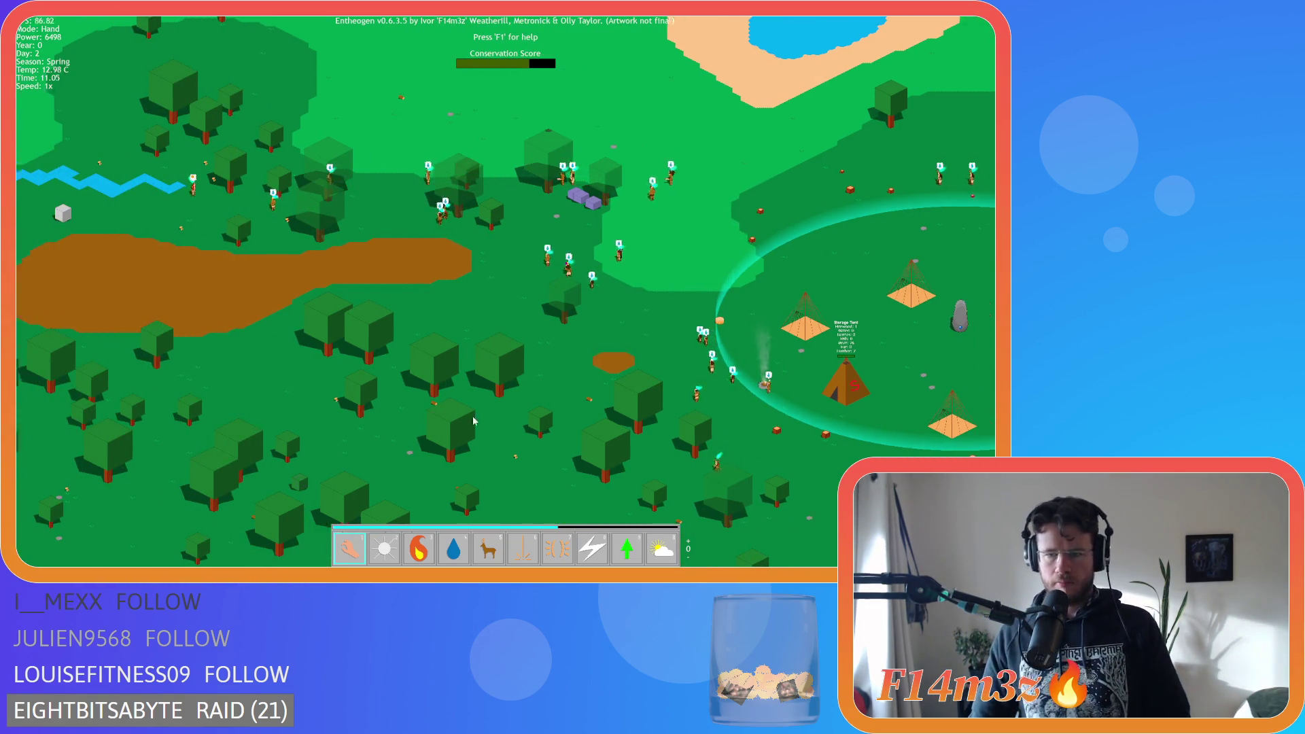
scroll(466, 414, up, 5)
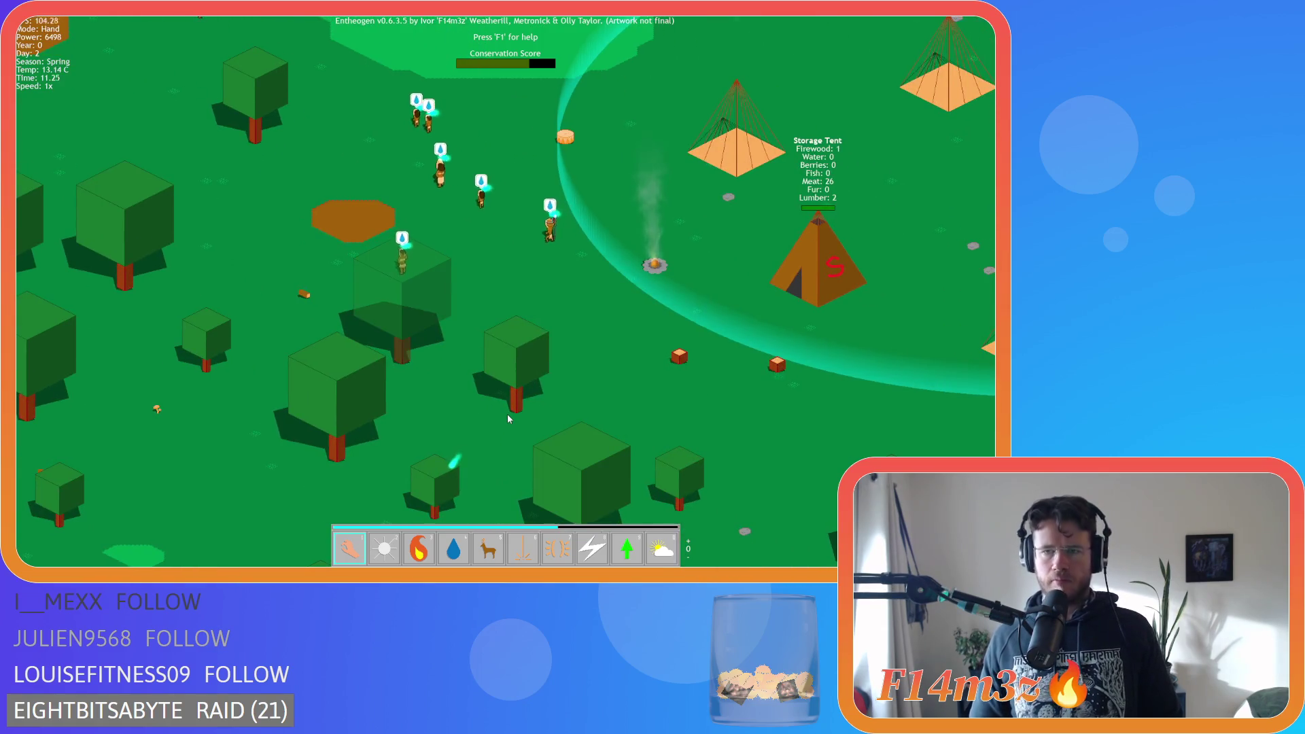
scroll(509, 419, down, 5)
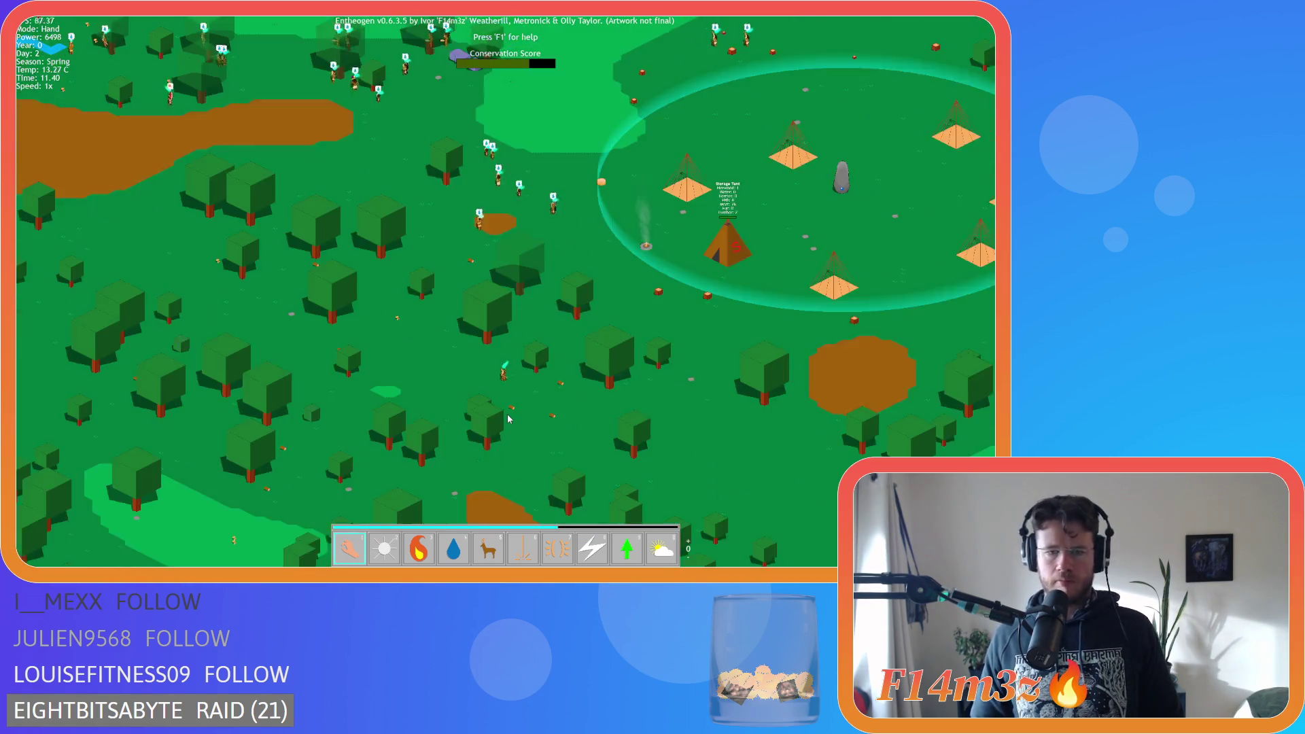
key(w)
key(a)
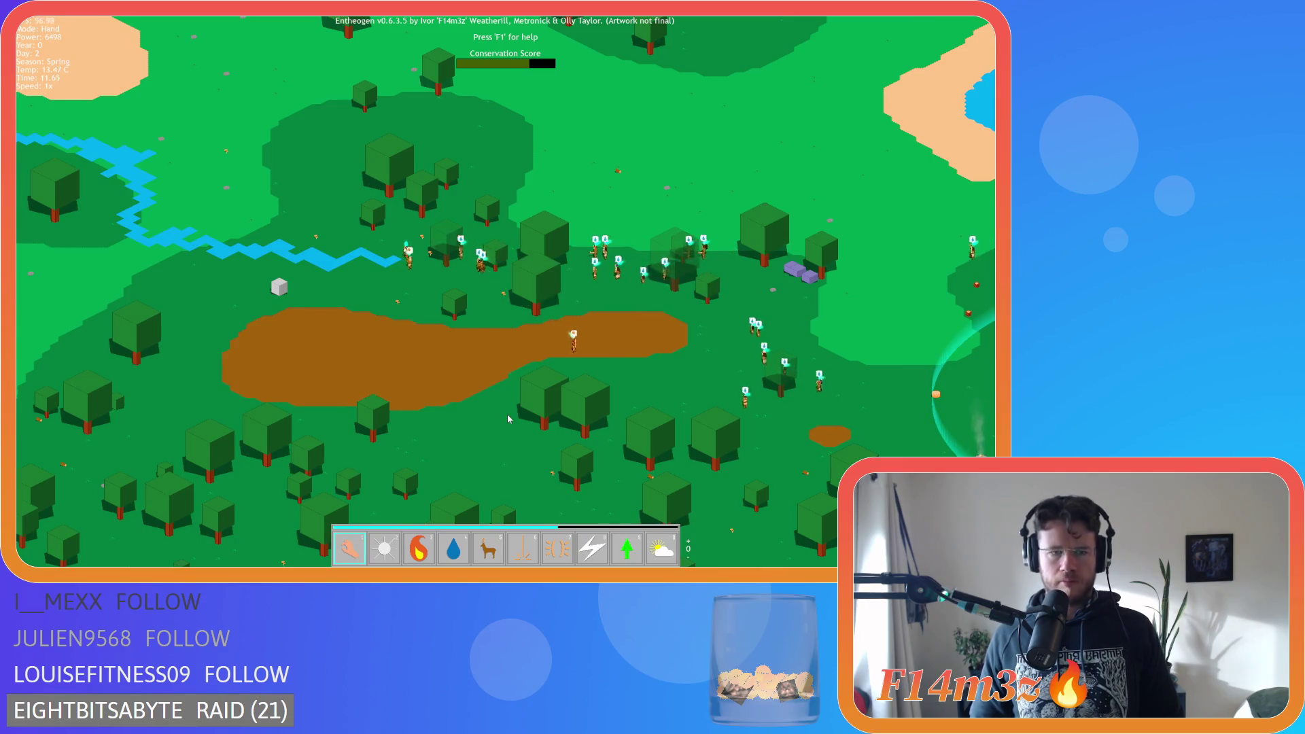
scroll(508, 419, down, 5)
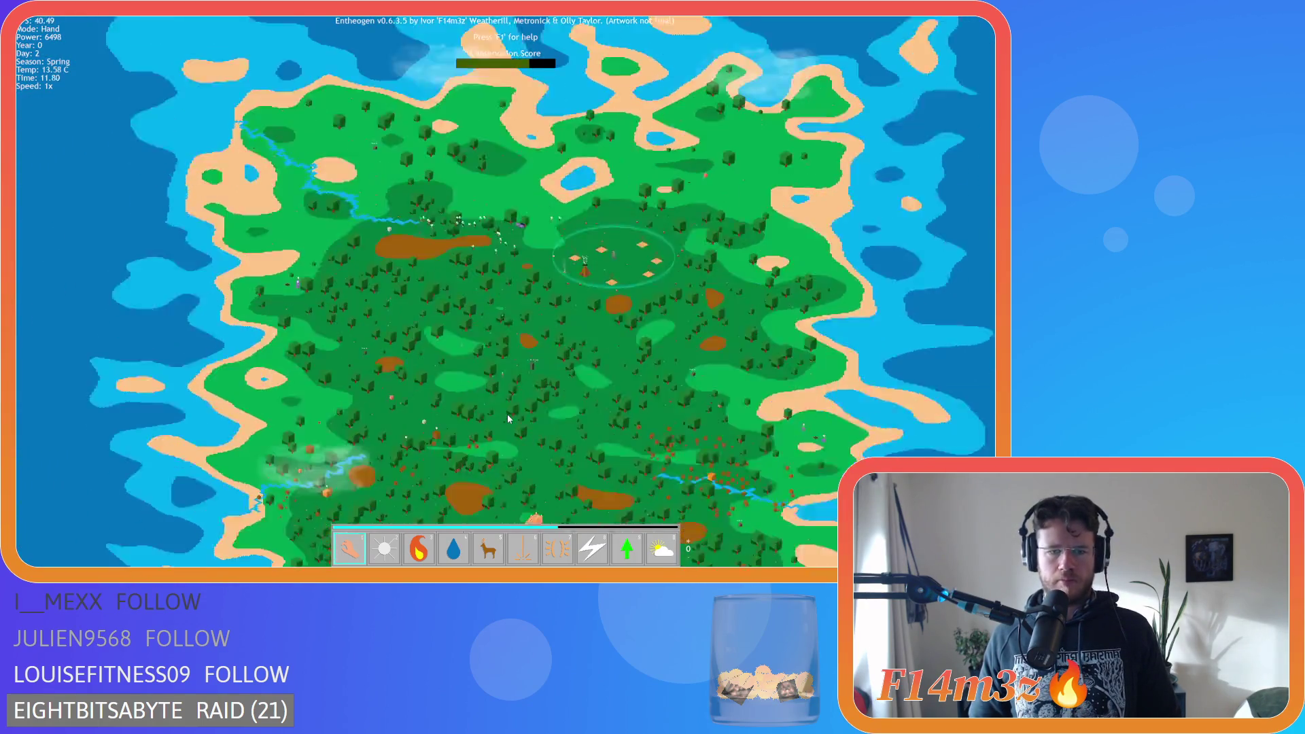
scroll(509, 419, up, 5)
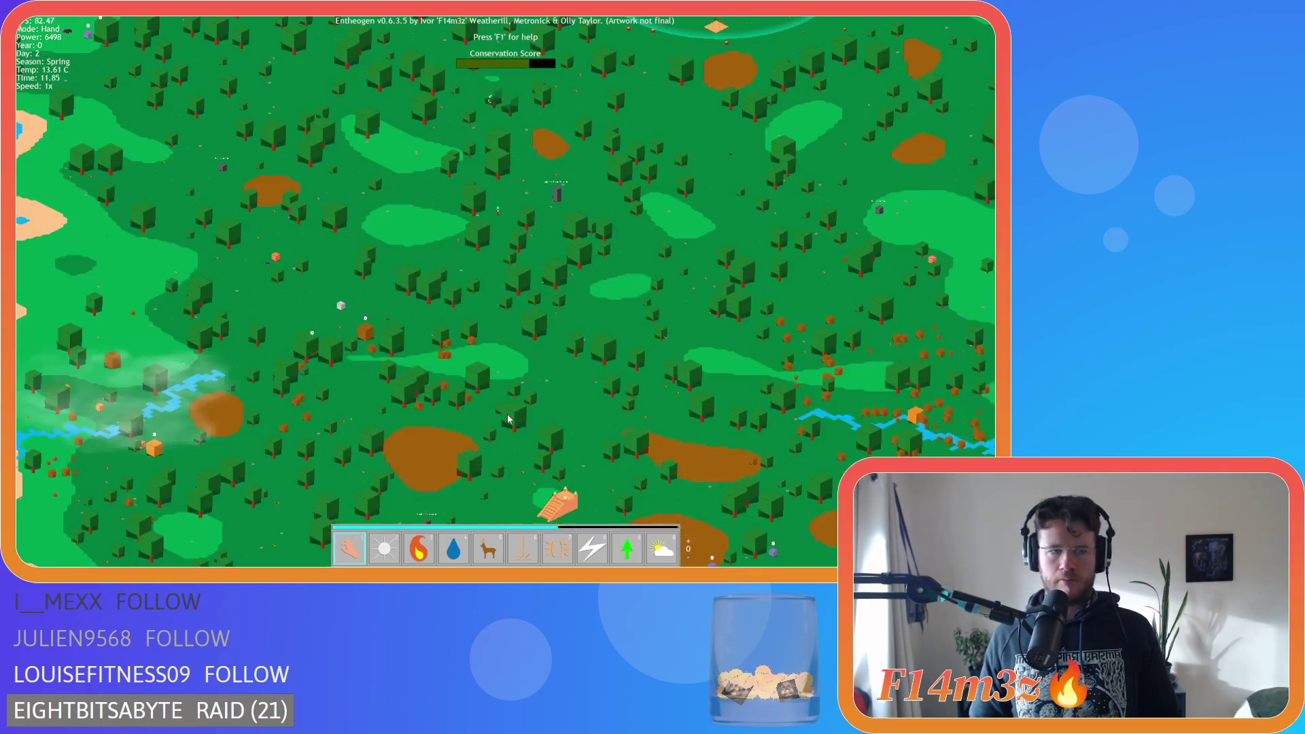
scroll(508, 418, down, 3)
scroll(511, 302, up, 5)
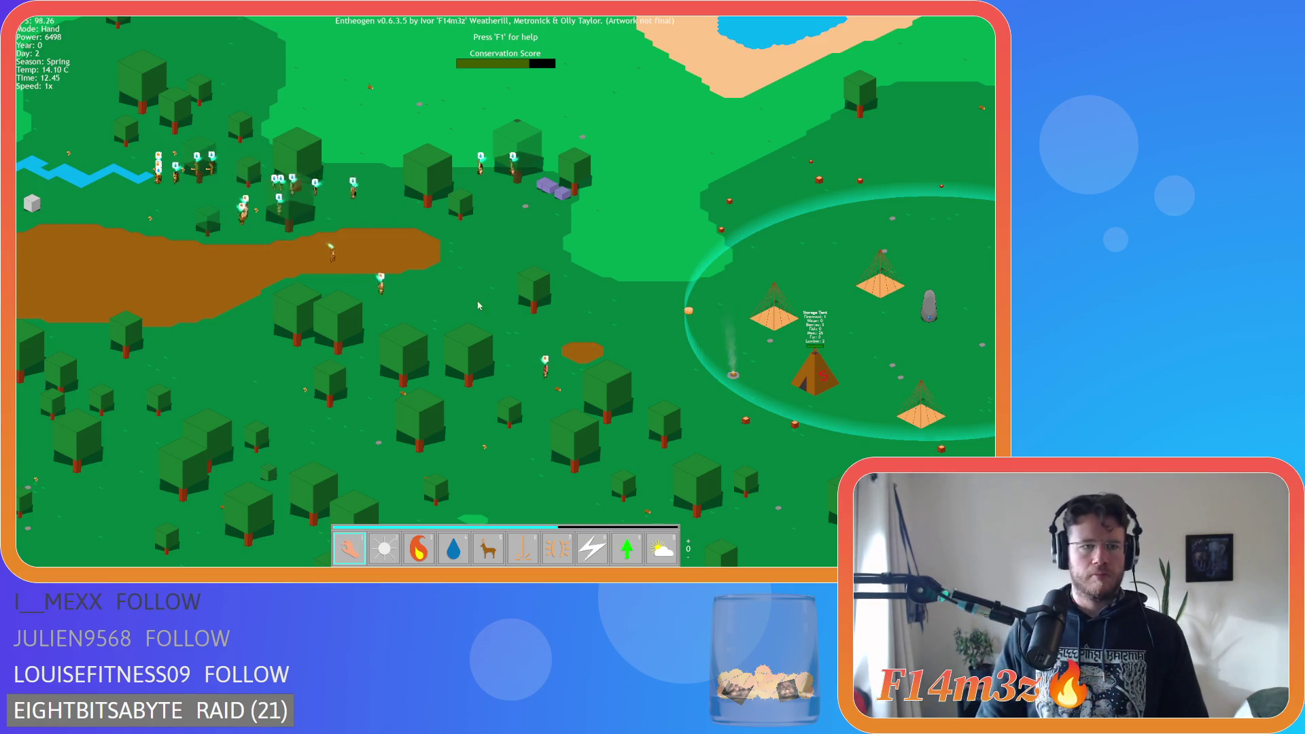
Keep zooming in and out, then pan up and right and zoom in near the mud patch
scroll(358, 108, down, 5)
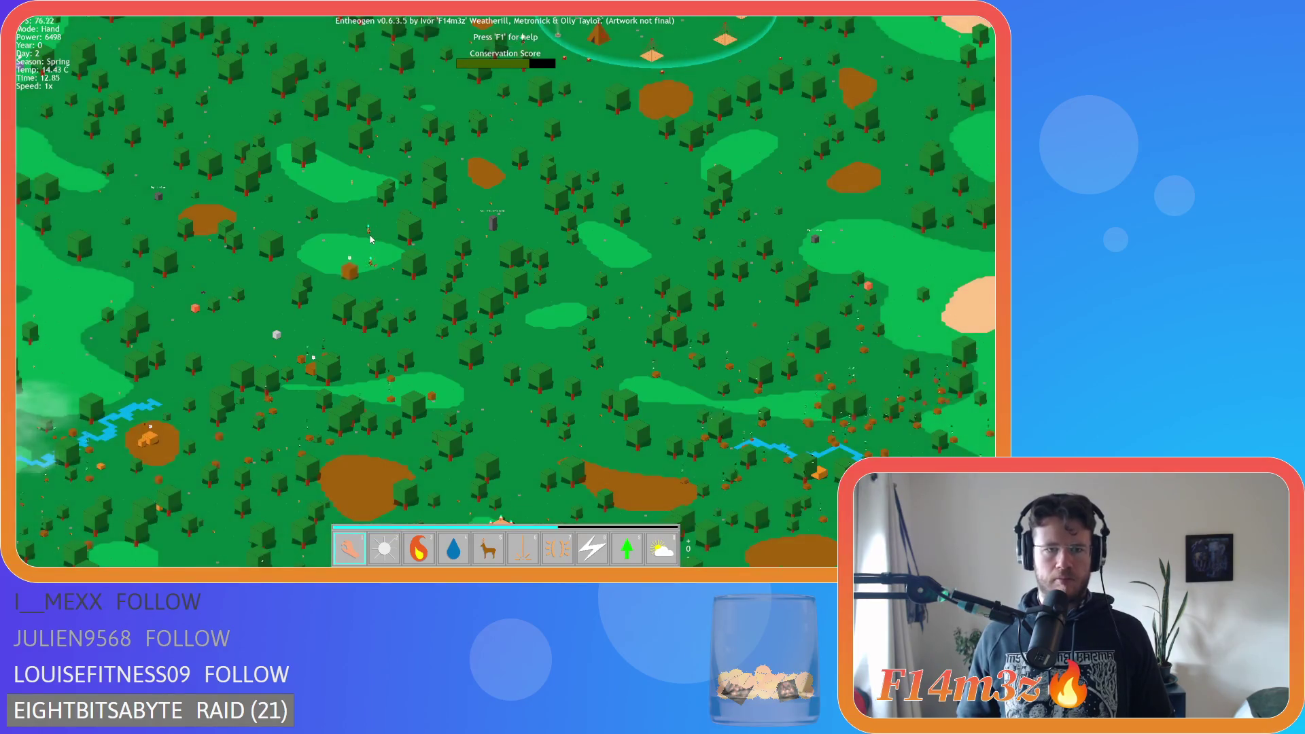
scroll(371, 244, up, 5)
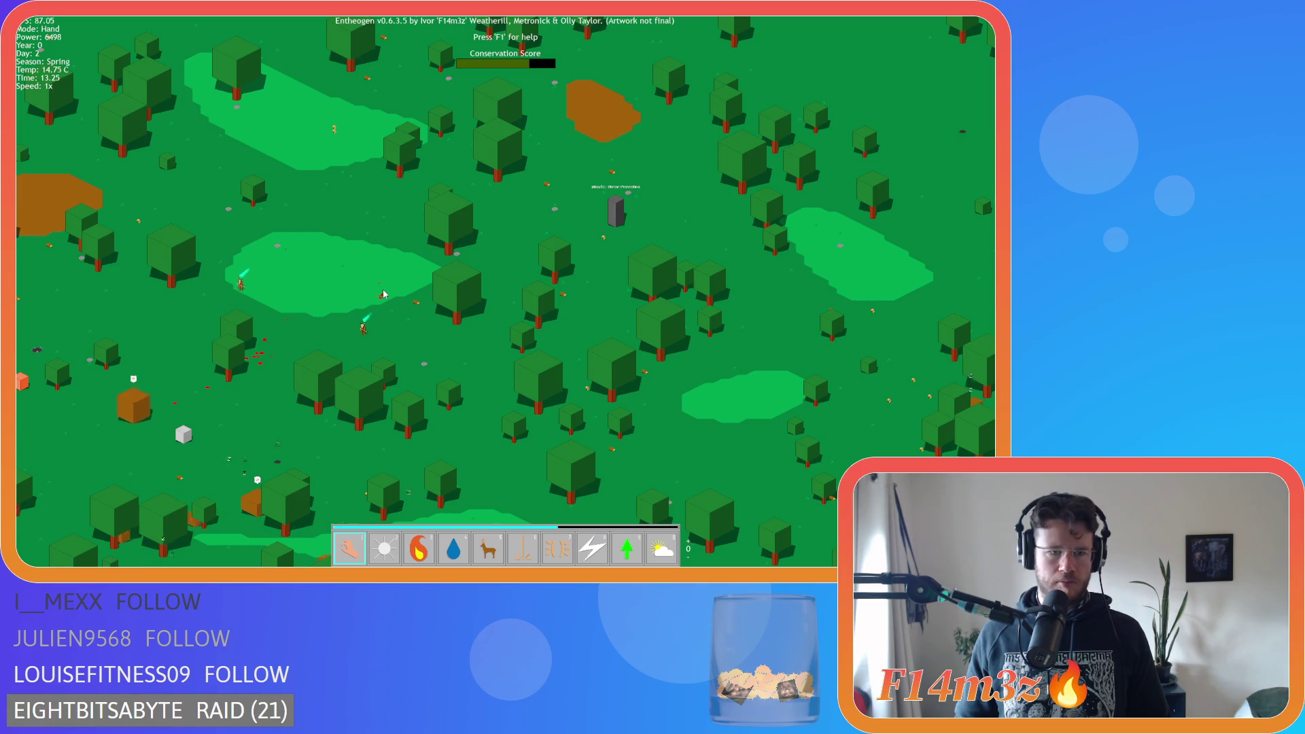
scroll(384, 294, down, 5)
scroll(474, 257, up, 5)
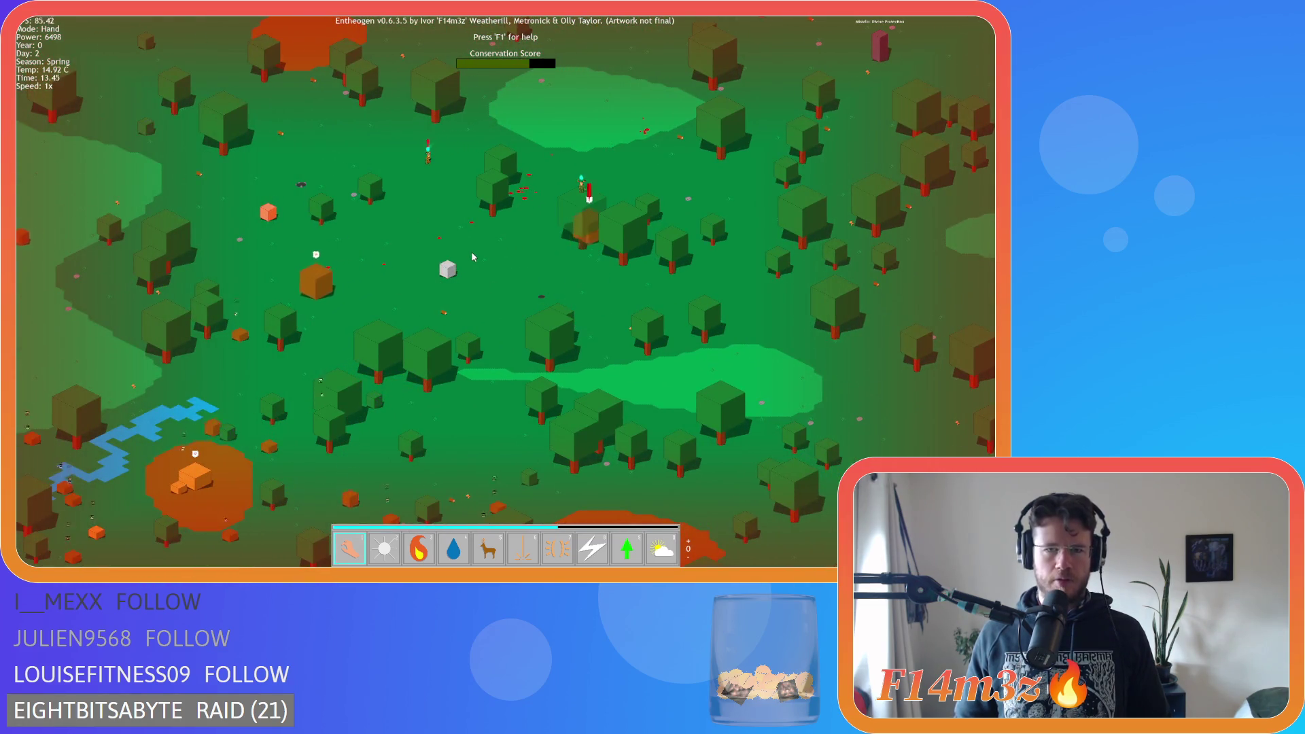
scroll(485, 252, up, 5)
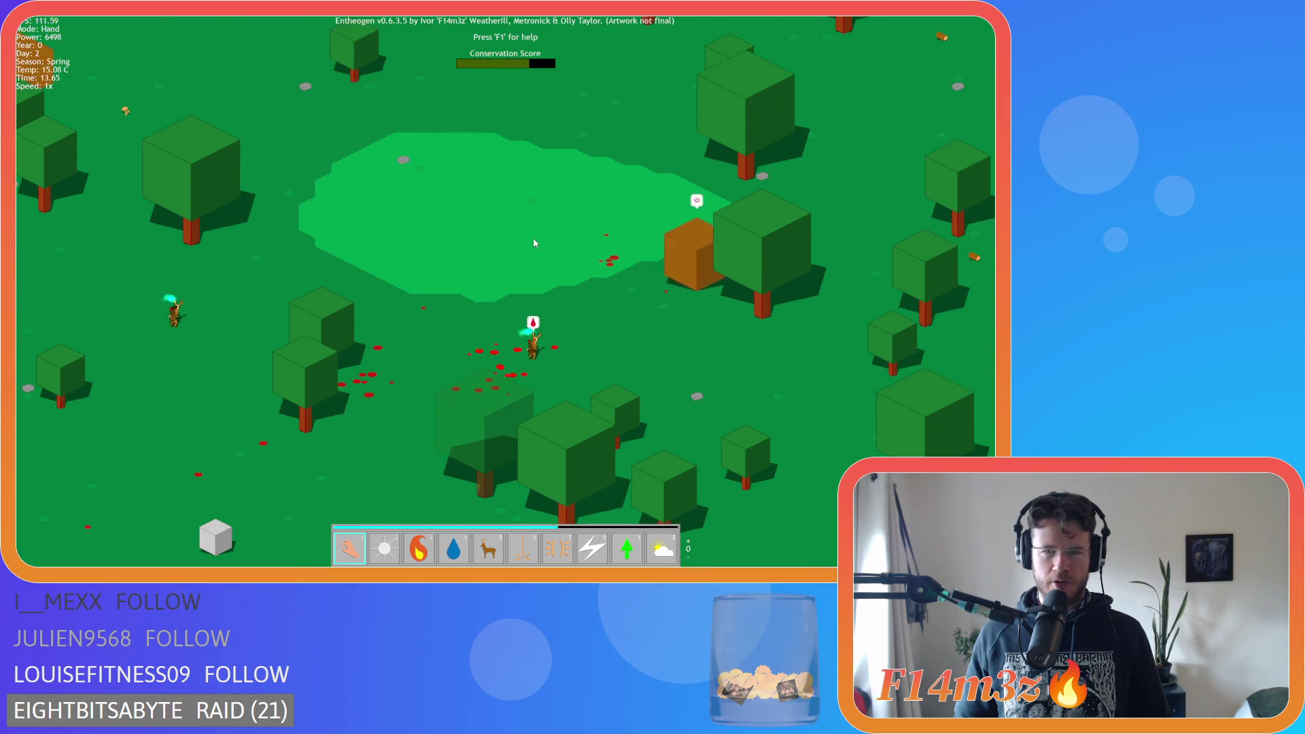
scroll(532, 249, down, 5)
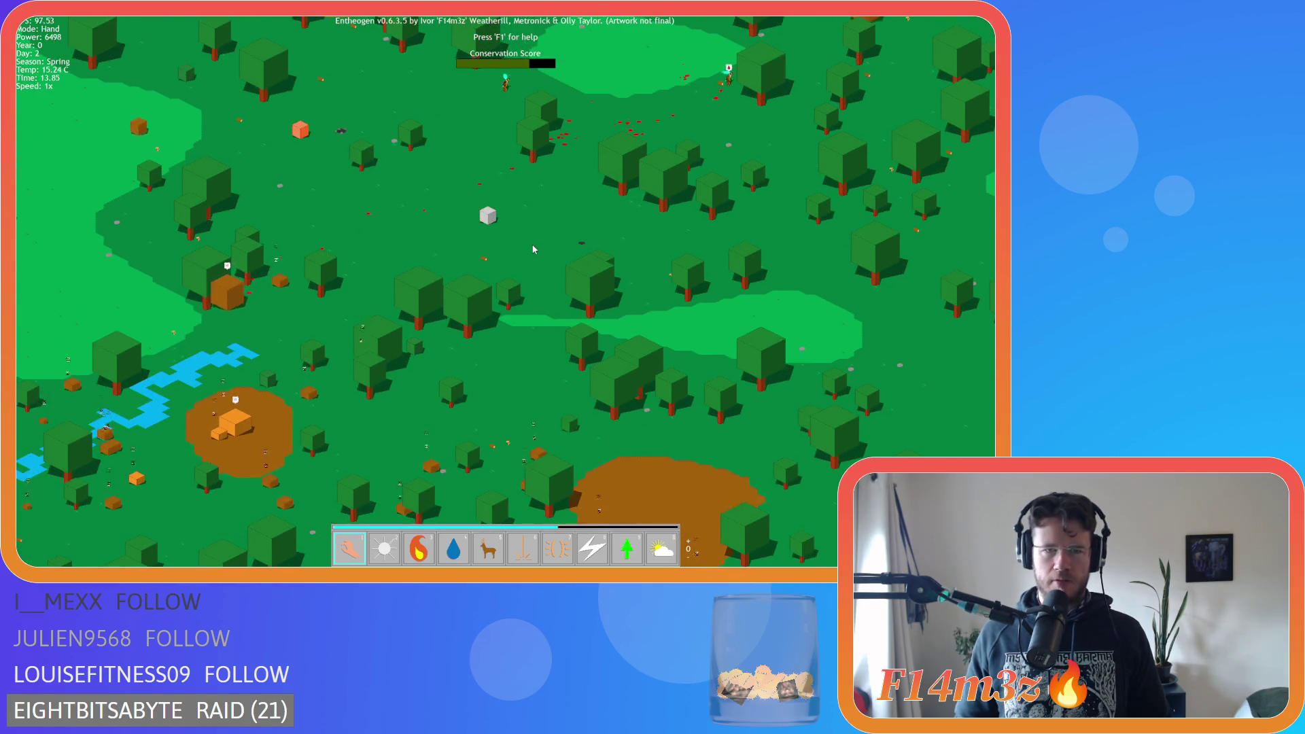
key(w)
key(d)
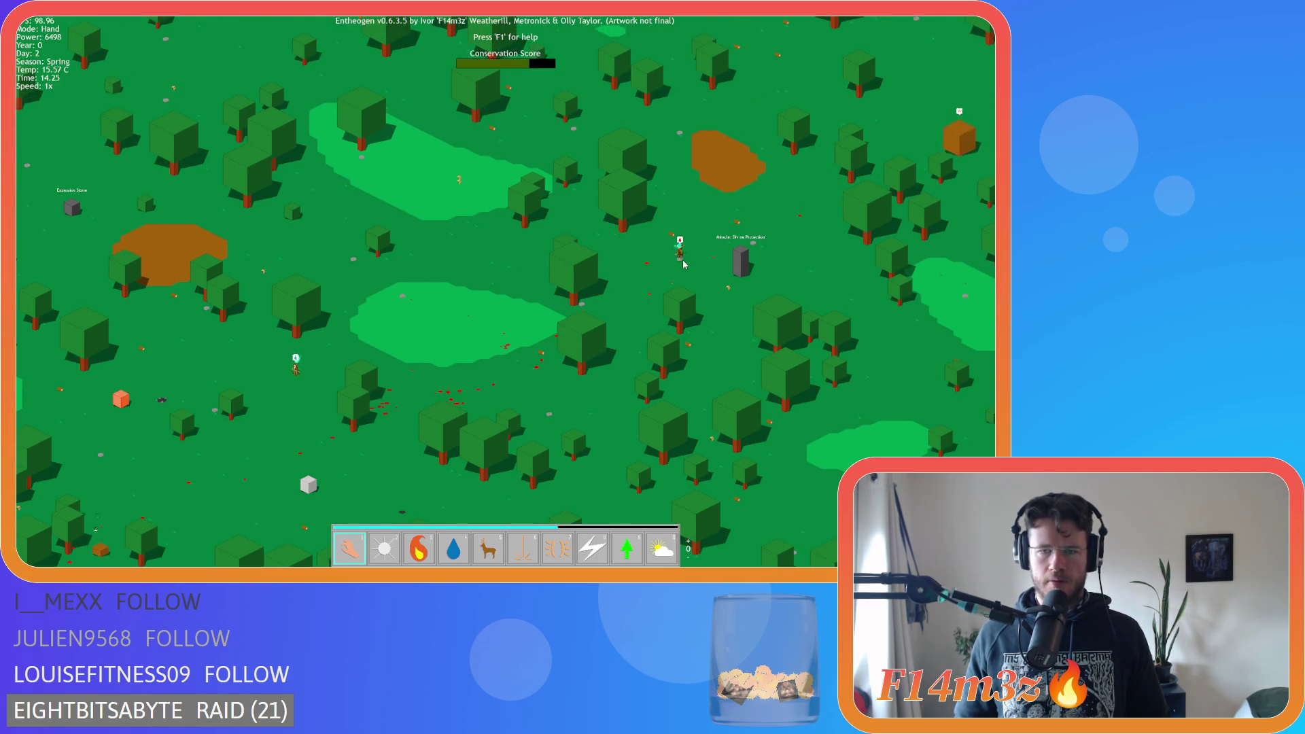
scroll(700, 229, up, 5)
Open the Tribe overview and inspect the villager standing on the mud patch
key(t)
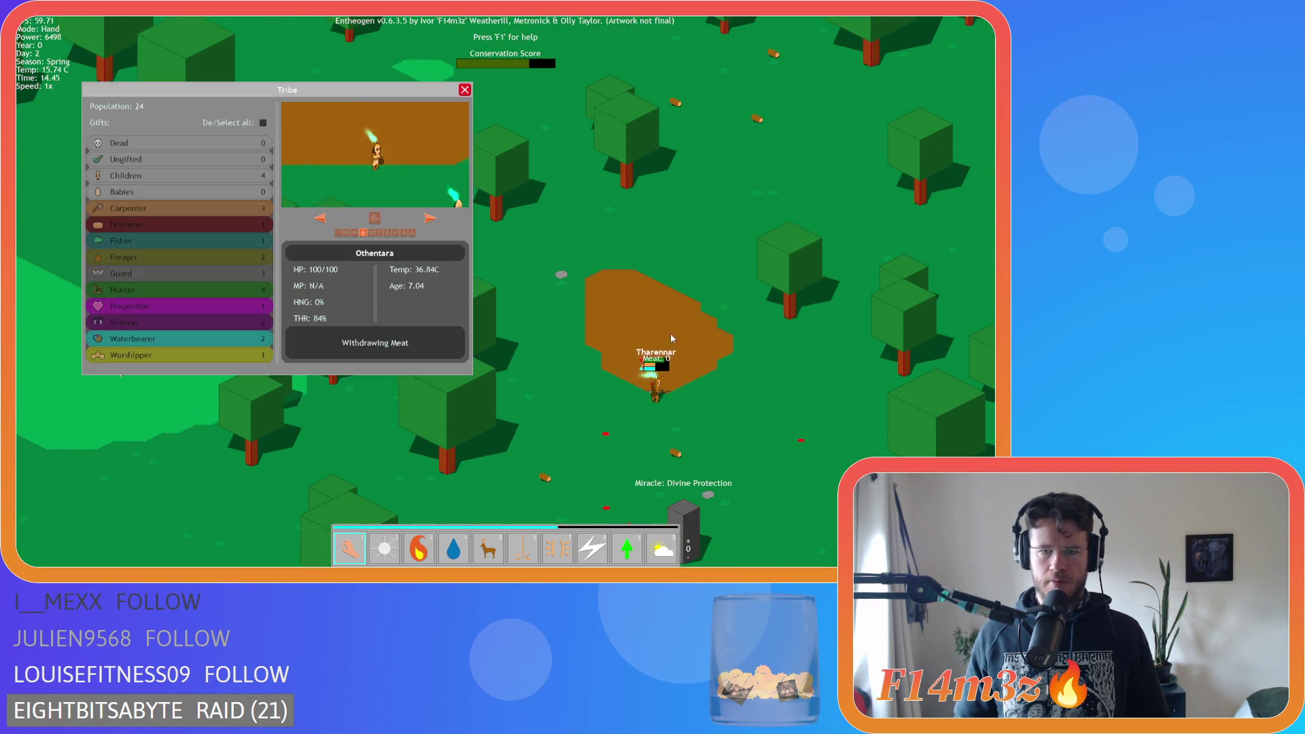
click(708, 366)
scroll(707, 357, down, 5)
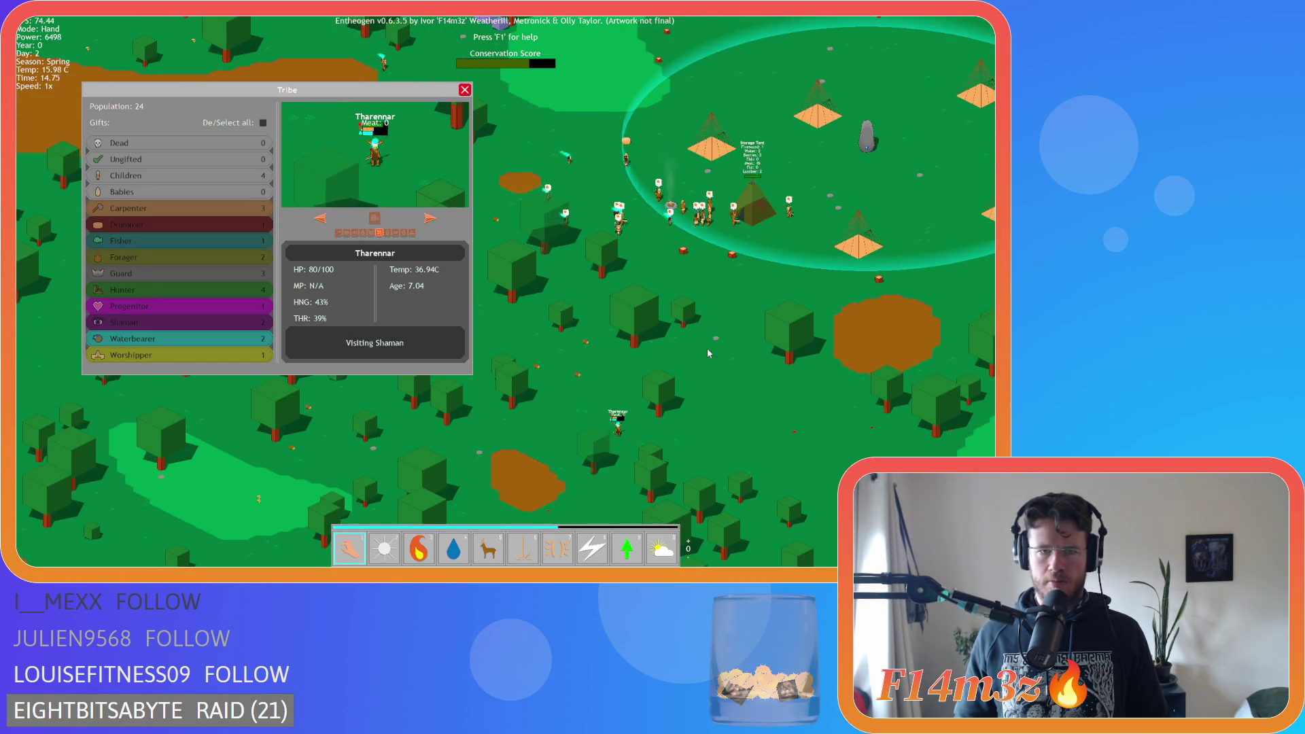
Pan down and right across the map, then close the Tribe overview and zoom out
key(s)
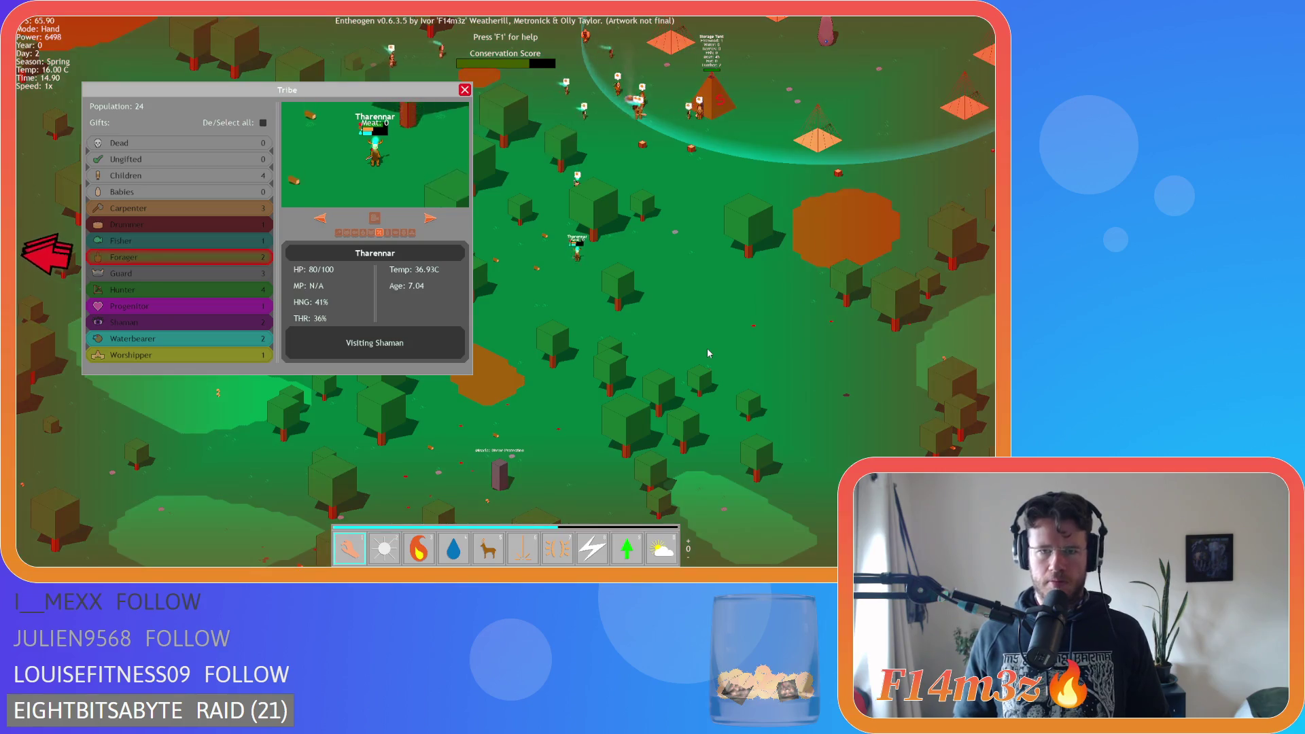
scroll(707, 352, down, 5)
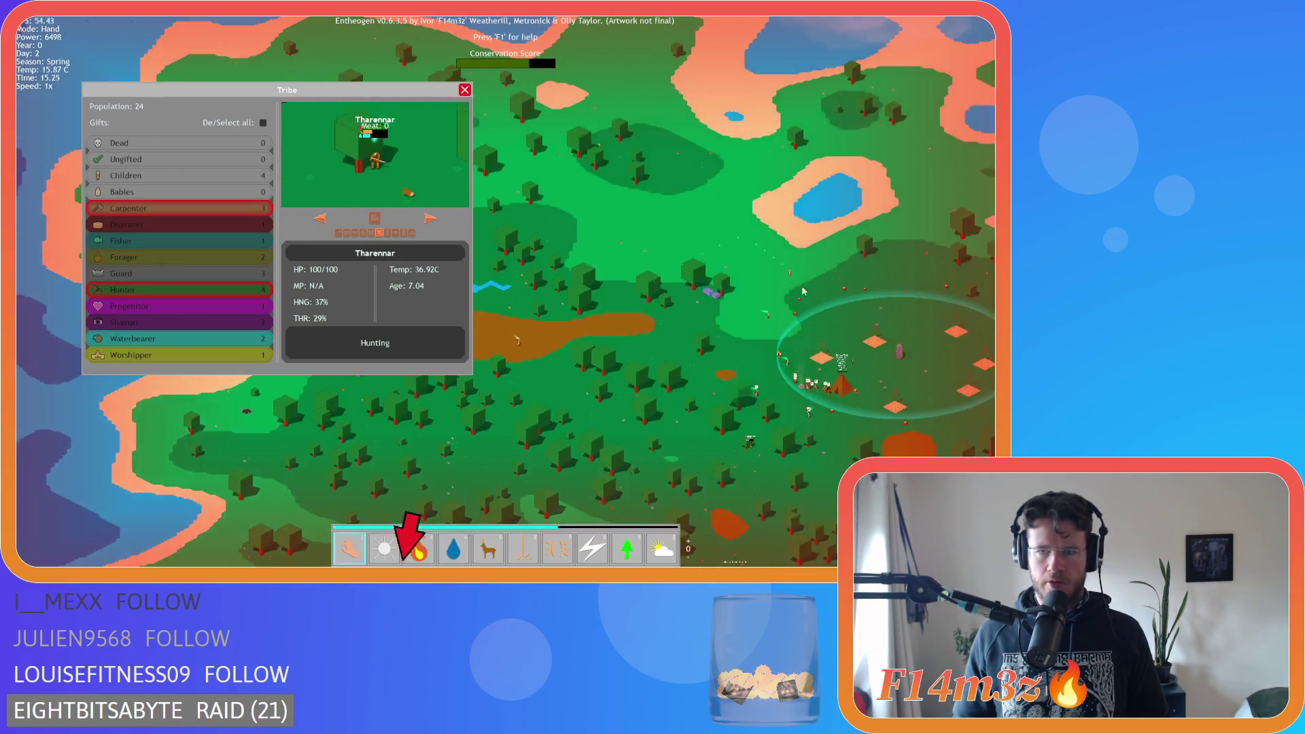
key(s)
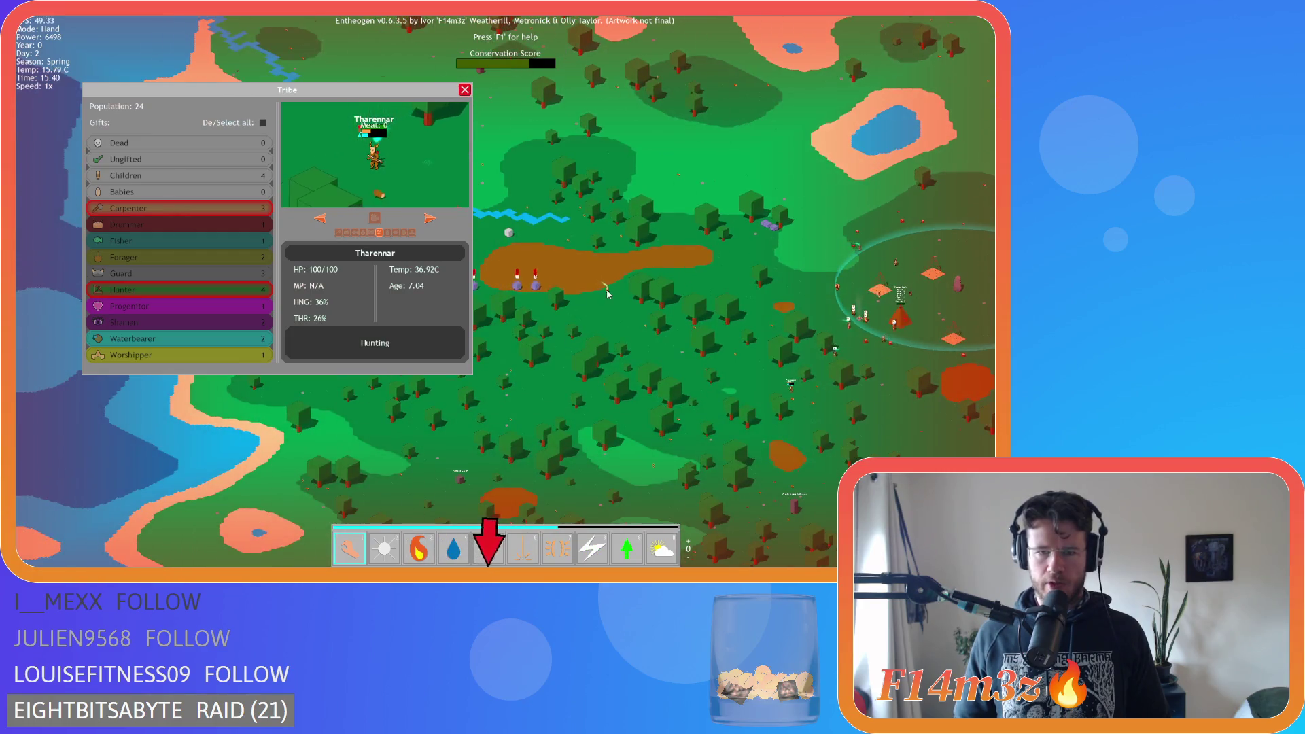
key(d)
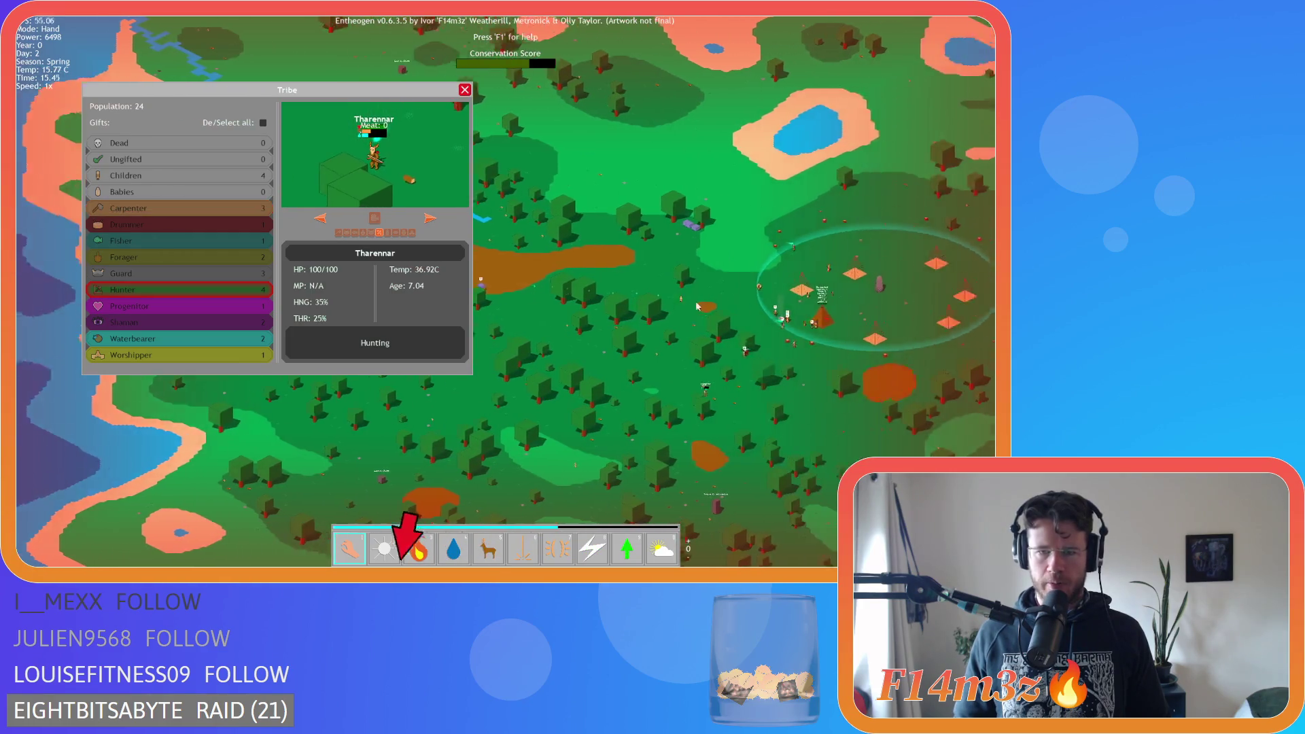
key(s)
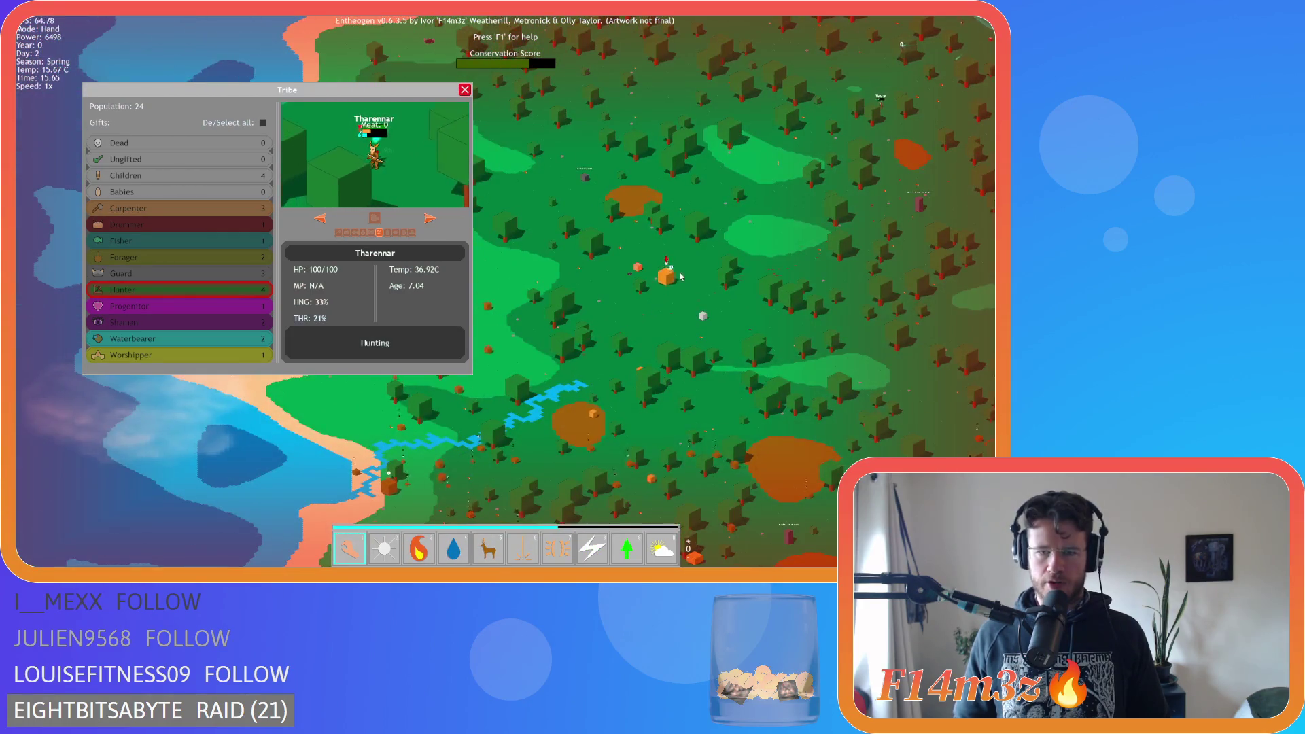
scroll(699, 261, up, 5)
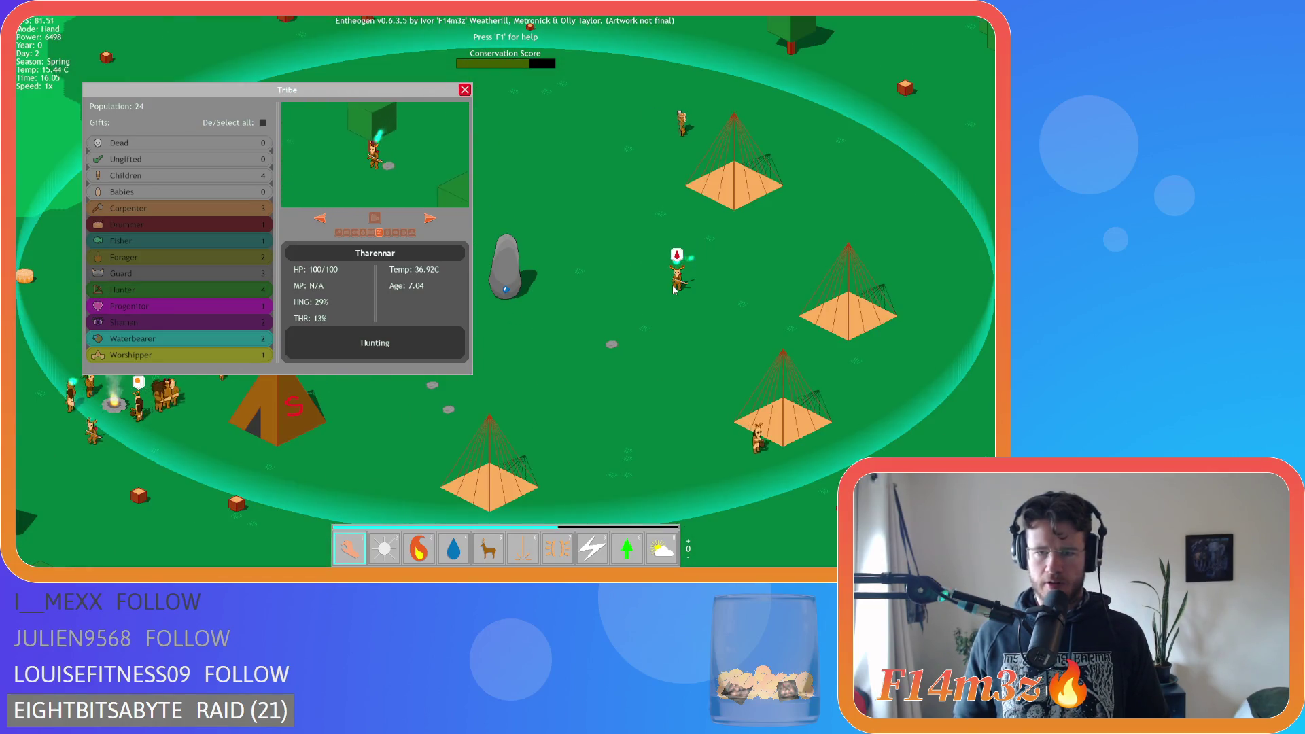
click(465, 89)
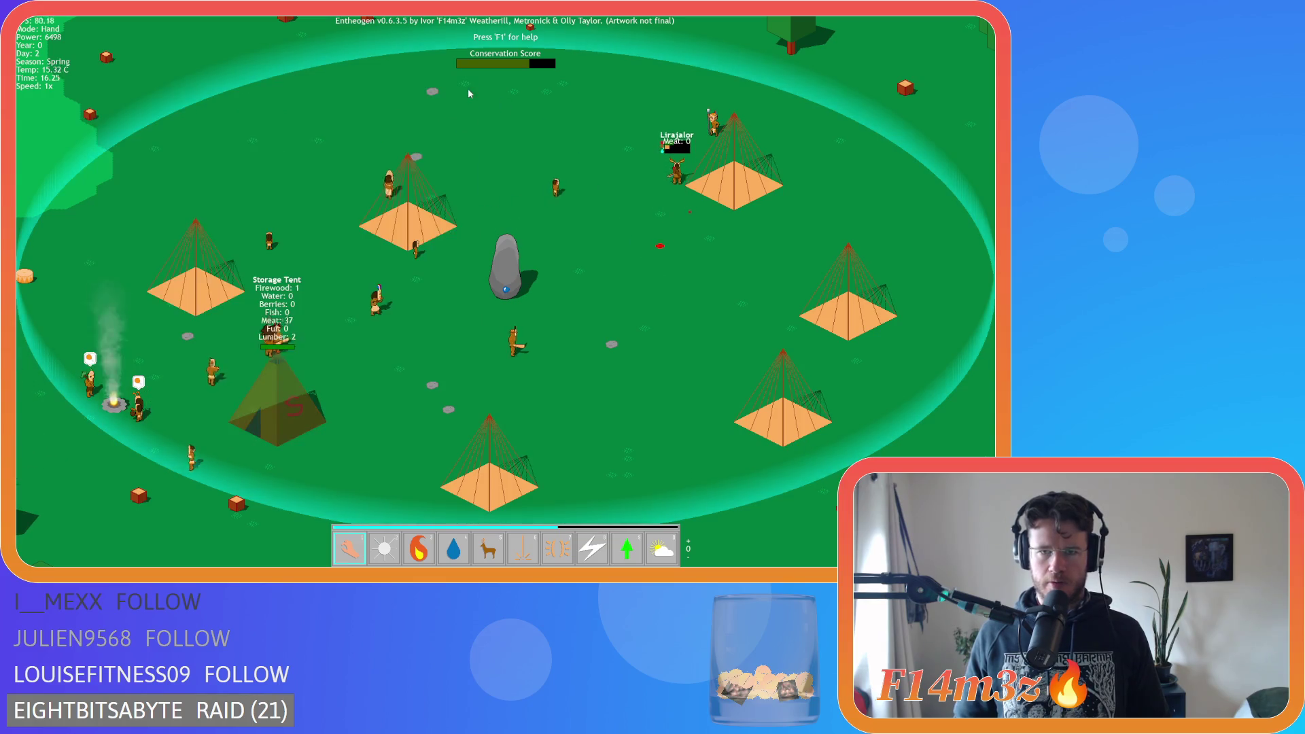
scroll(530, 153, down, 8)
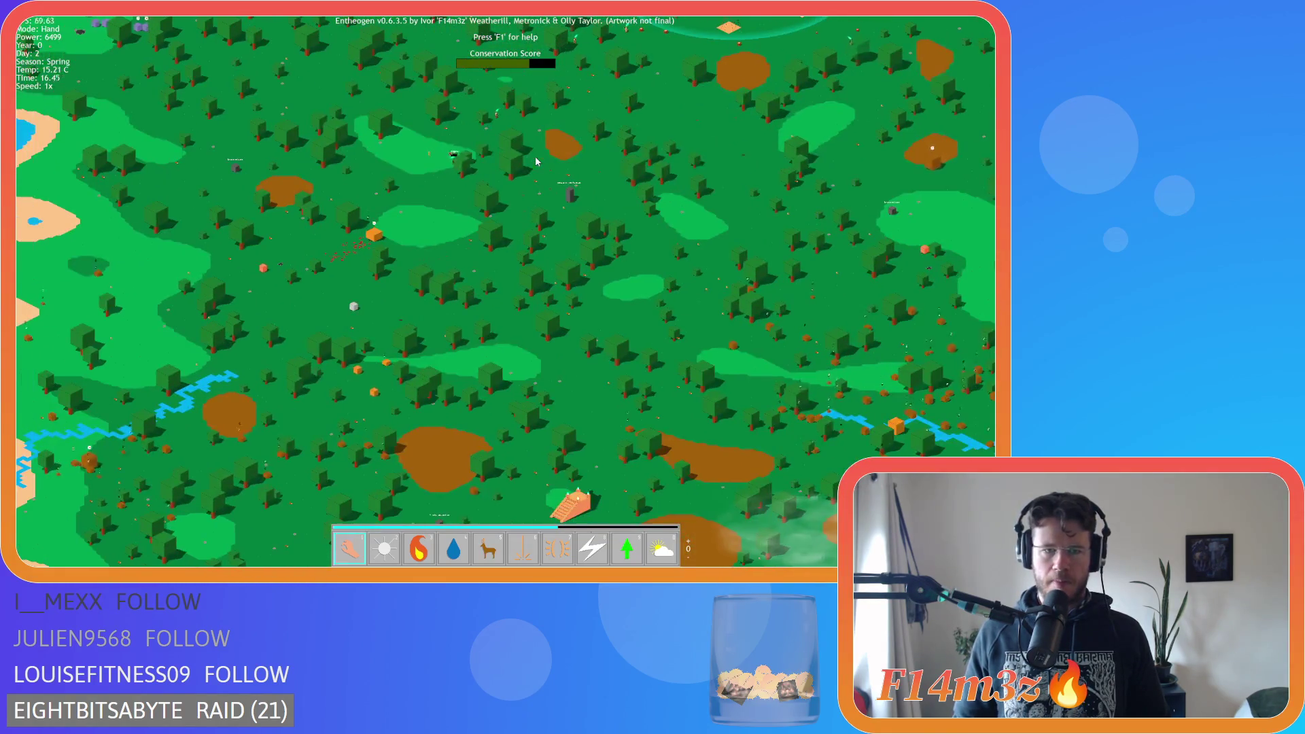
scroll(417, 314, up, 5)
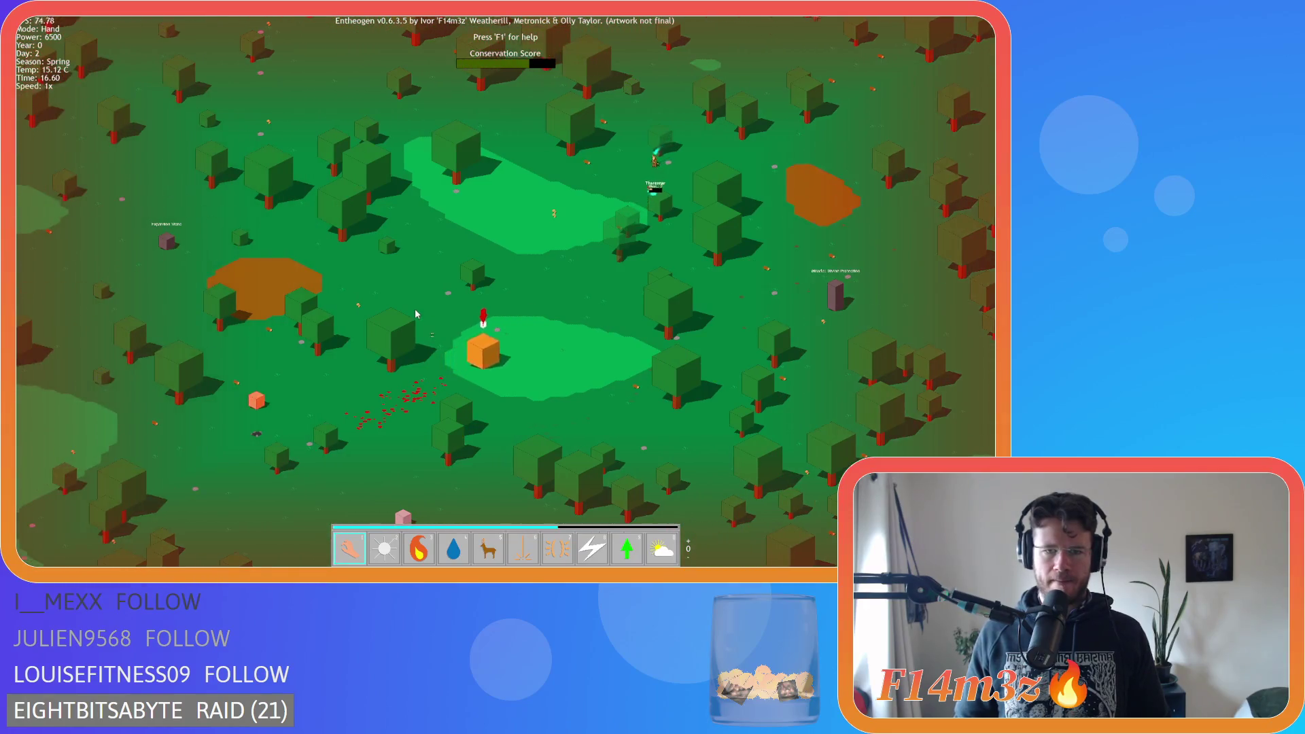
key(w)
key(d)
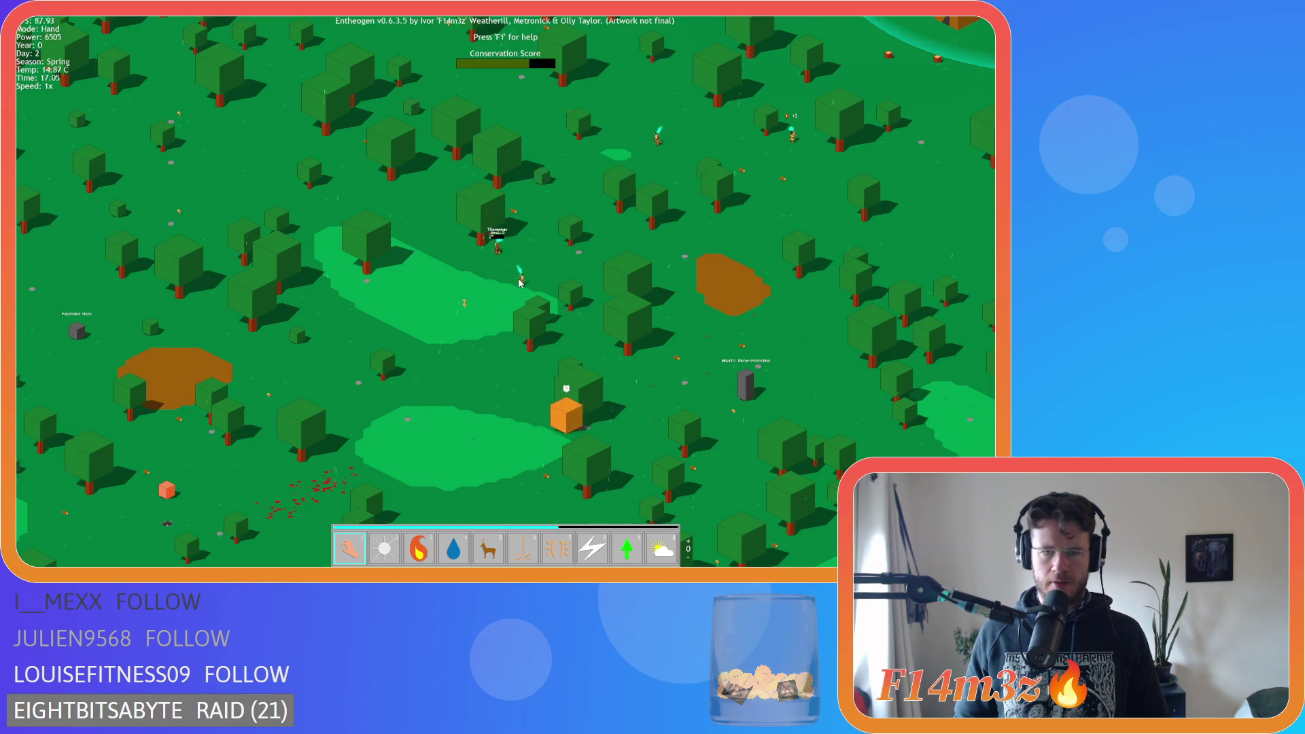
scroll(581, 293, up, 3)
scroll(574, 285, down, 3)
scroll(568, 275, up, 5)
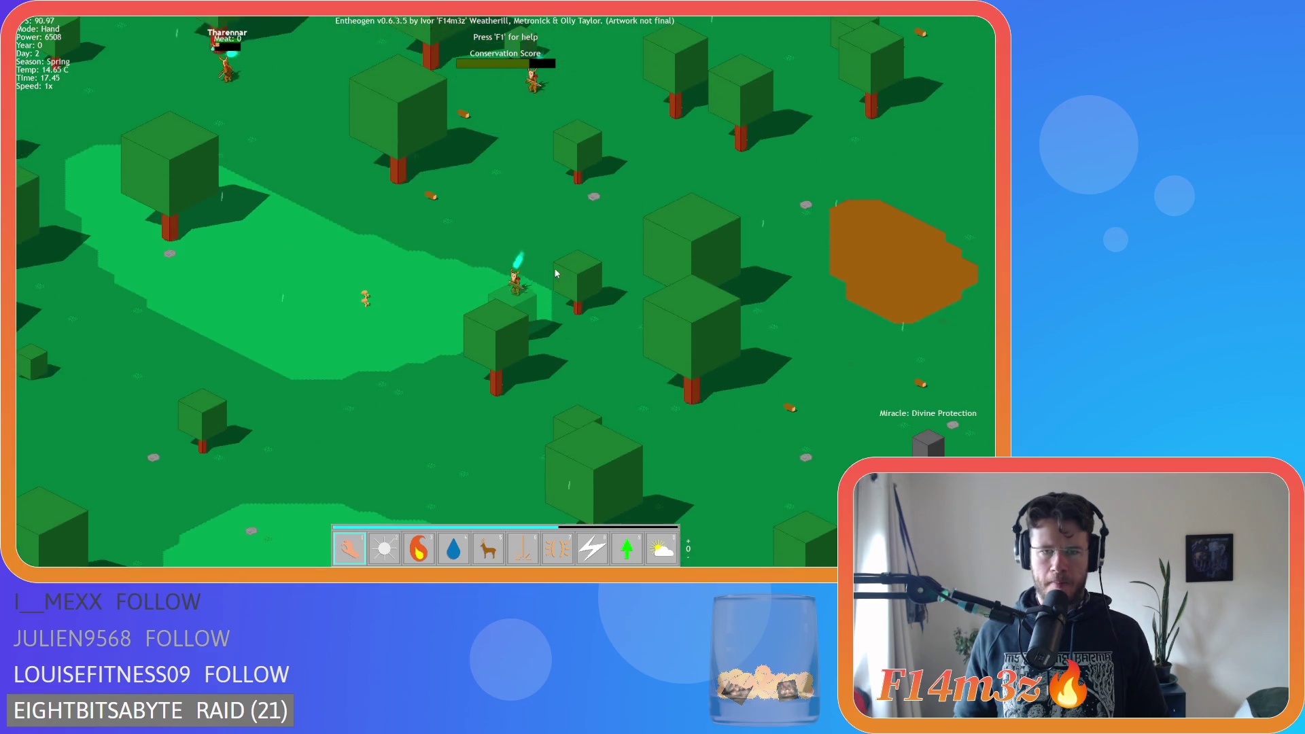
click(197, 56)
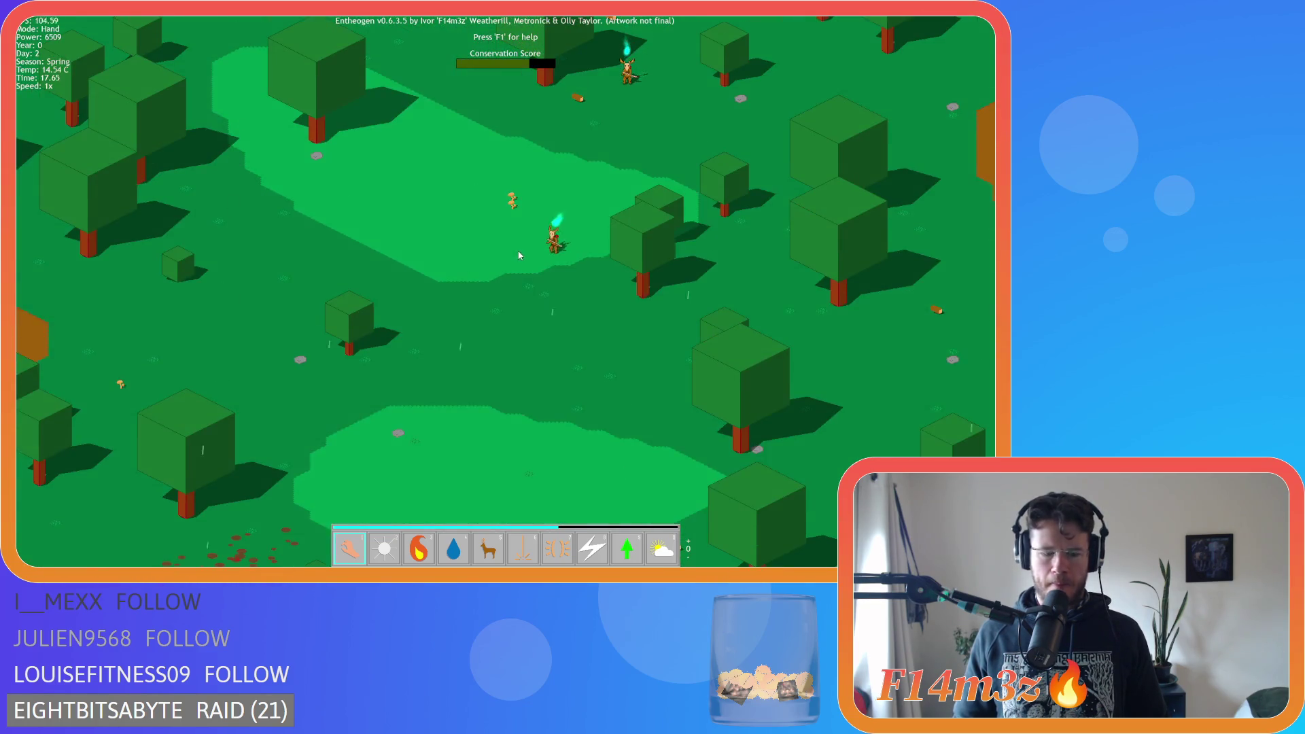
click(499, 265)
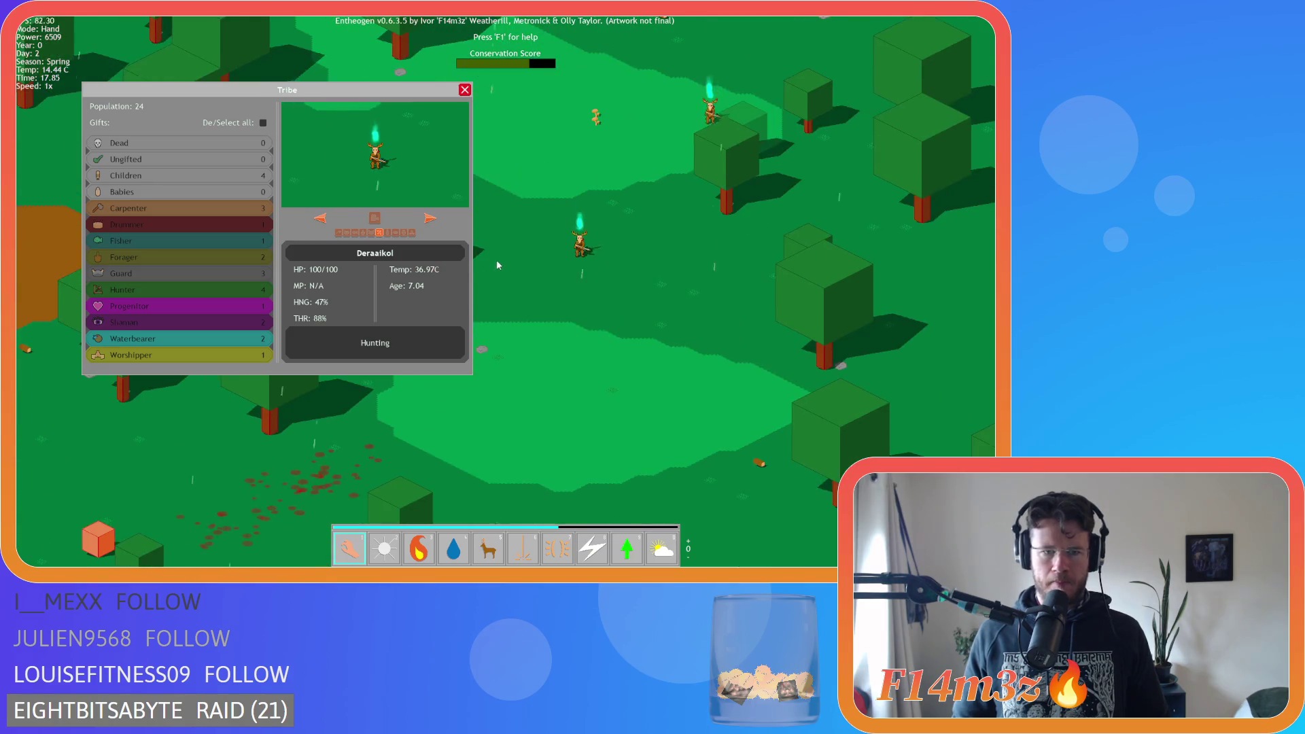
click(465, 91)
scroll(562, 184, down, 5)
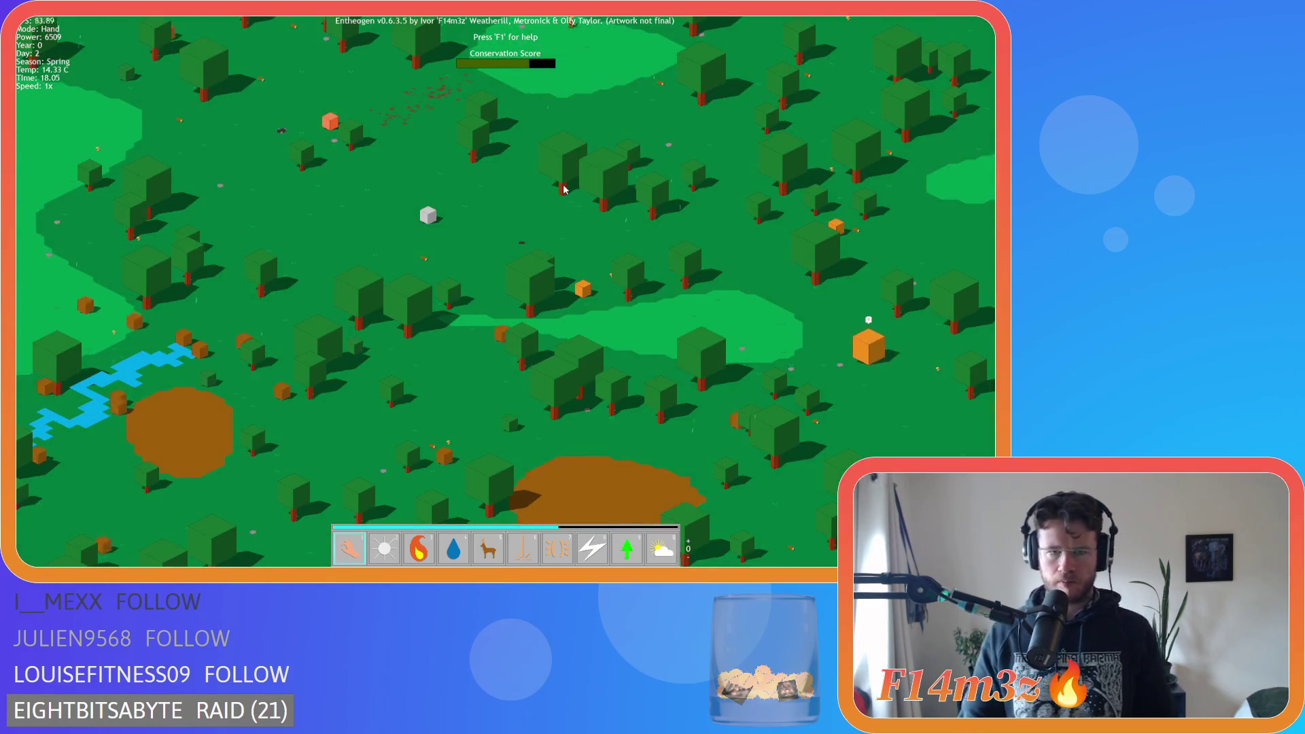
key(w)
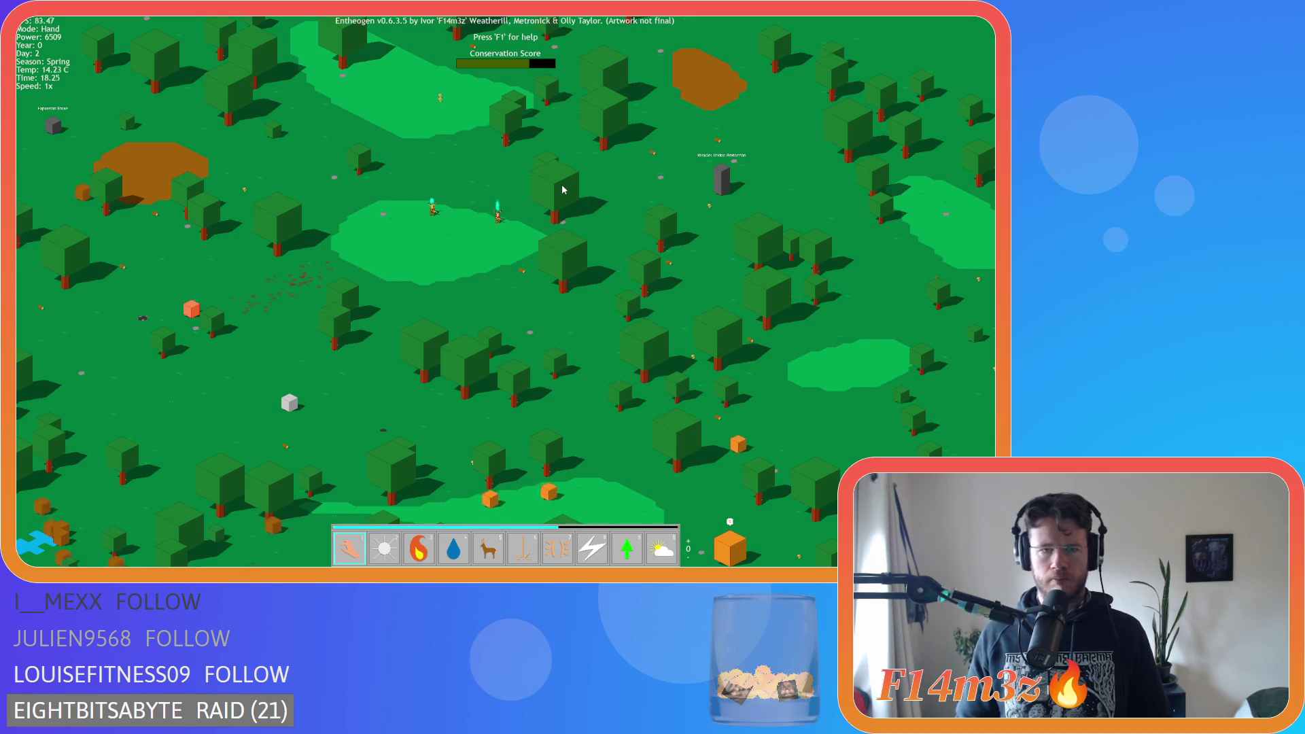
scroll(563, 190, up, 4)
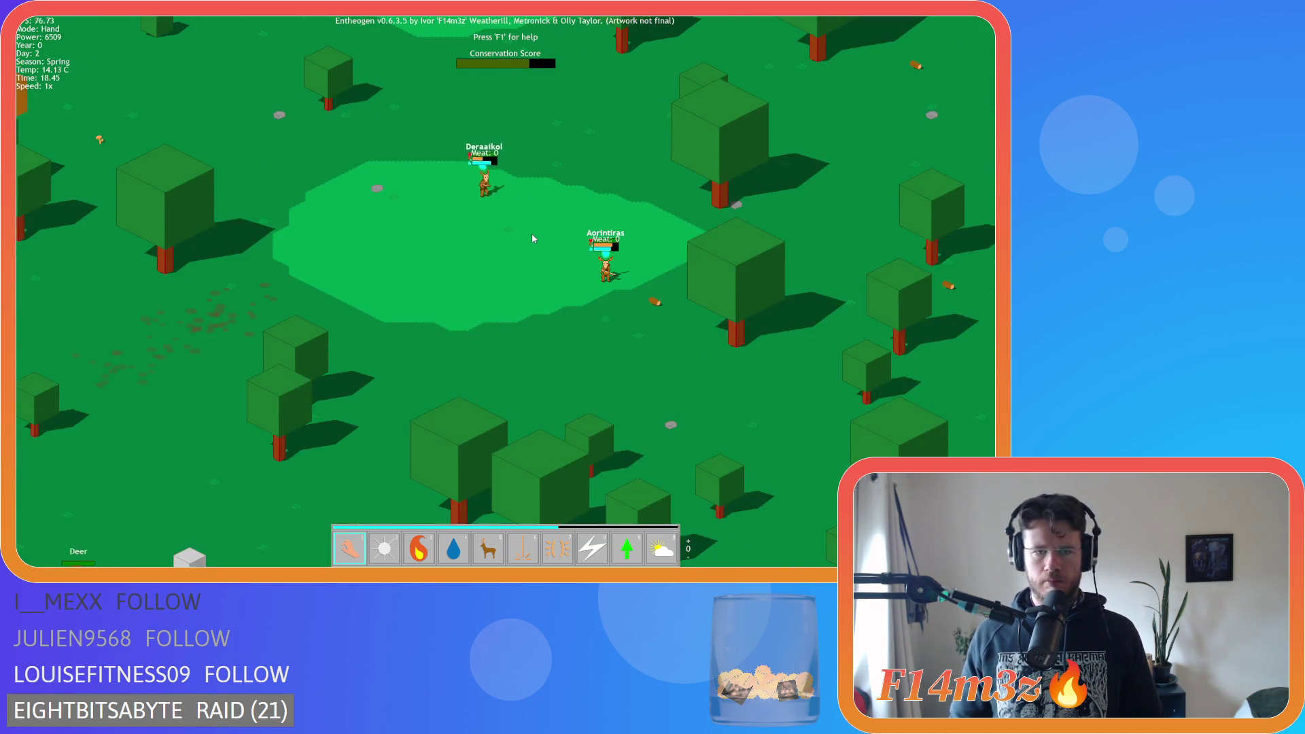
scroll(532, 238, down, 4)
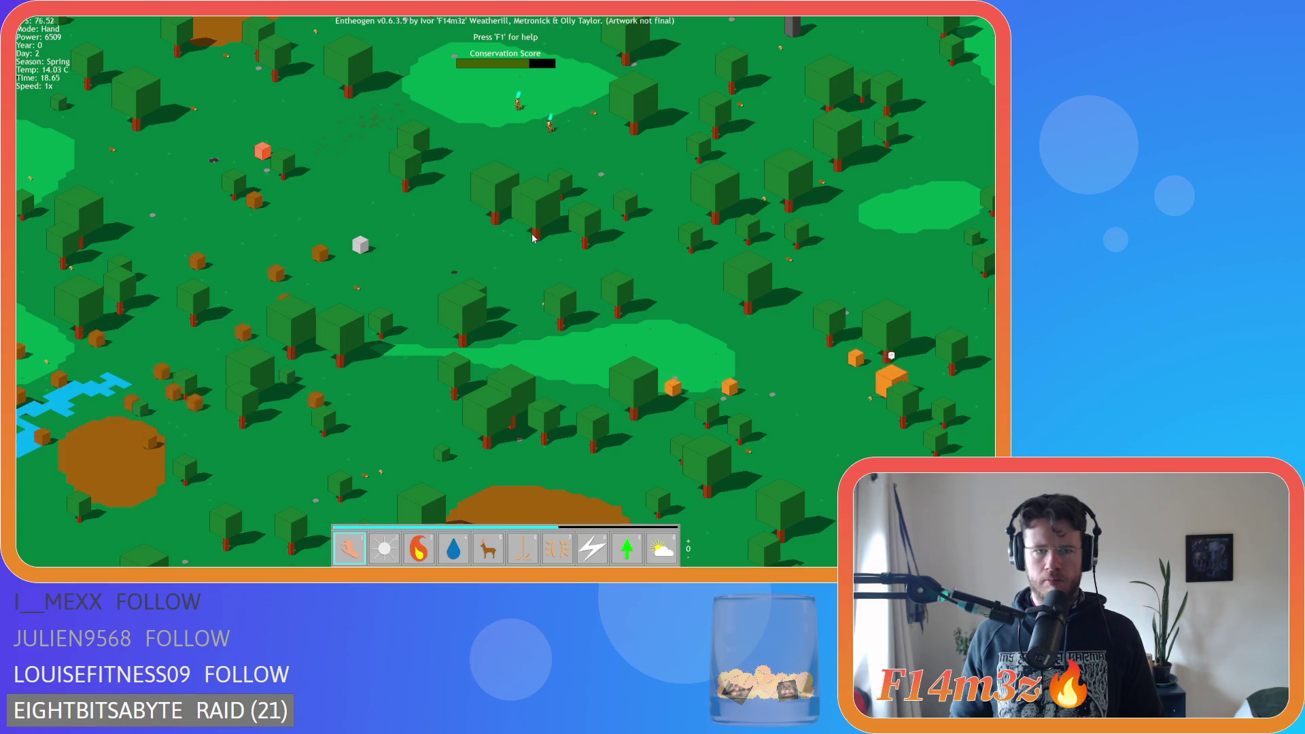
scroll(532, 237, up, 4)
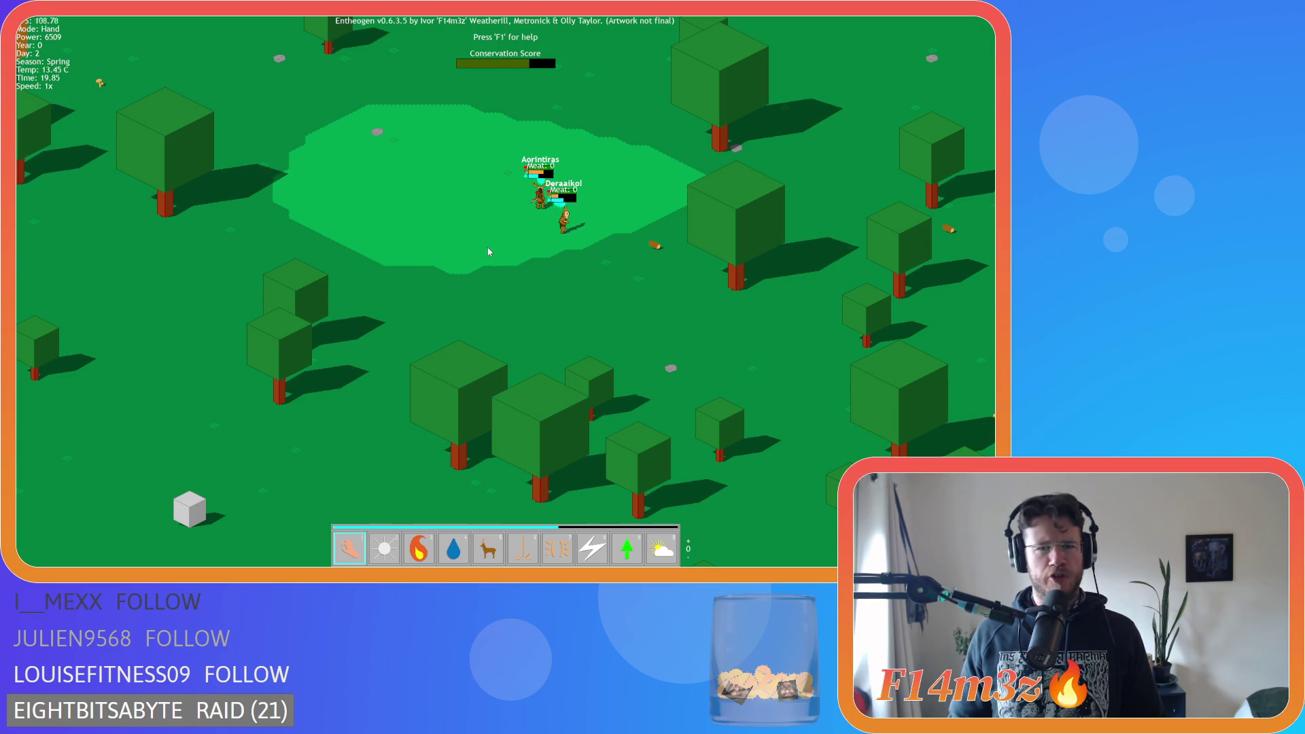
key(space)
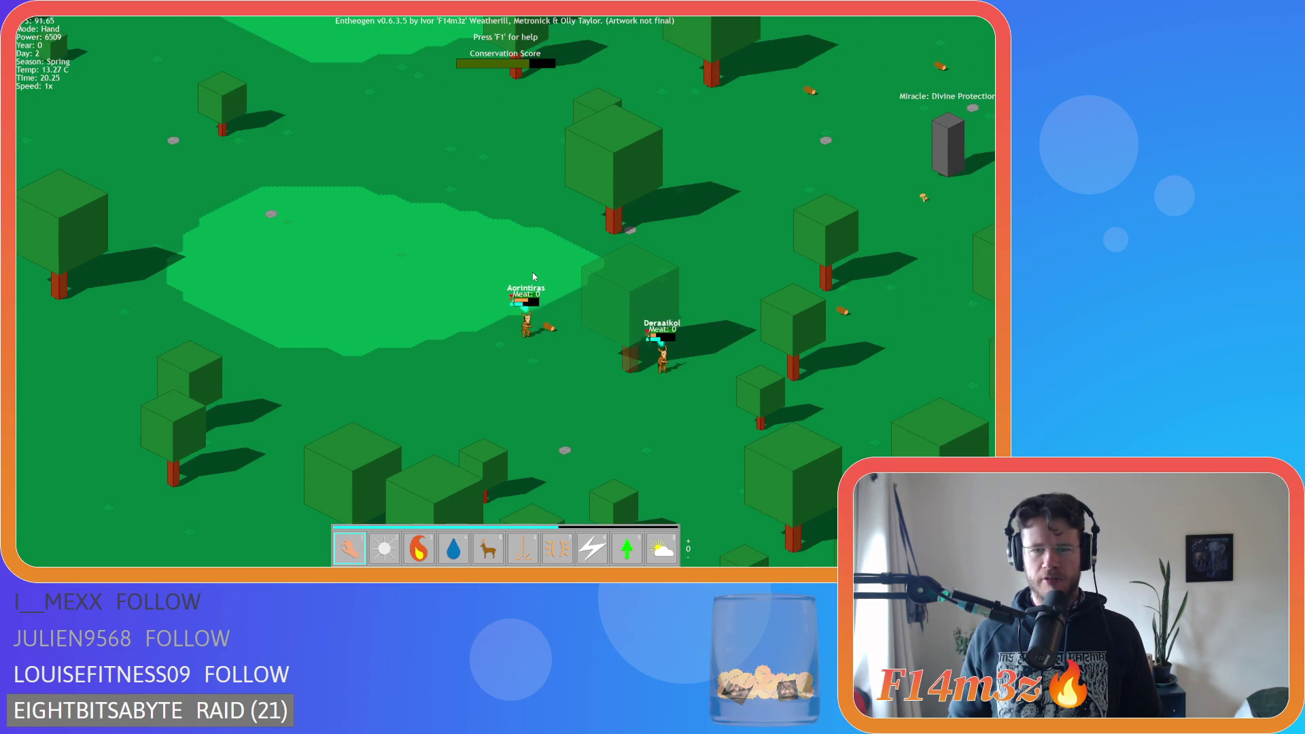
key(Down)
key(Down)
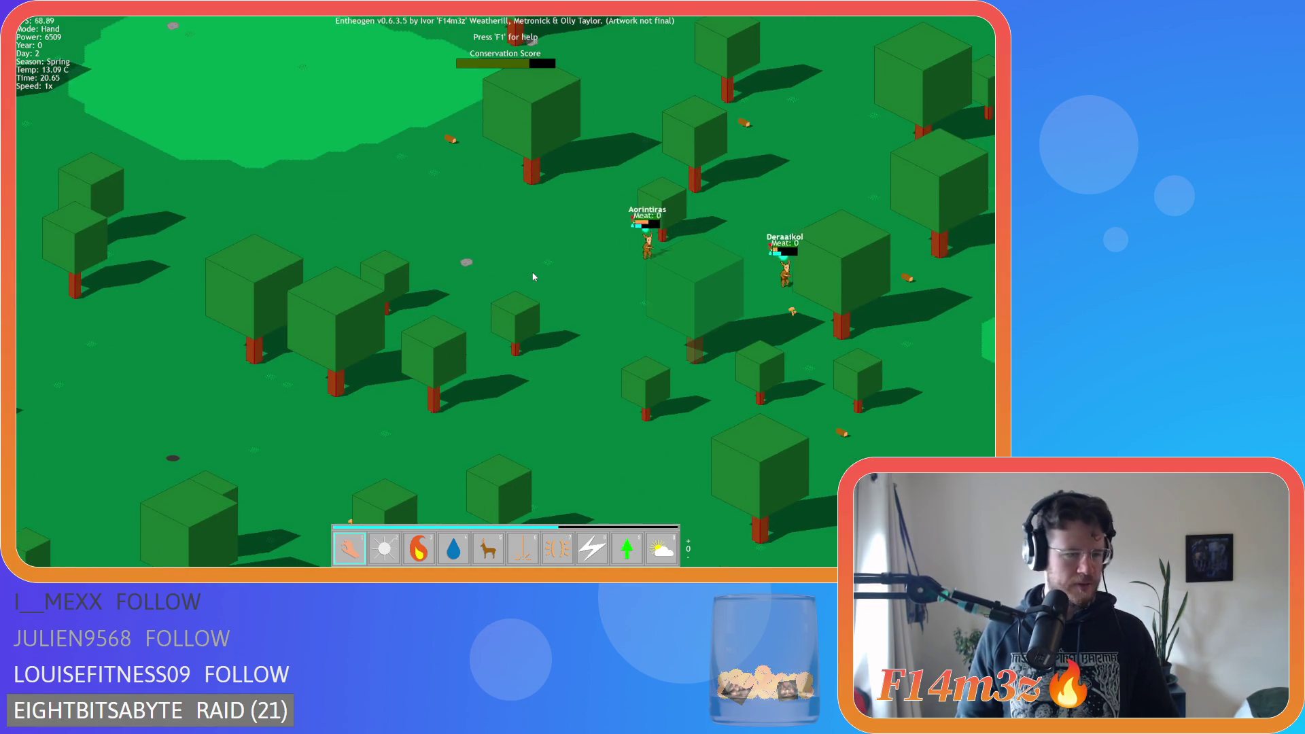
scroll(532, 271, down, 3)
key(Down)
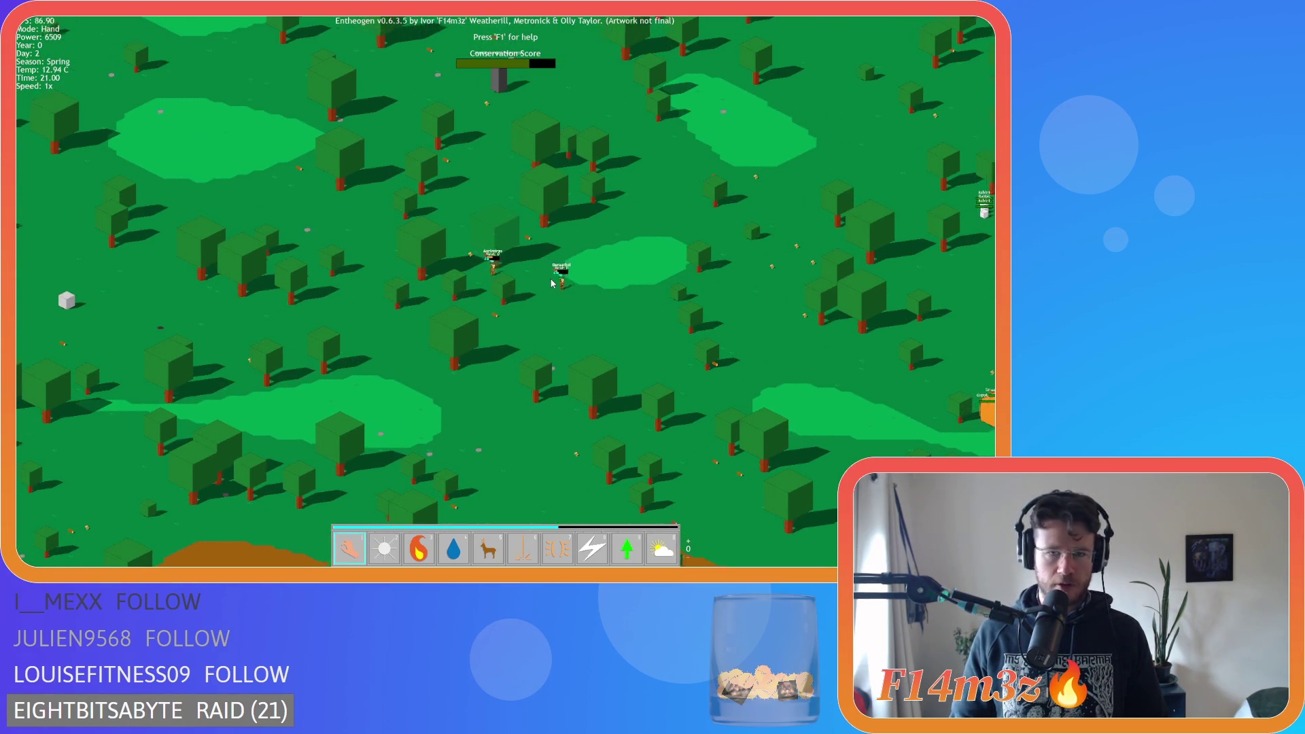
scroll(552, 284, down, 5)
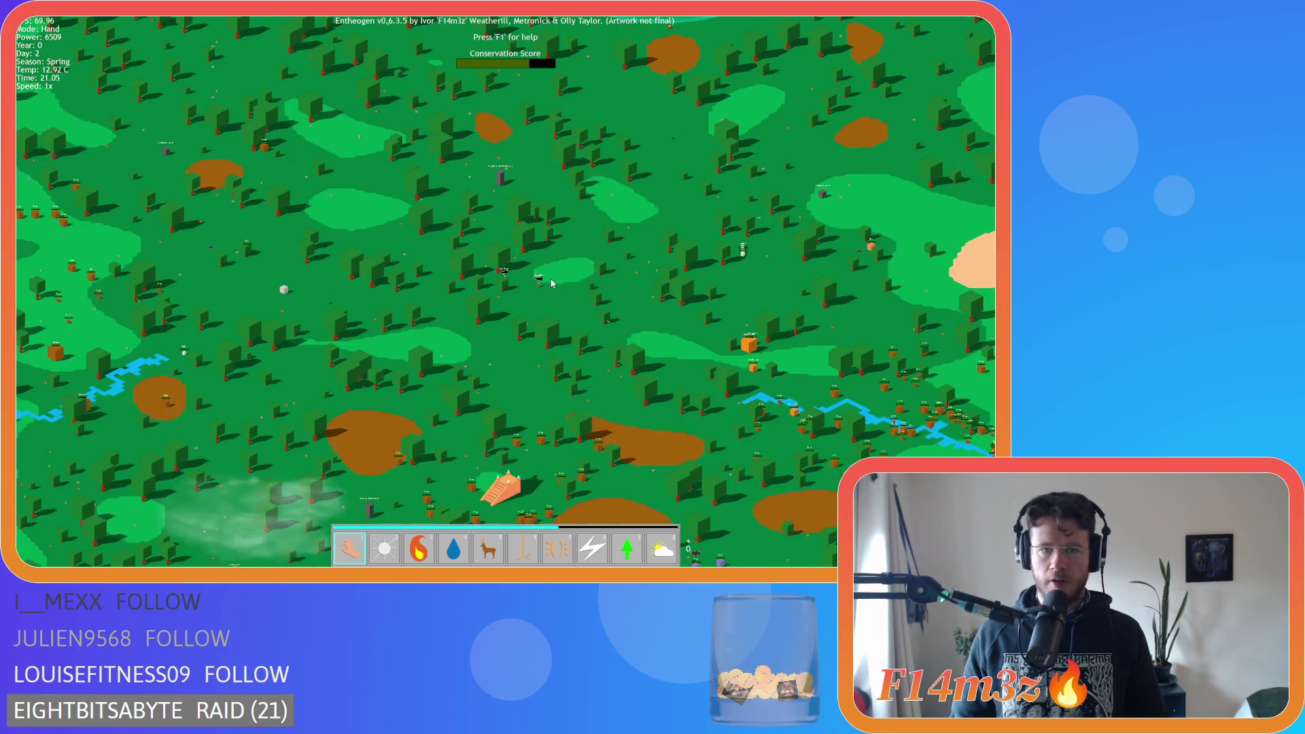
scroll(552, 284, up, 5)
key(Up)
key(Up)
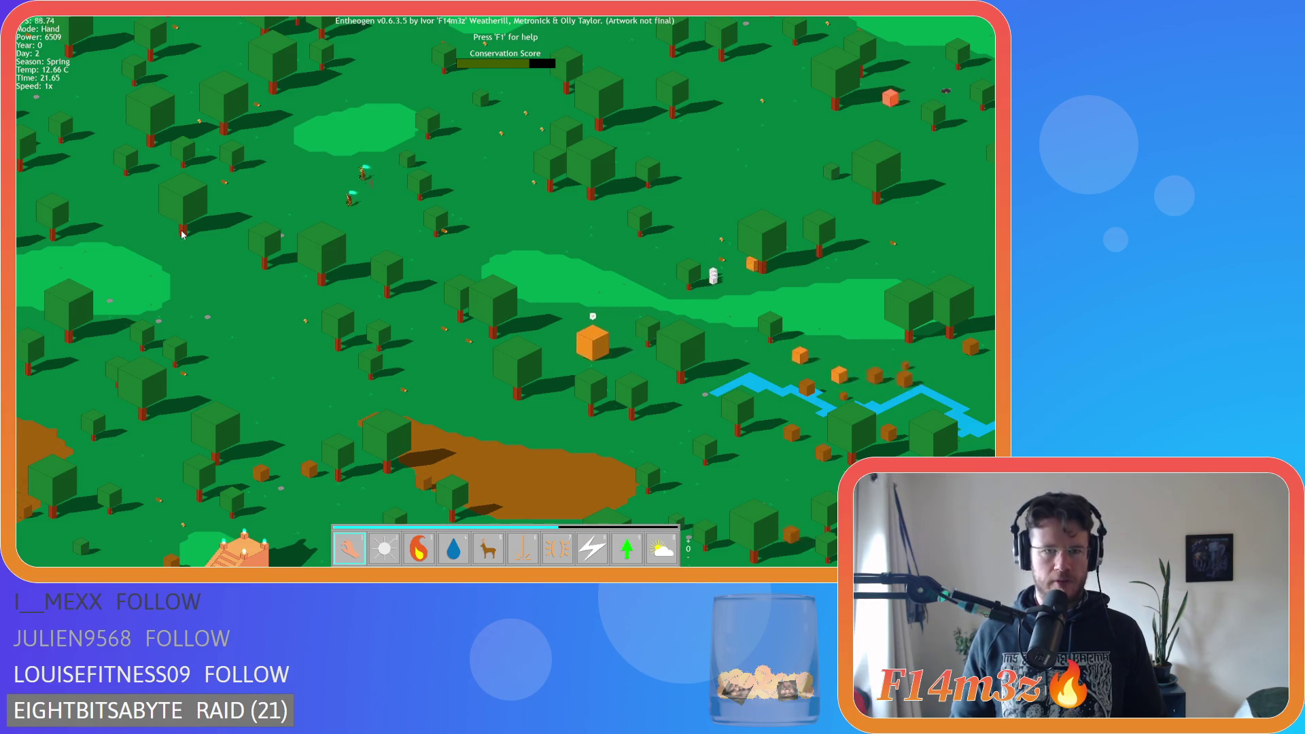
key(Up)
Cast Divine Intervention on the forest clearing and return to Hand mode
key(6)
click(325, 224)
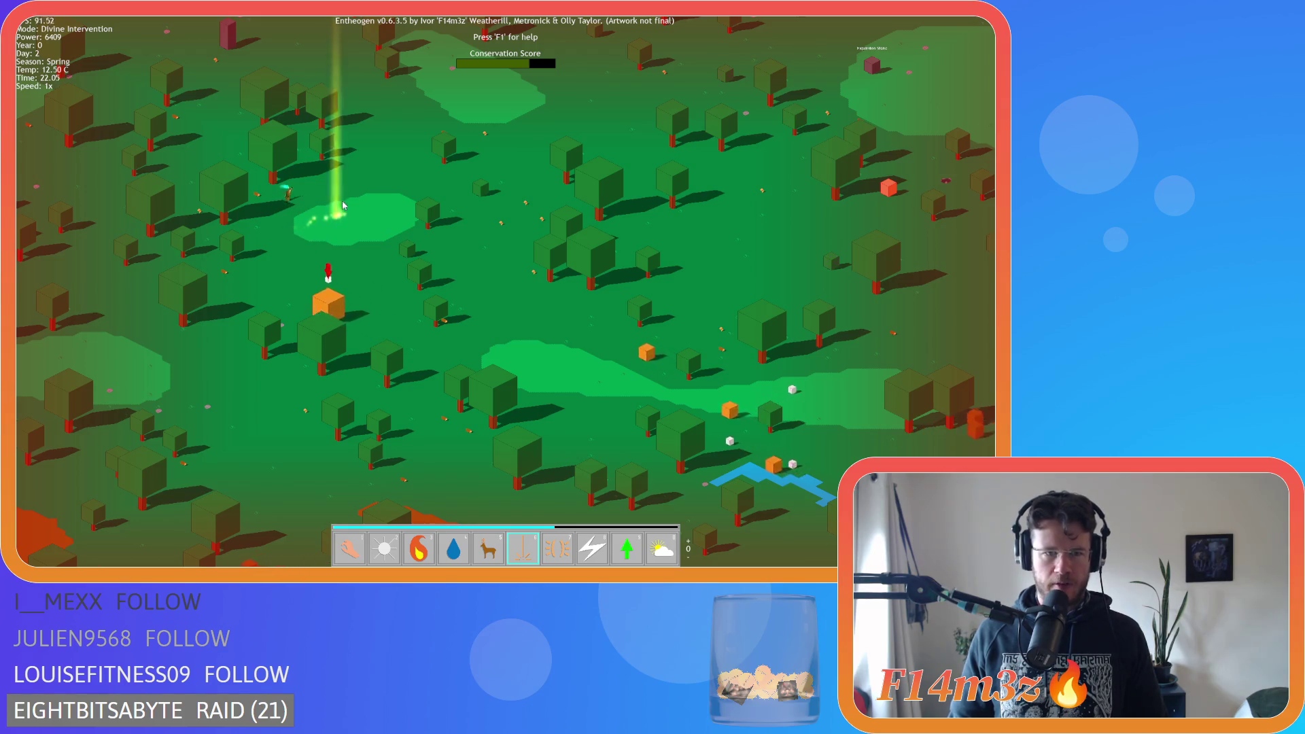
key(Up)
key(Left)
key(Up)
key(Left)
key(1)
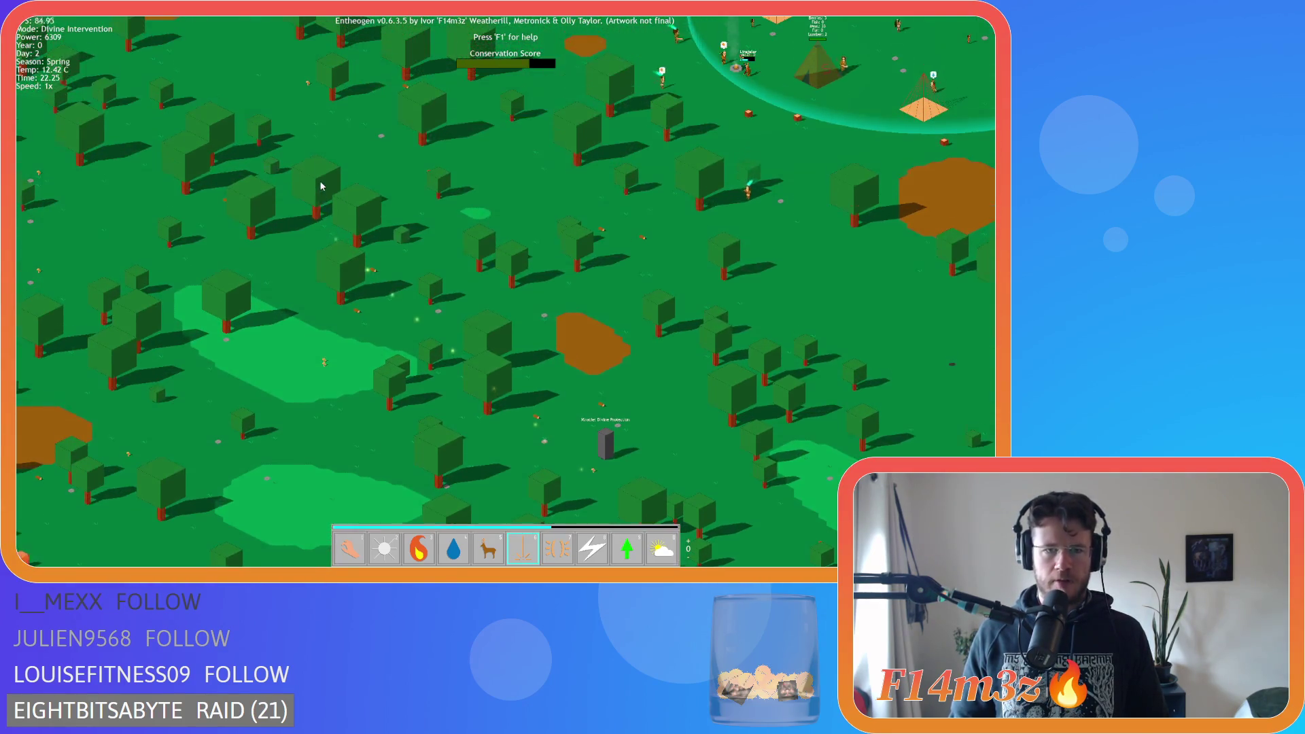
Pause the game and centre the camera on the village with Home
key(space)
key(Down)
key(Right)
key(Home)
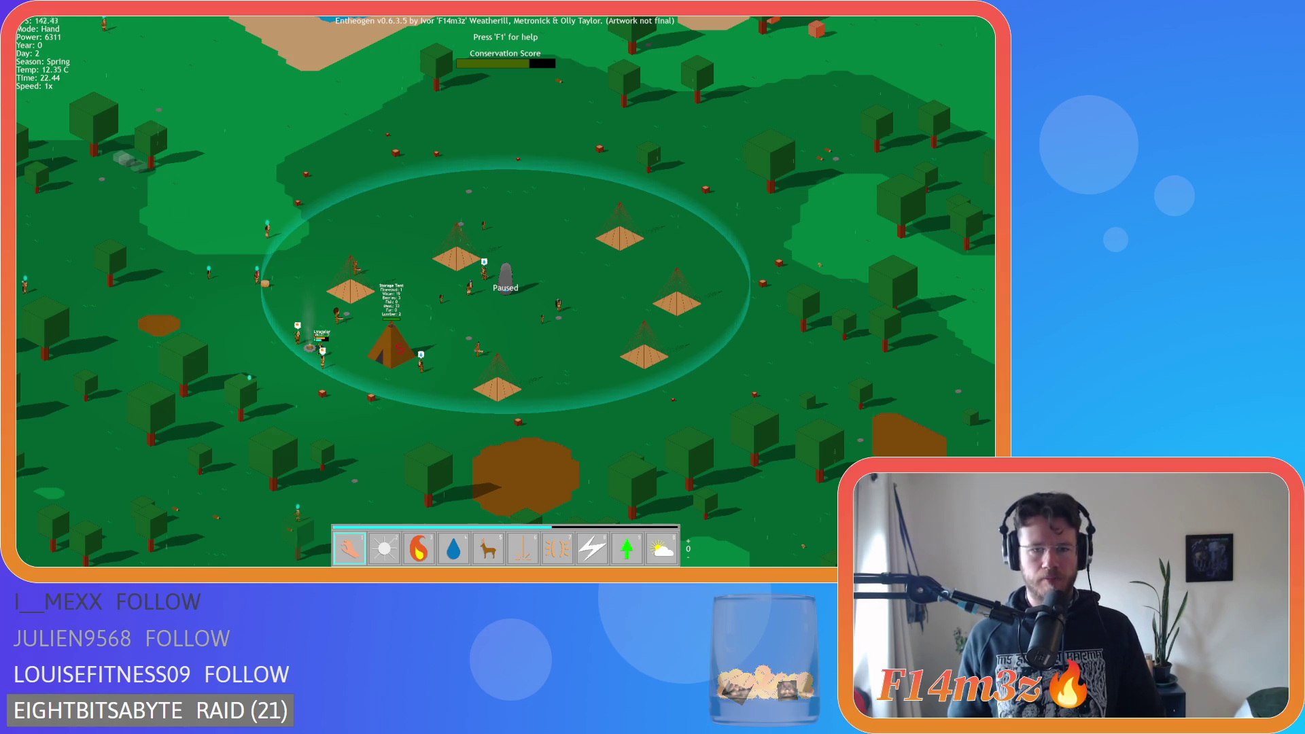
Zoom in and out over the night-time village, then switch to the Smite power
scroll(377, 258, up, 5)
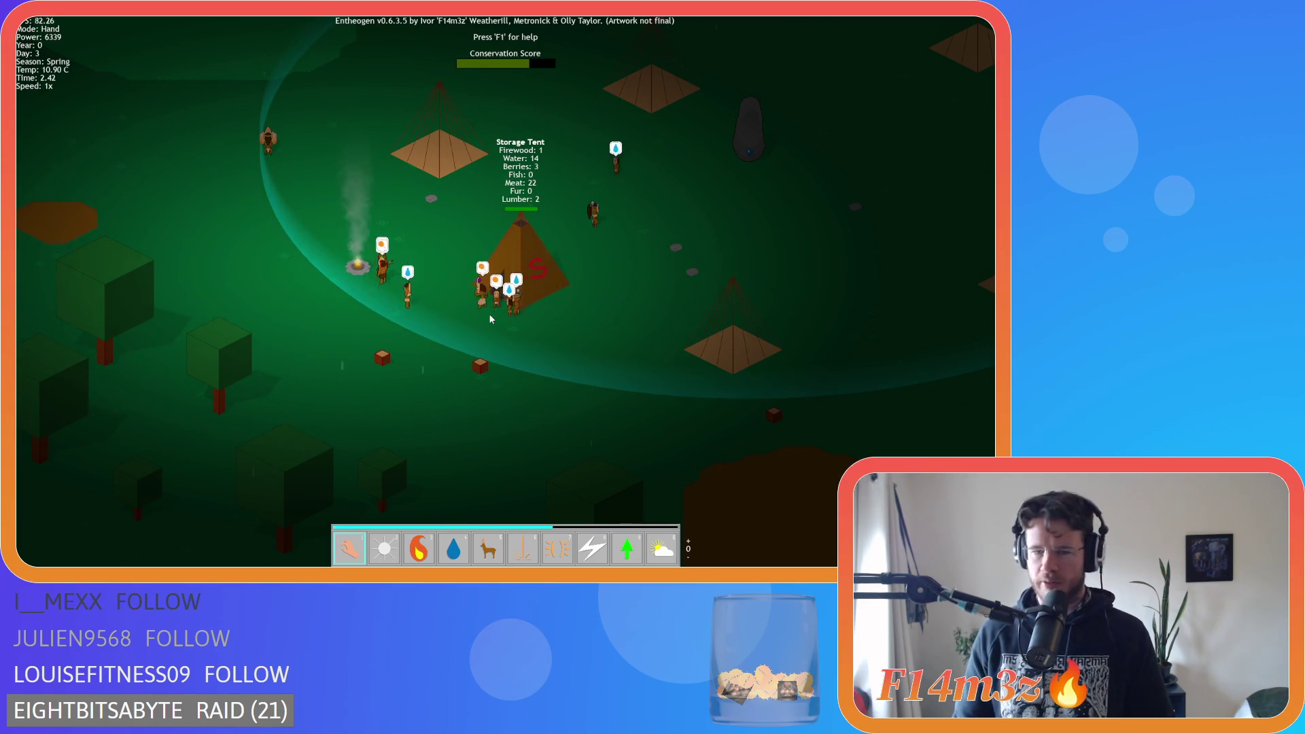
scroll(490, 319, down, 5)
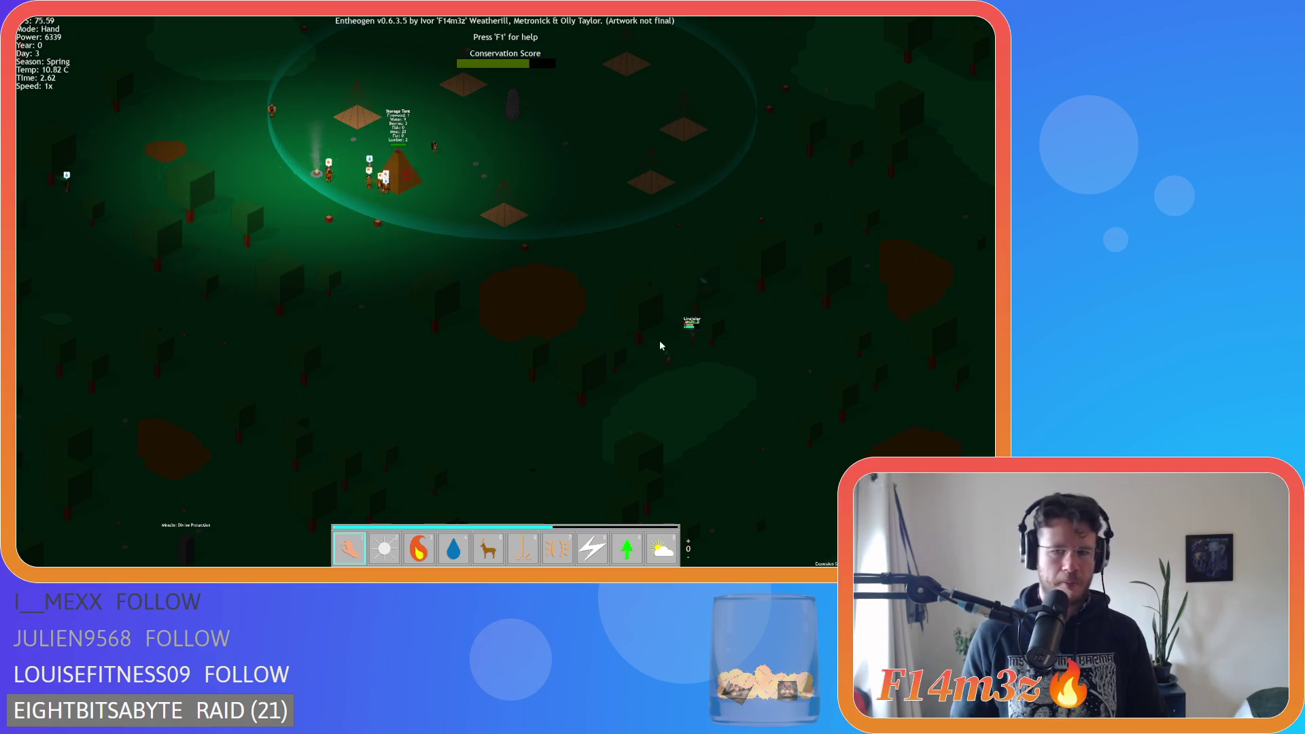
scroll(515, 317, up, 5)
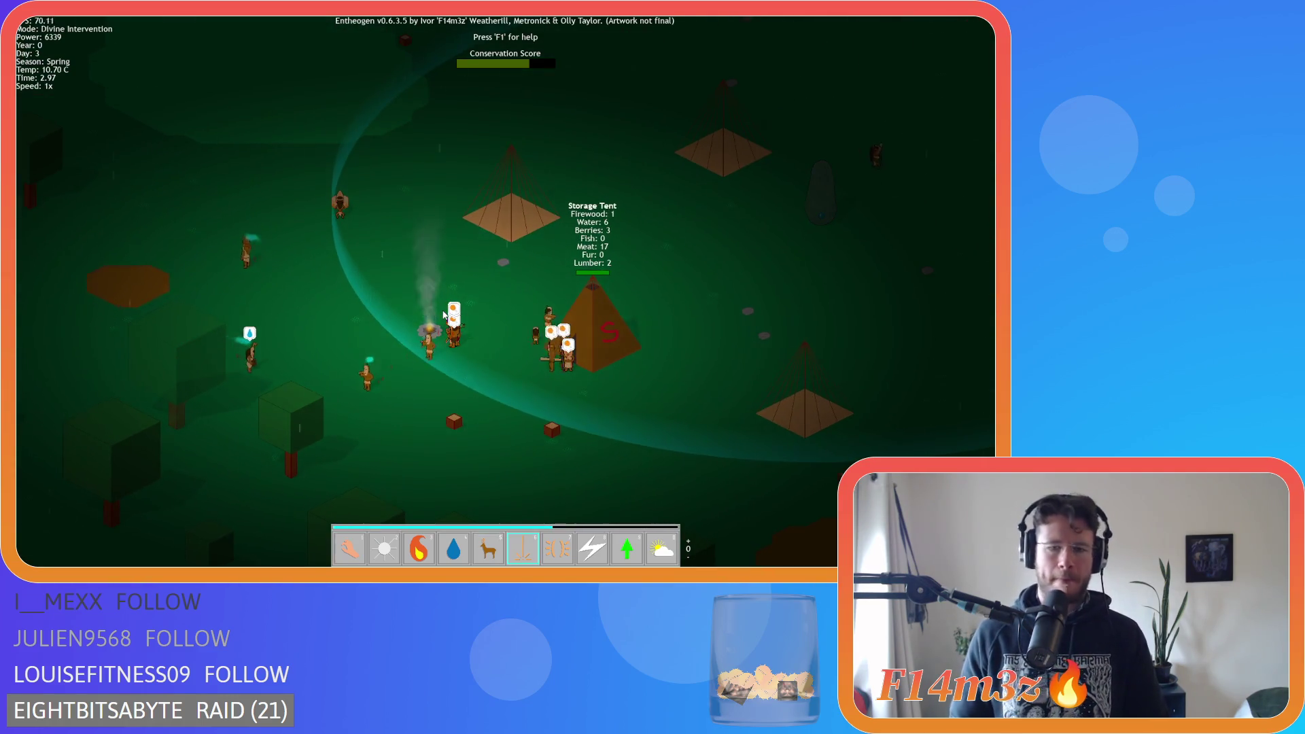
key(8)
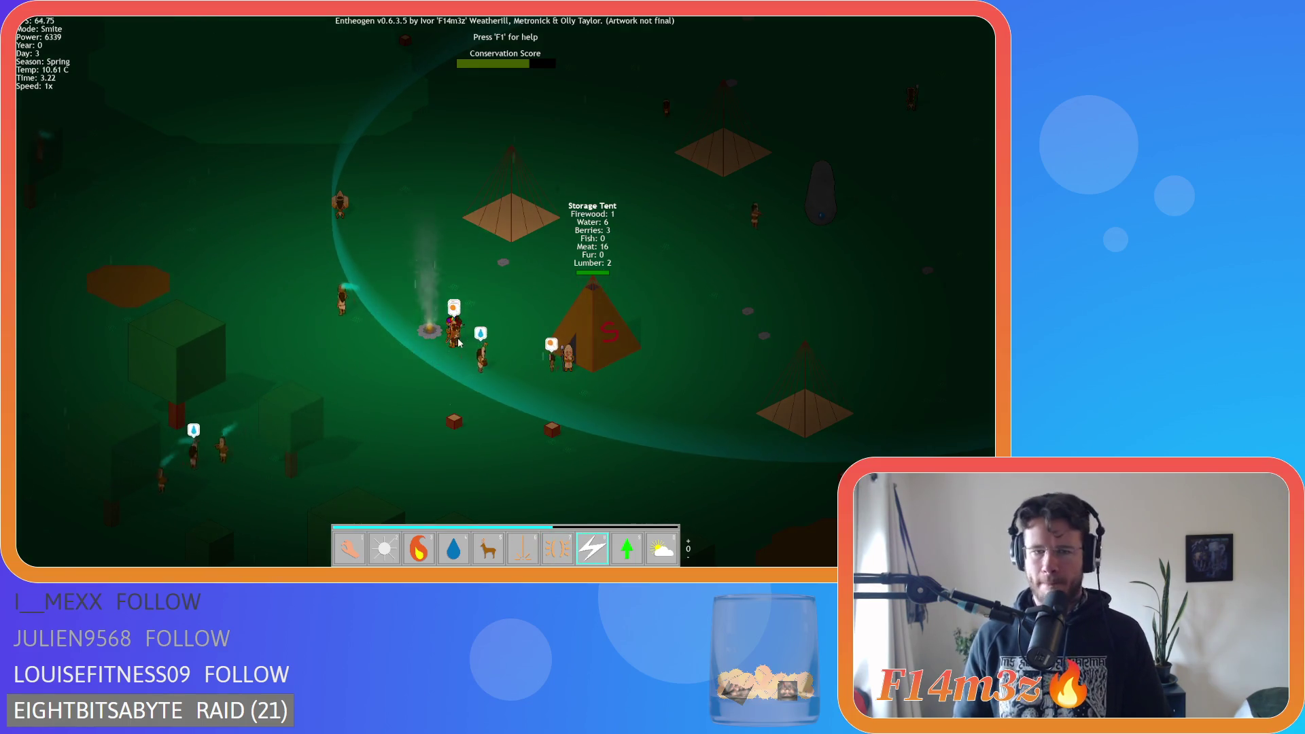
Strike the villagers by the campfire and the Storage Tent with lightning
scroll(458, 343, down, 5)
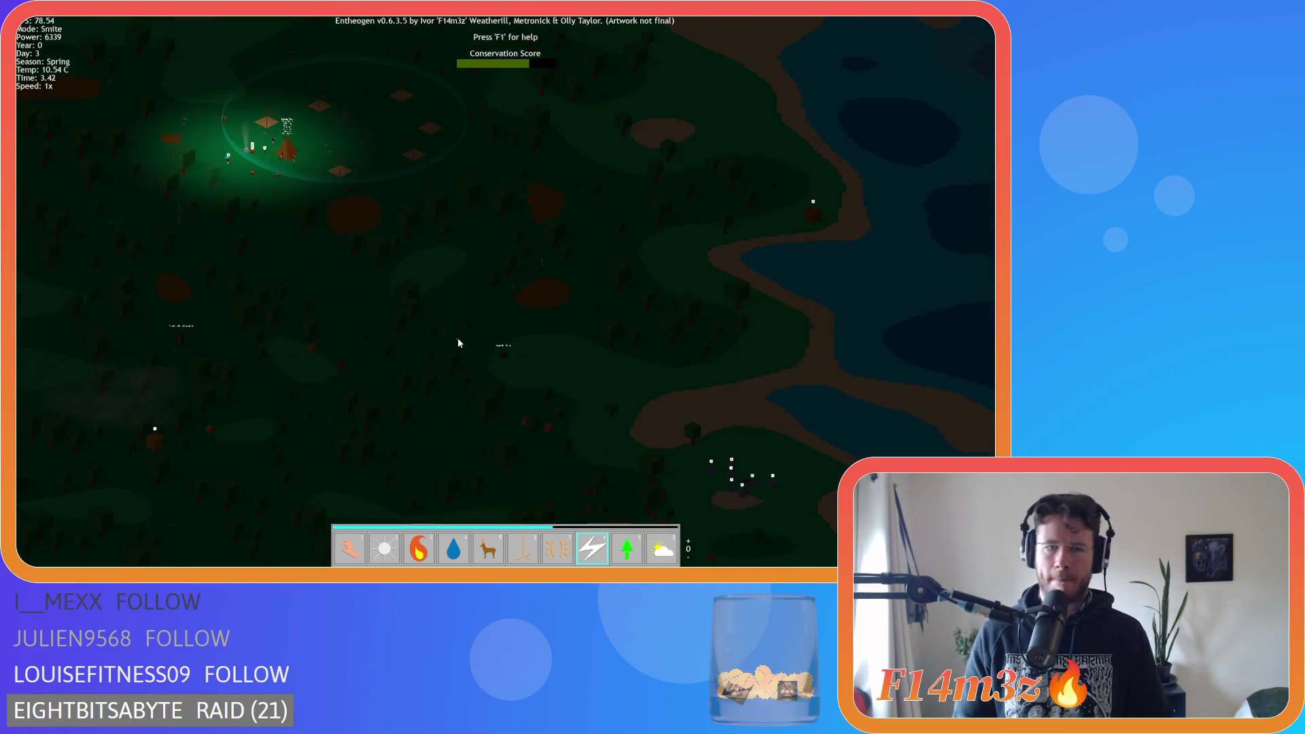
scroll(481, 344, up, 3)
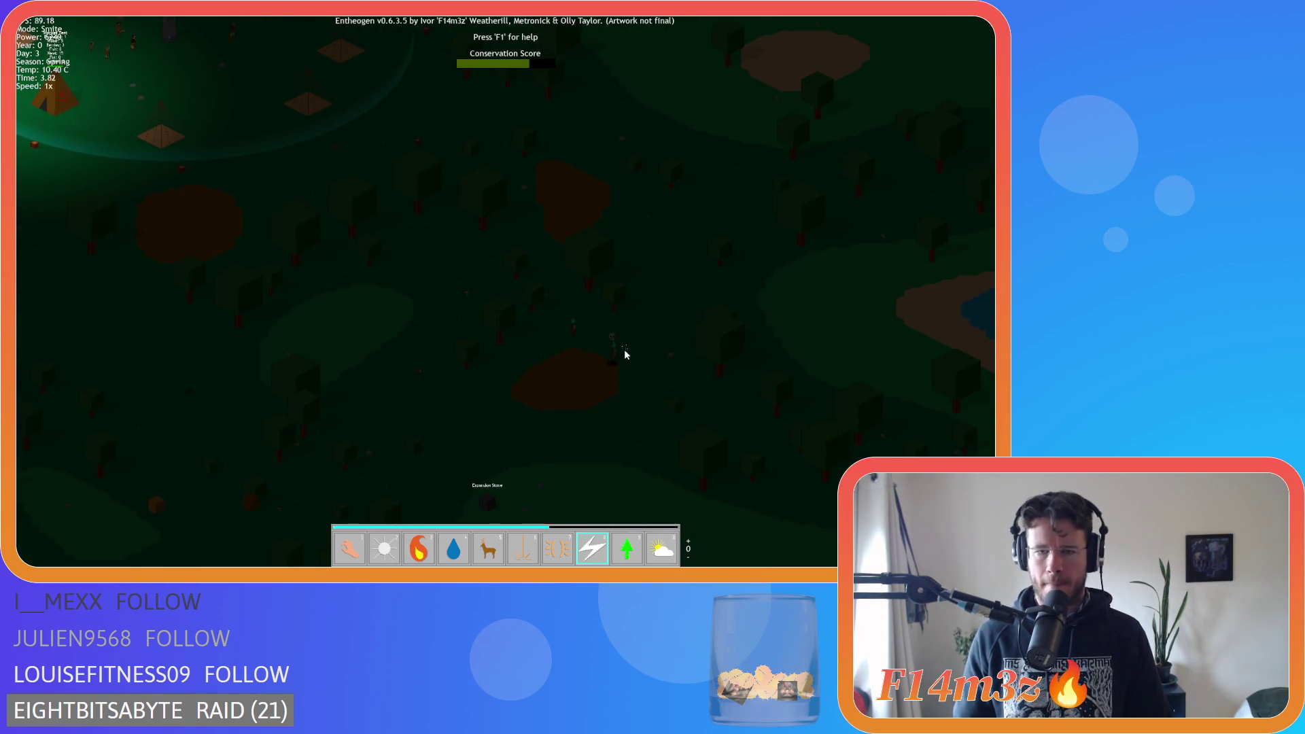
scroll(312, 324, up, 3)
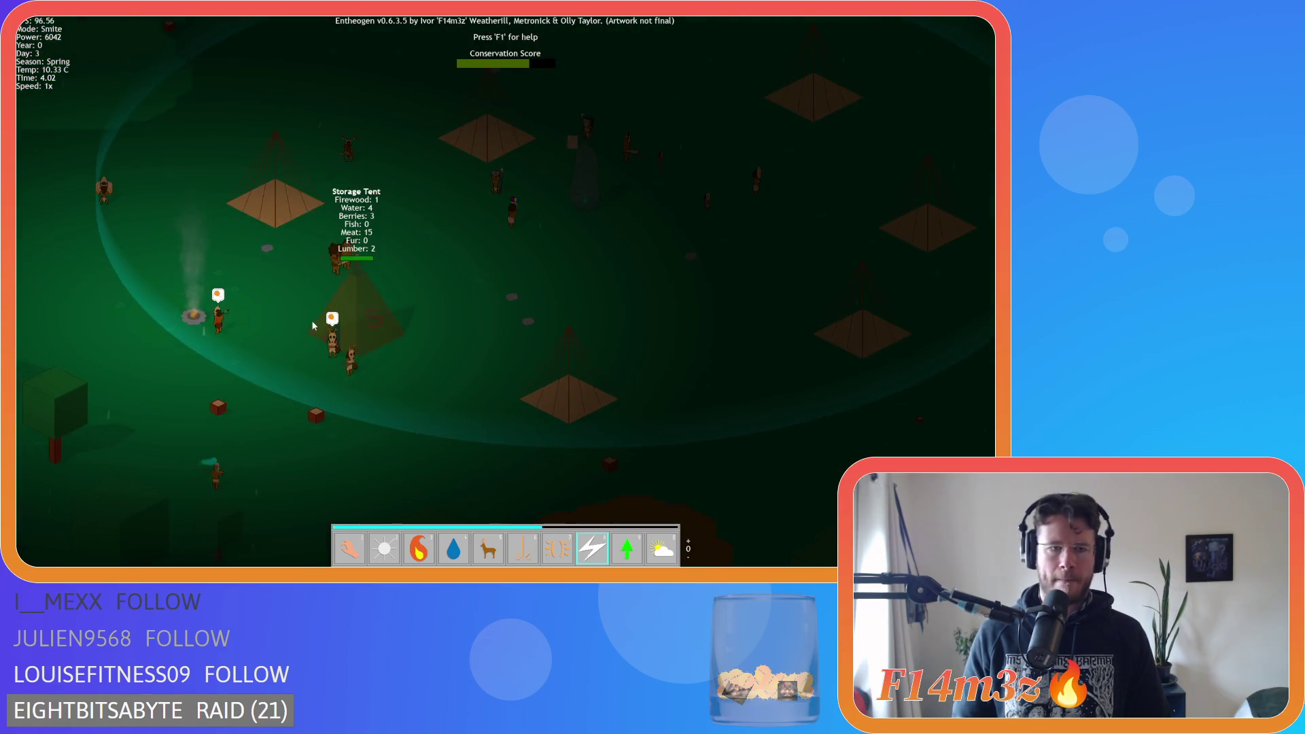
click(219, 326)
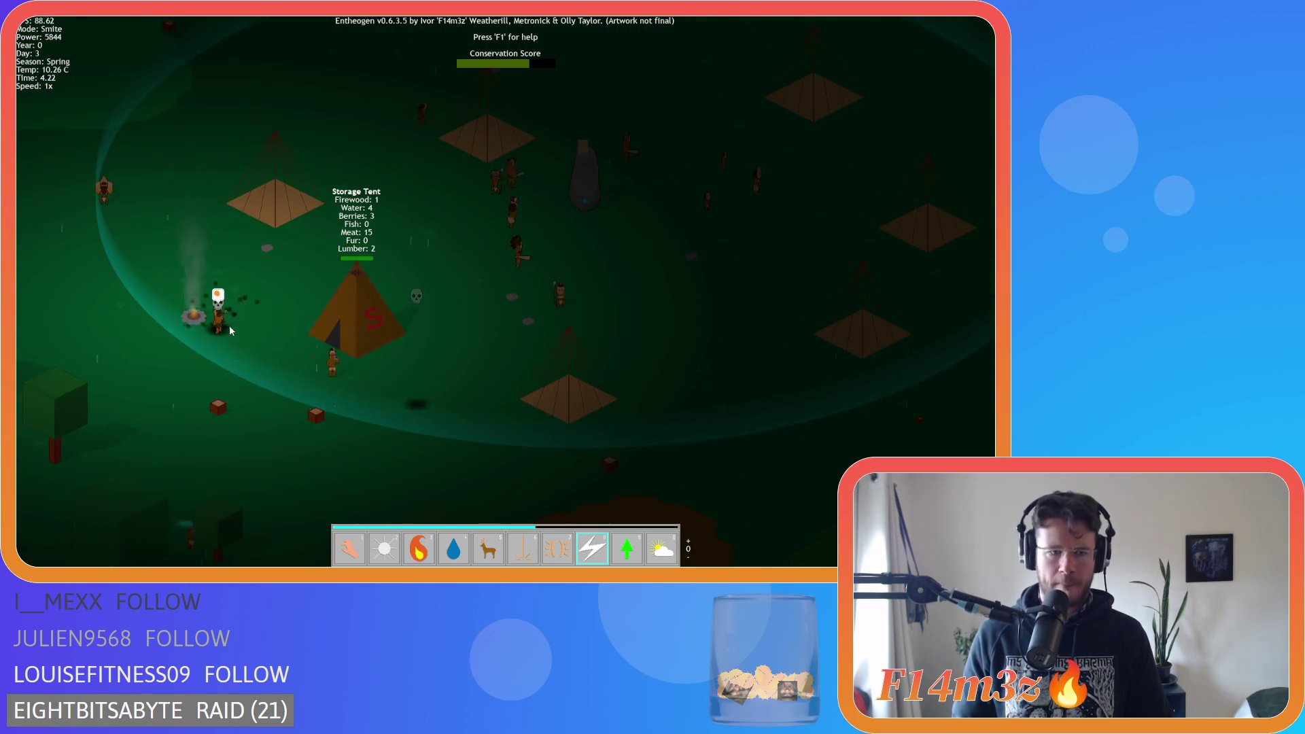
click(329, 362)
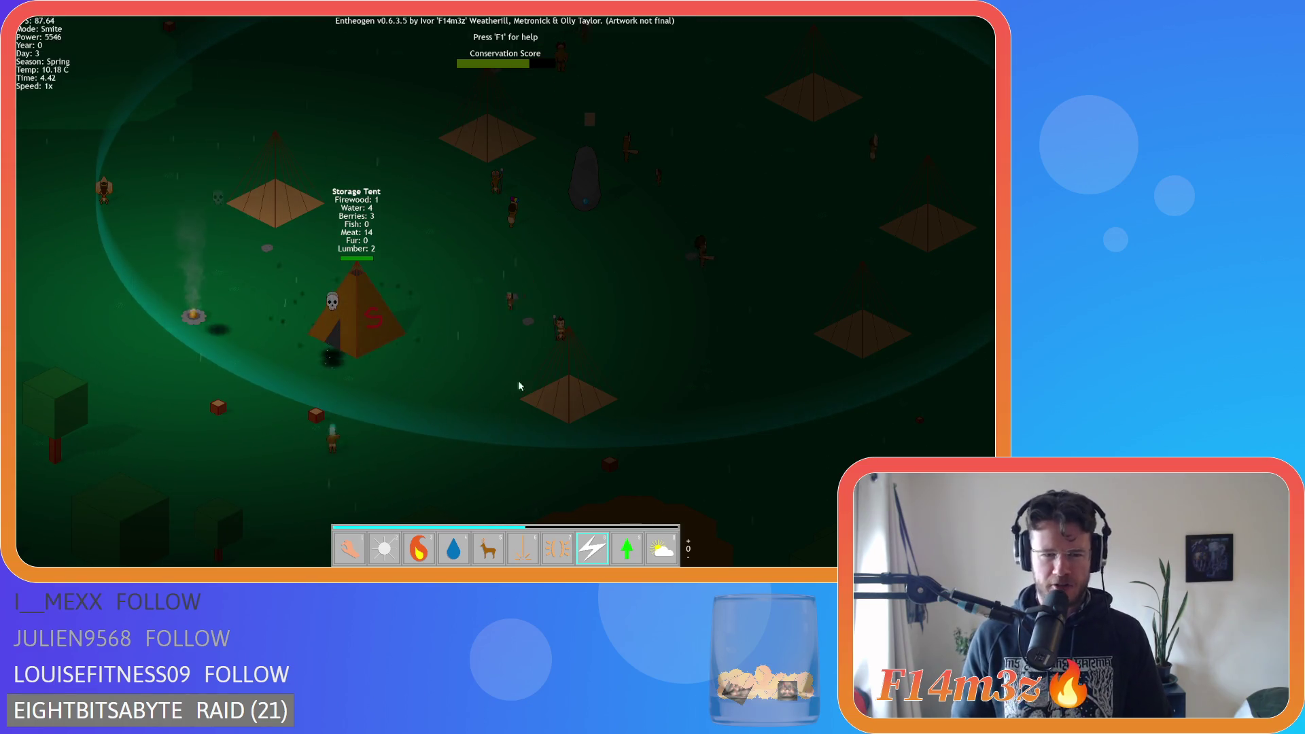
click(559, 329)
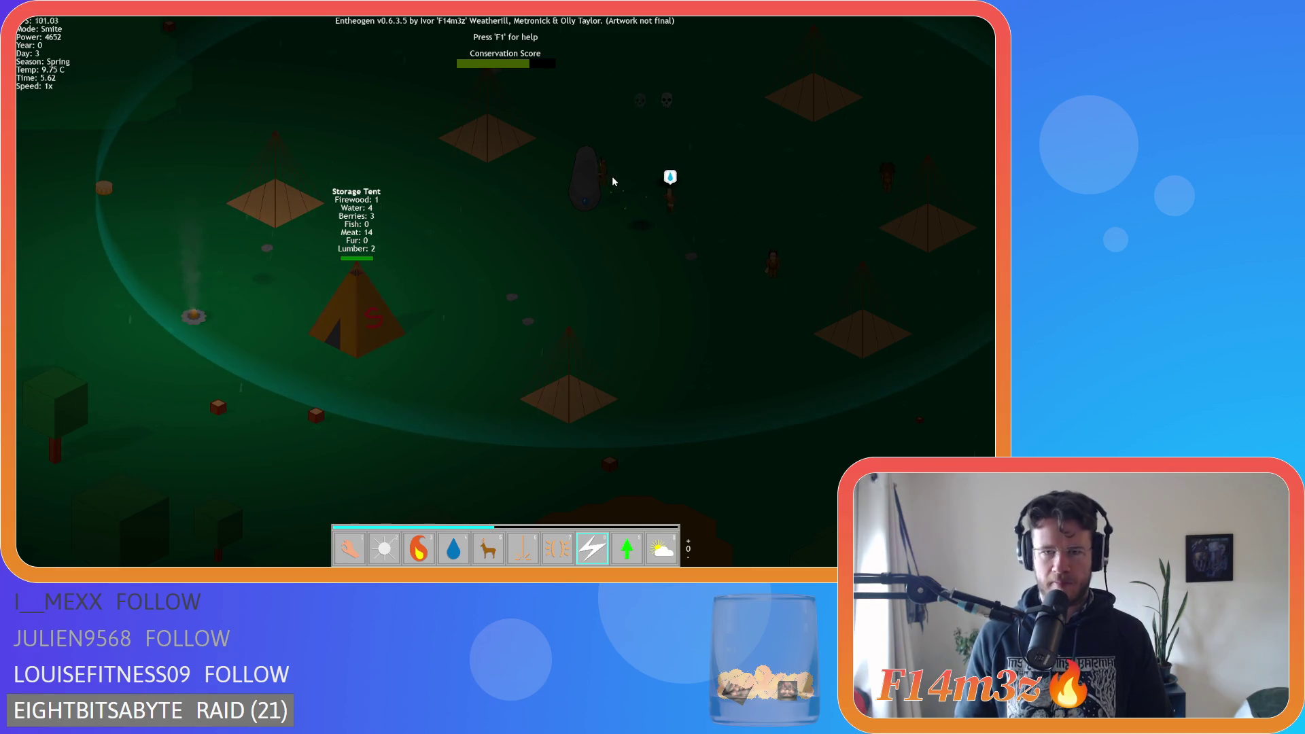
Pan and zoom across the map to a distant forest and back to the village
key(w)
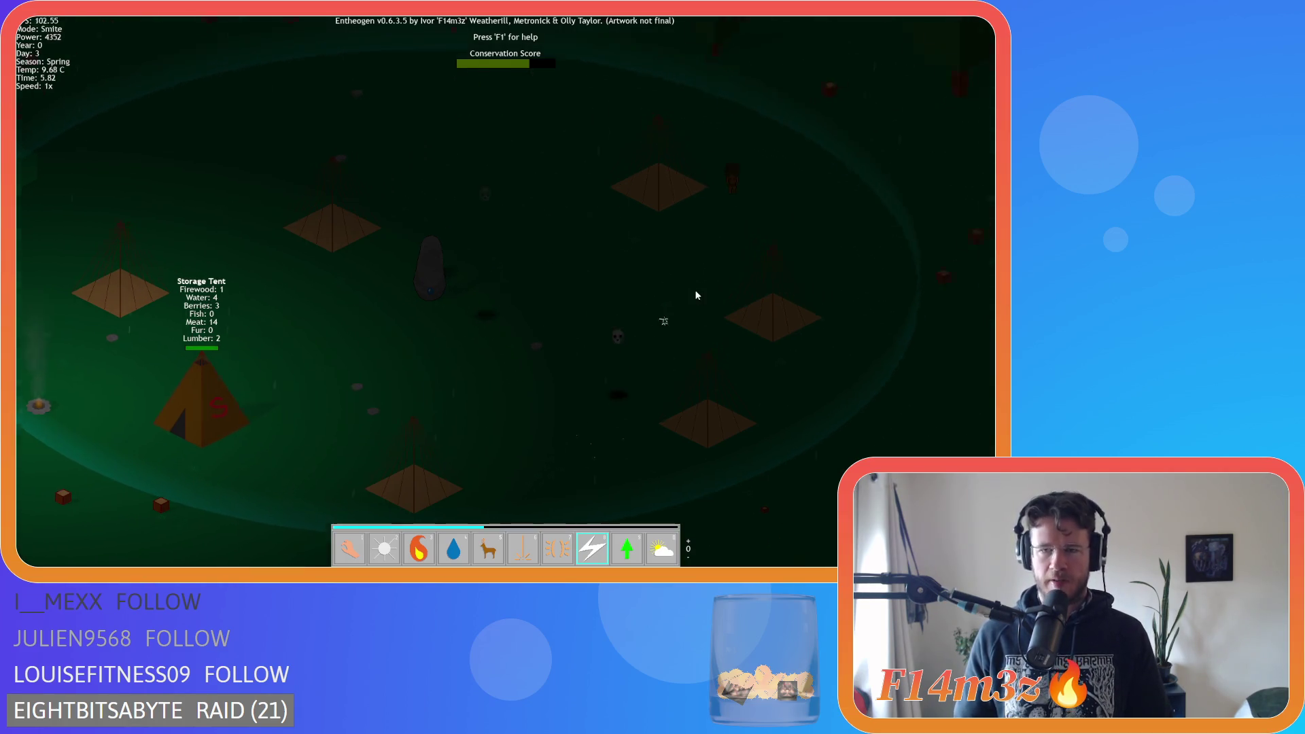
key(s)
scroll(499, 303, down, 3)
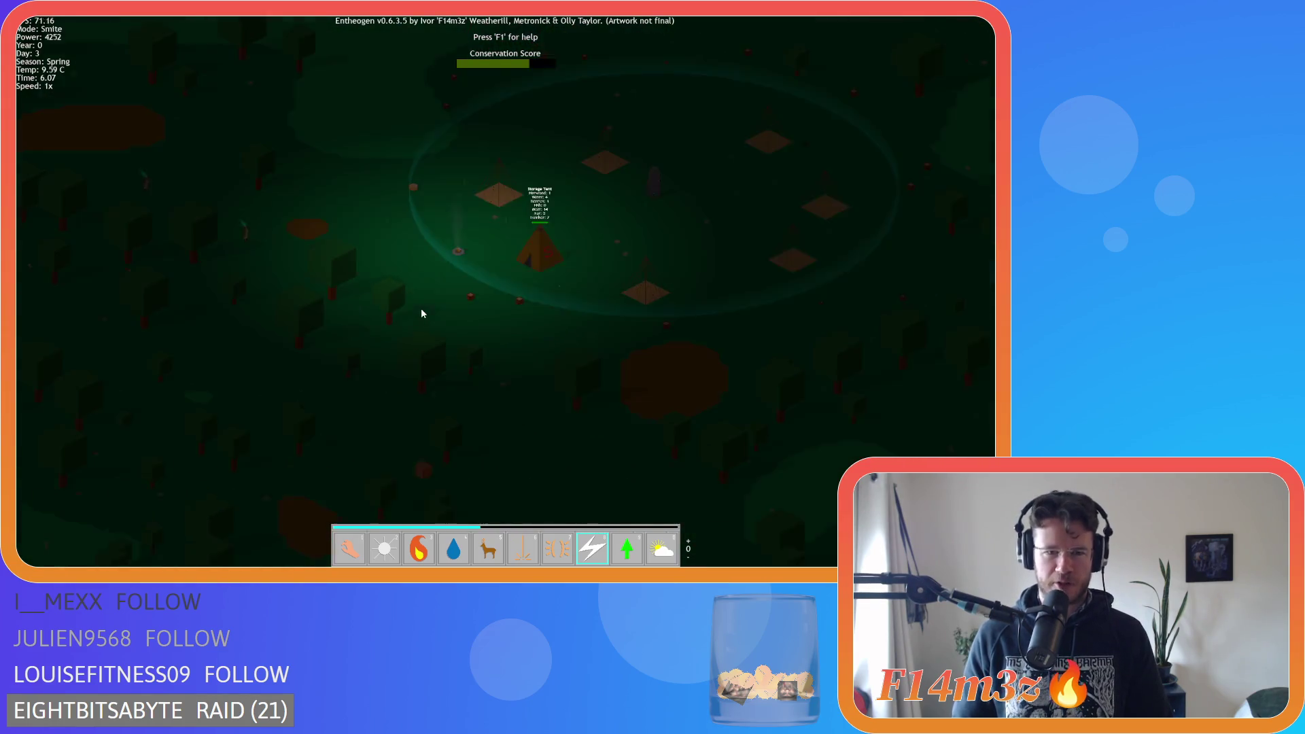
key(a)
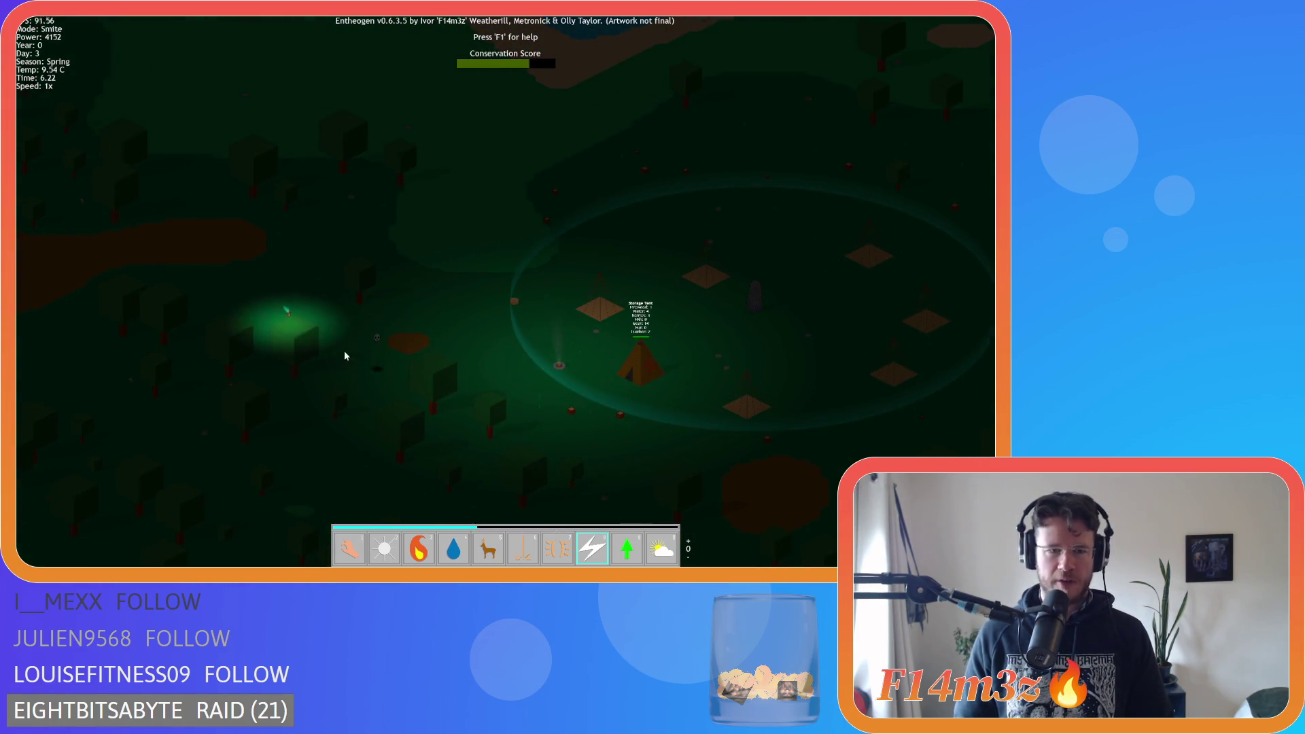
key(d)
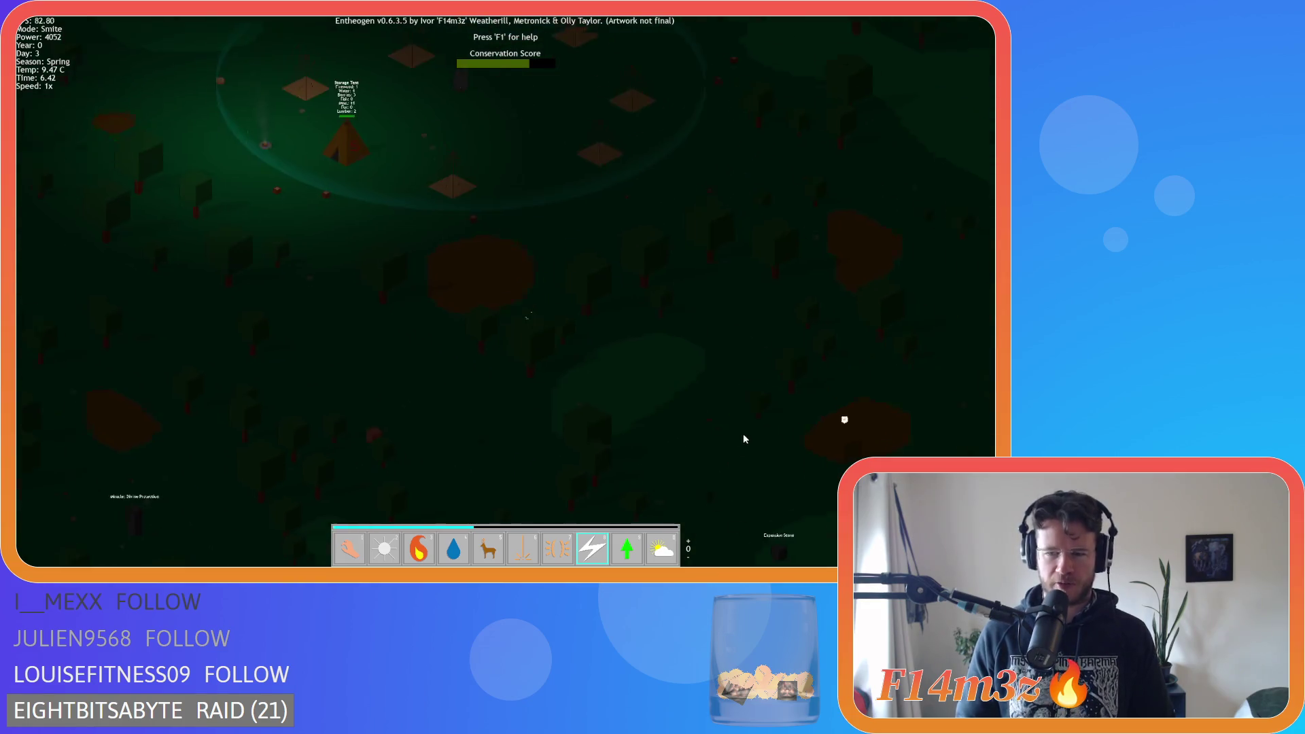
scroll(496, 364, down, 3)
key(w)
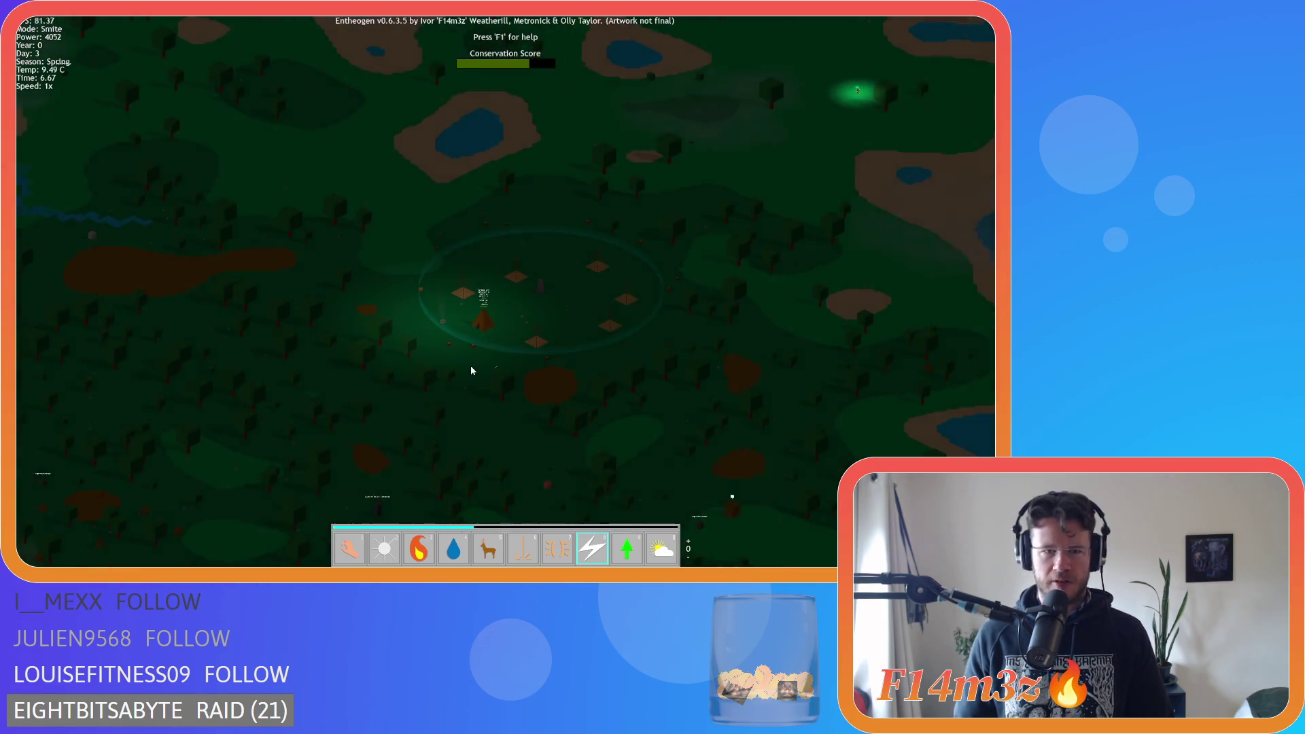
key(a)
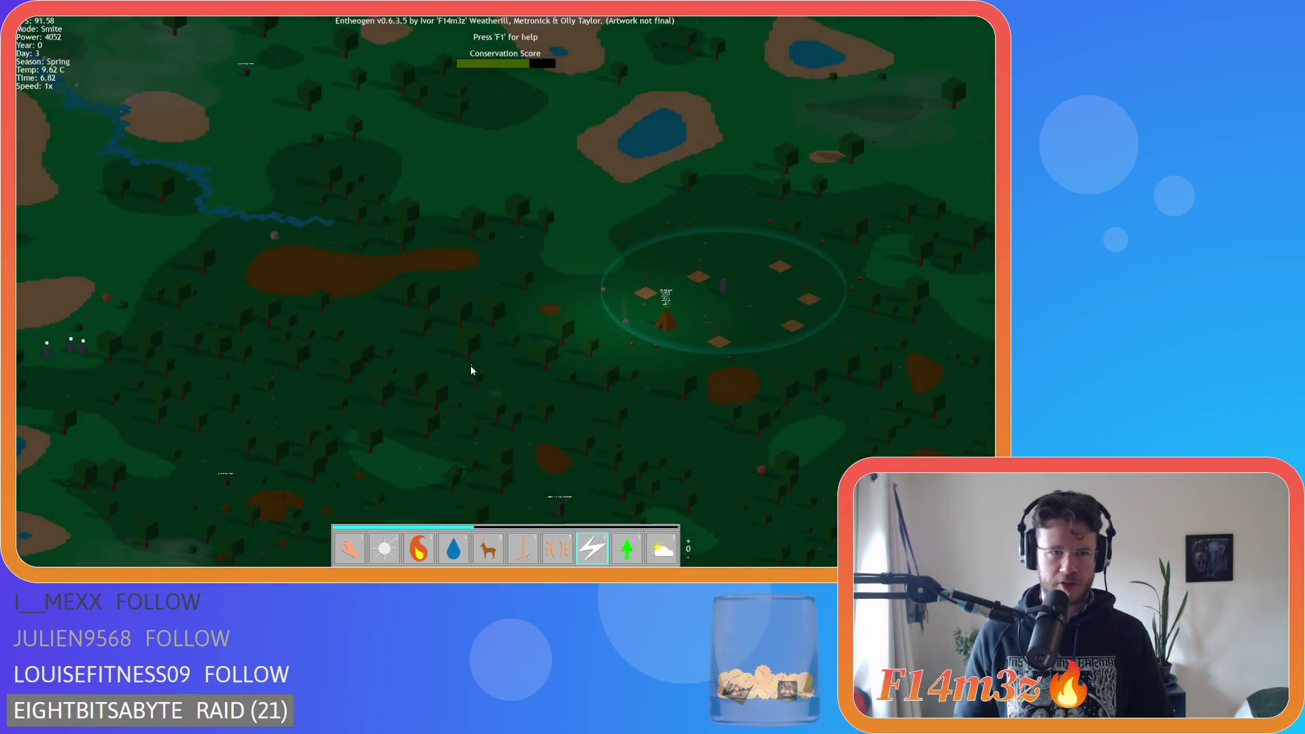
key(d)
key(s)
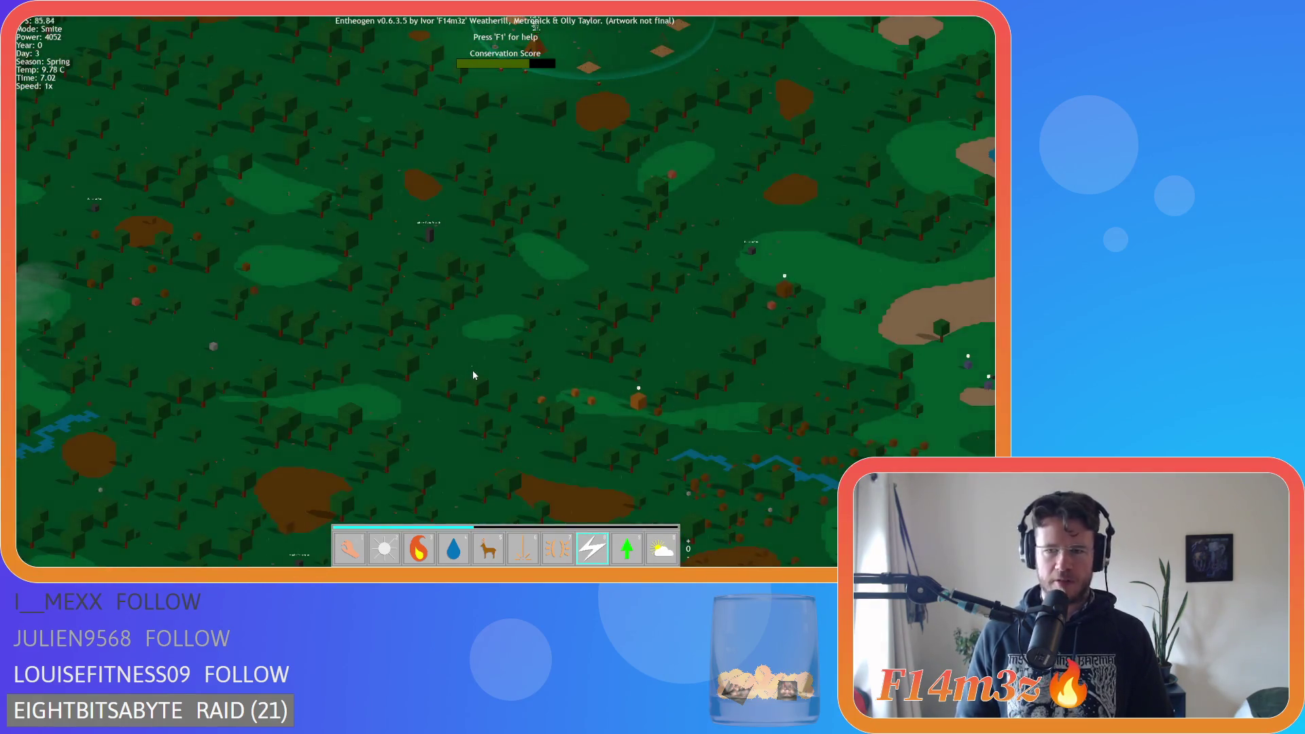
key(w)
scroll(474, 373, up, 5)
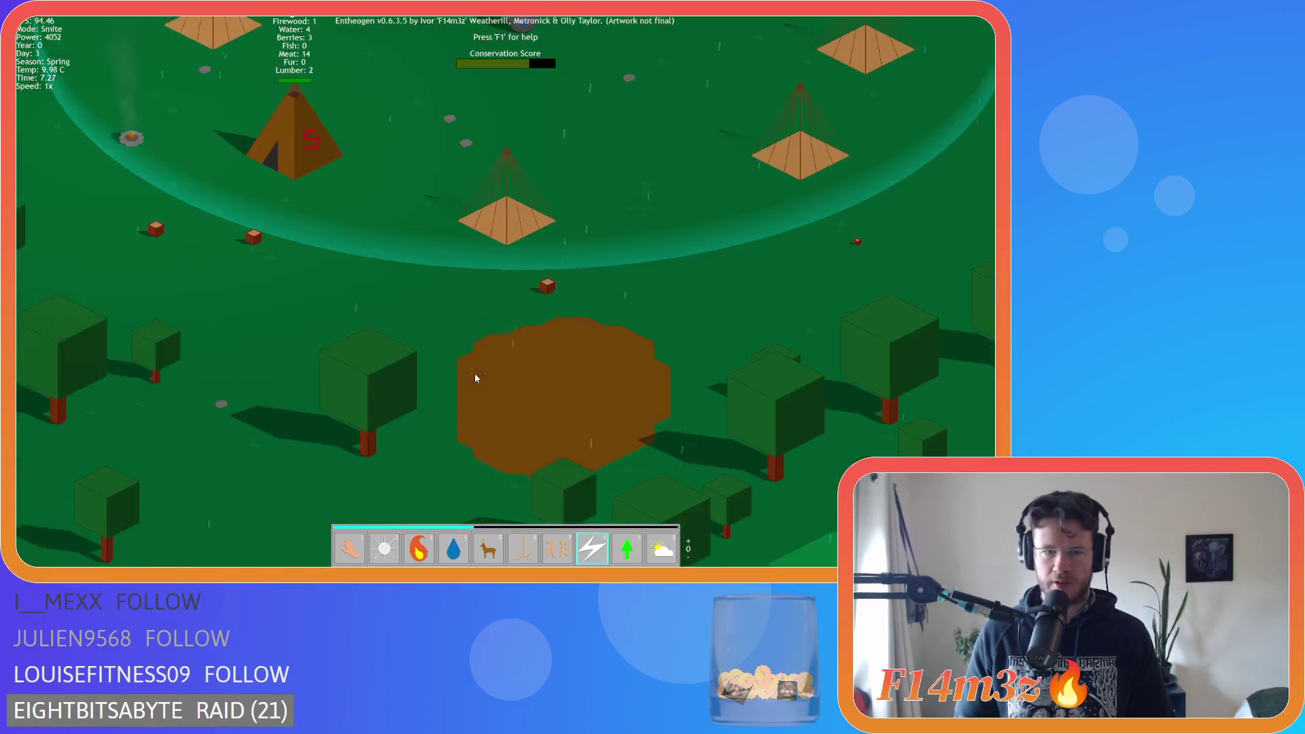
scroll(474, 378, down, 5)
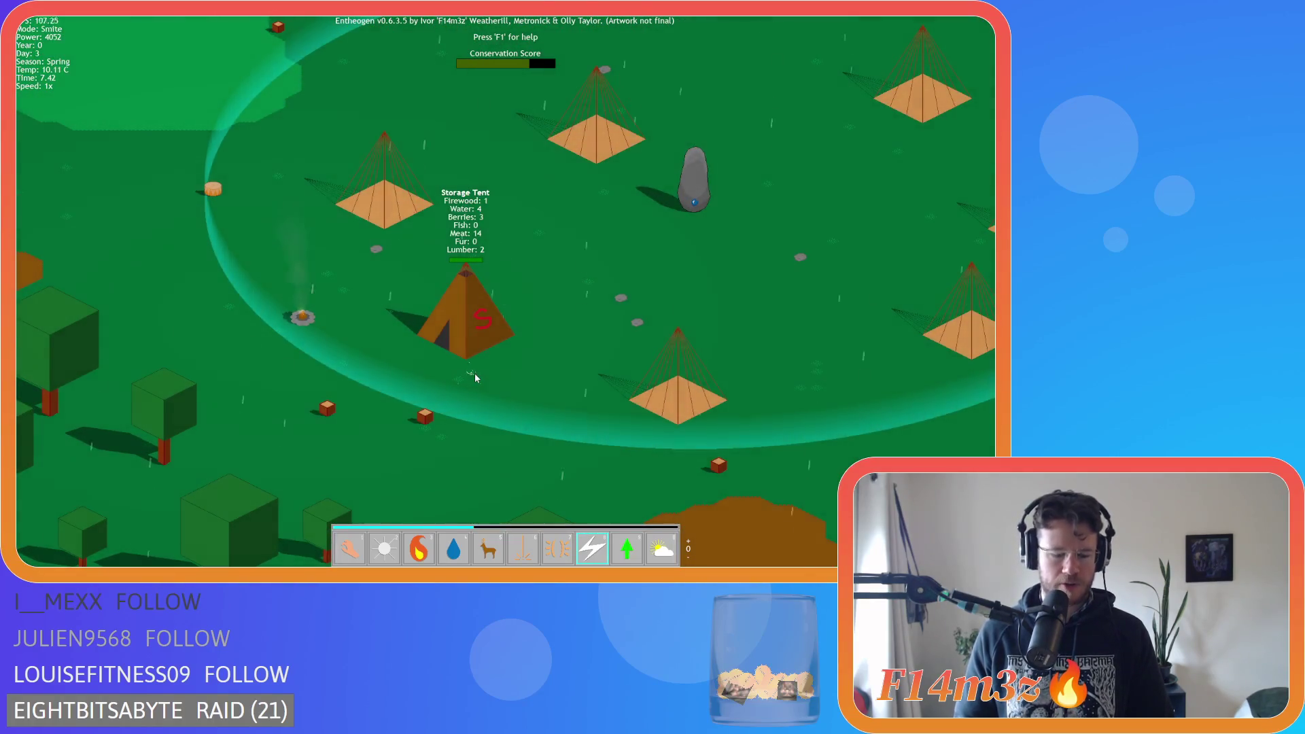
Pick the hunter from the Tribe overview and smite him
key(t)
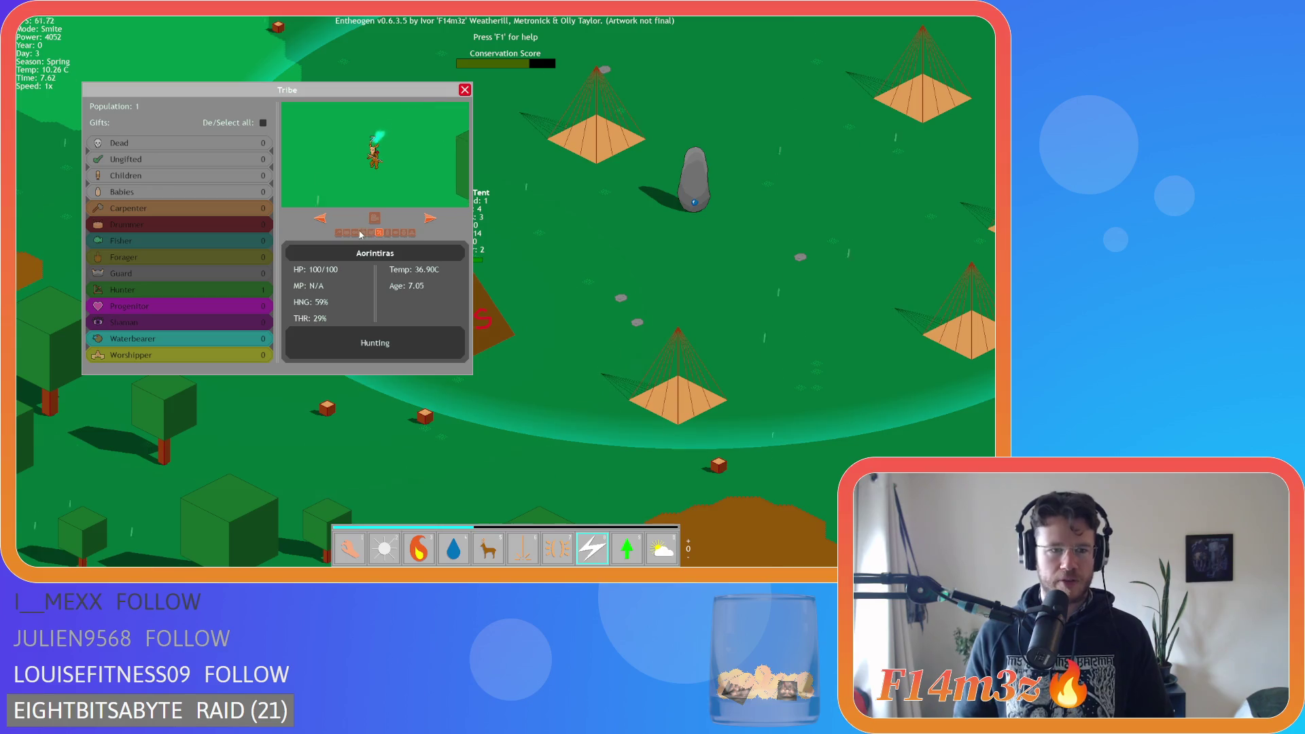
click(375, 218)
click(506, 286)
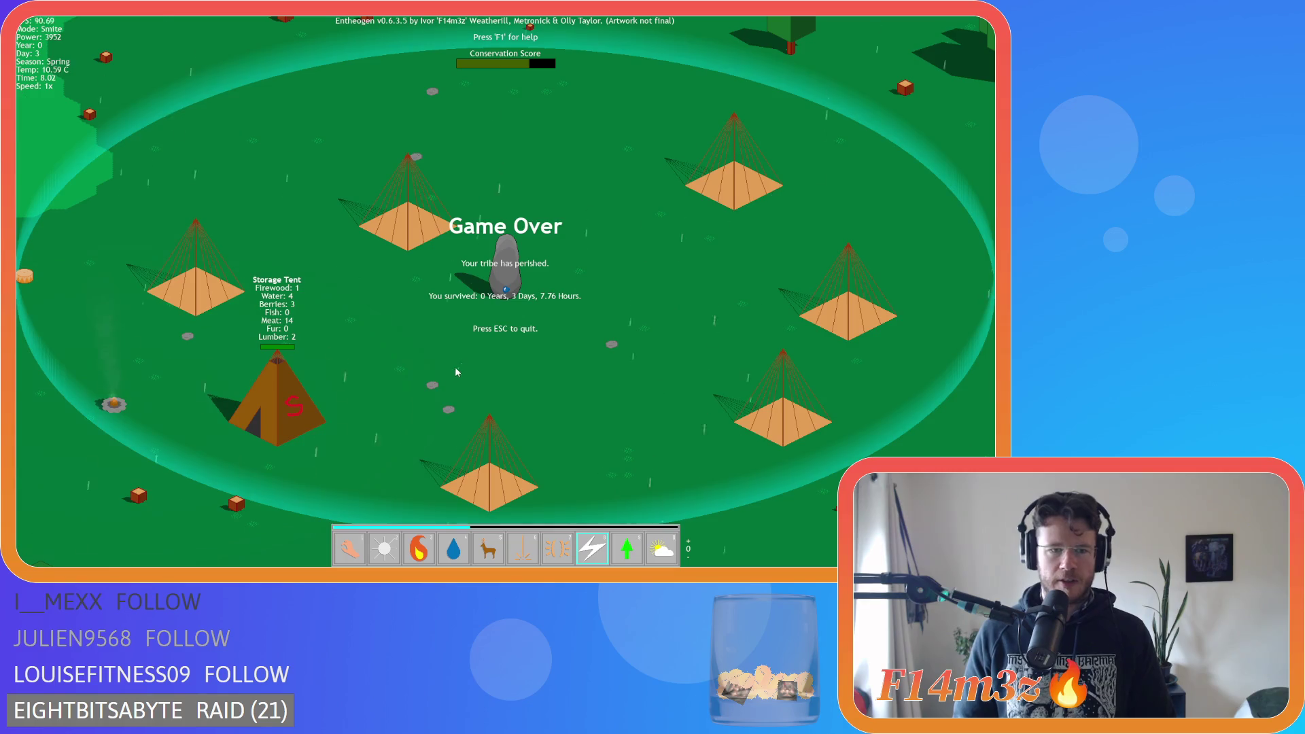
Pan over the village, switch away from Smite, and quit the game with Esc and Y
key(a)
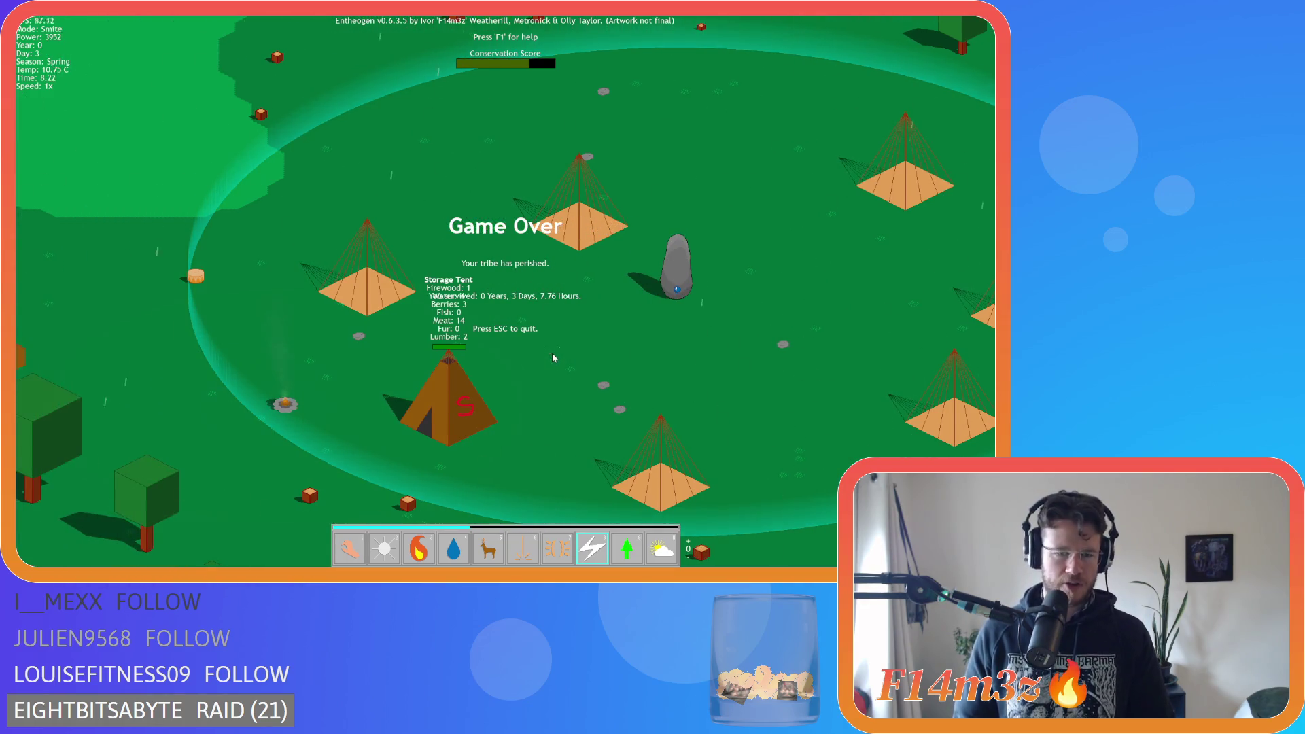
key(d)
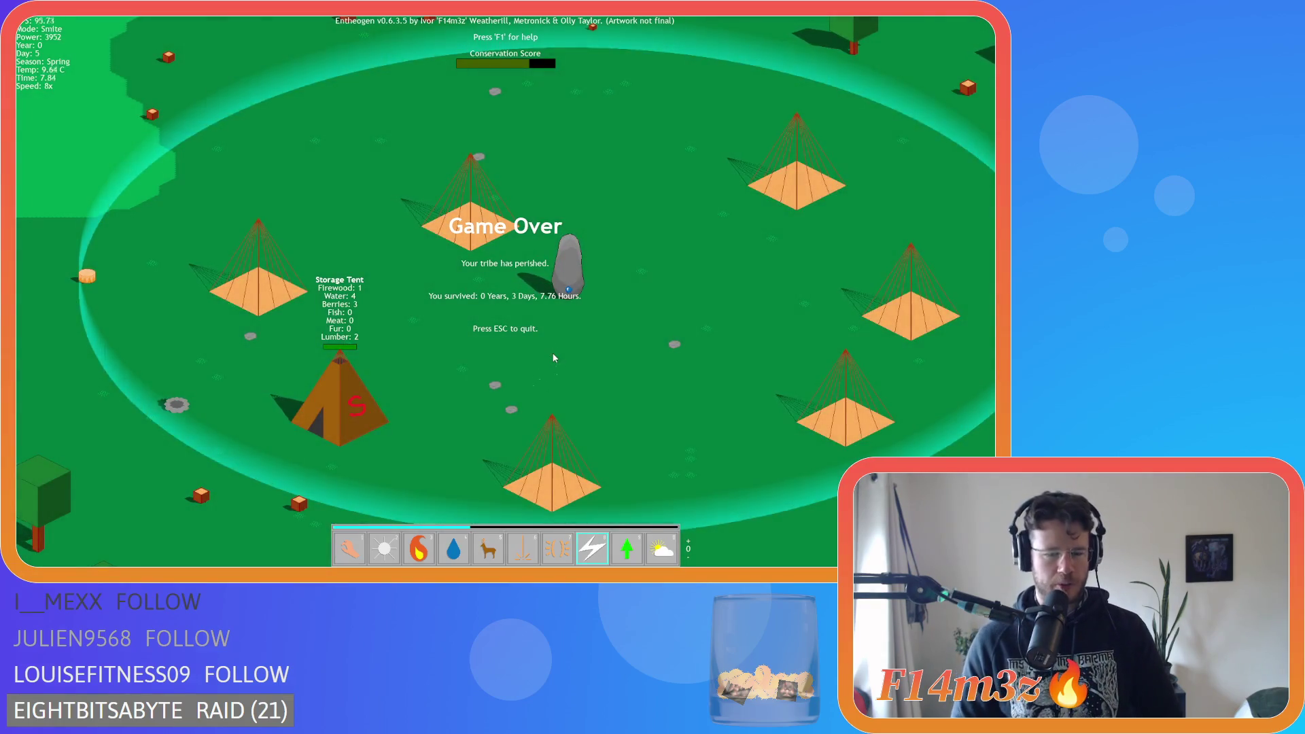
key(a)
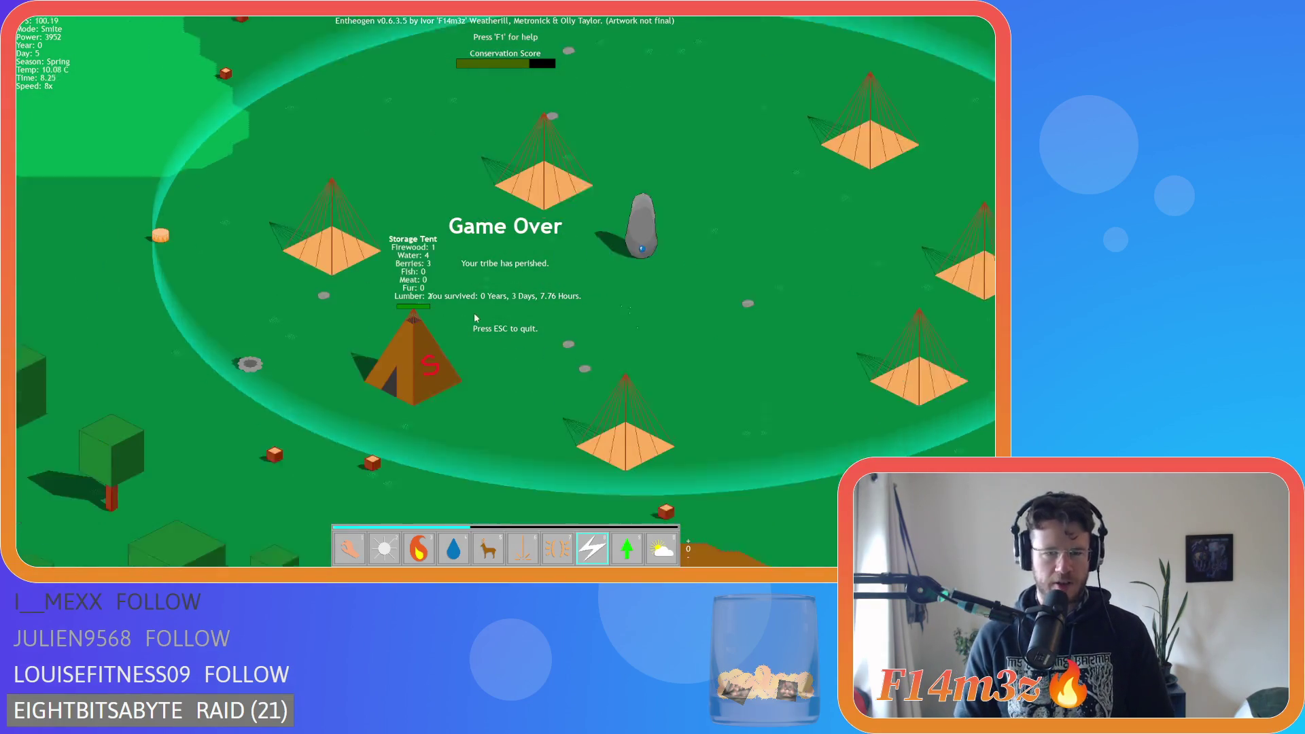
key(1)
key(Escape)
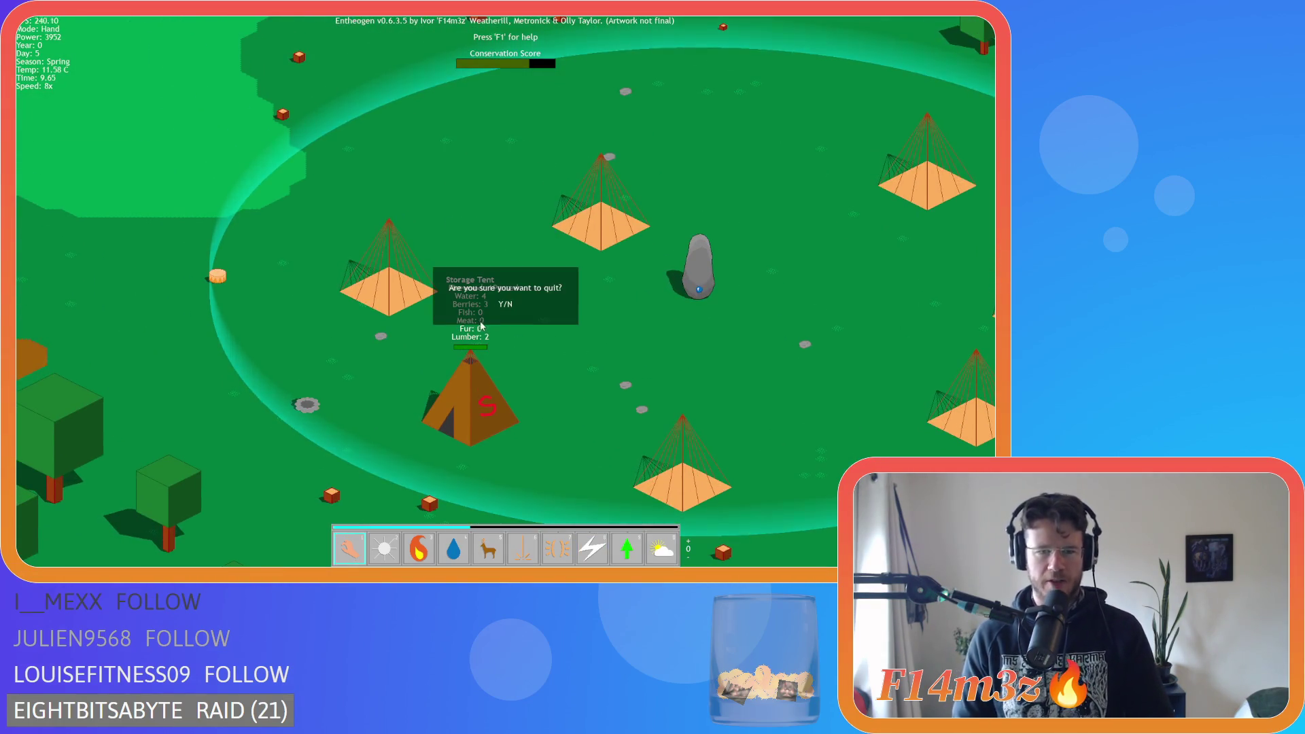
key(y)
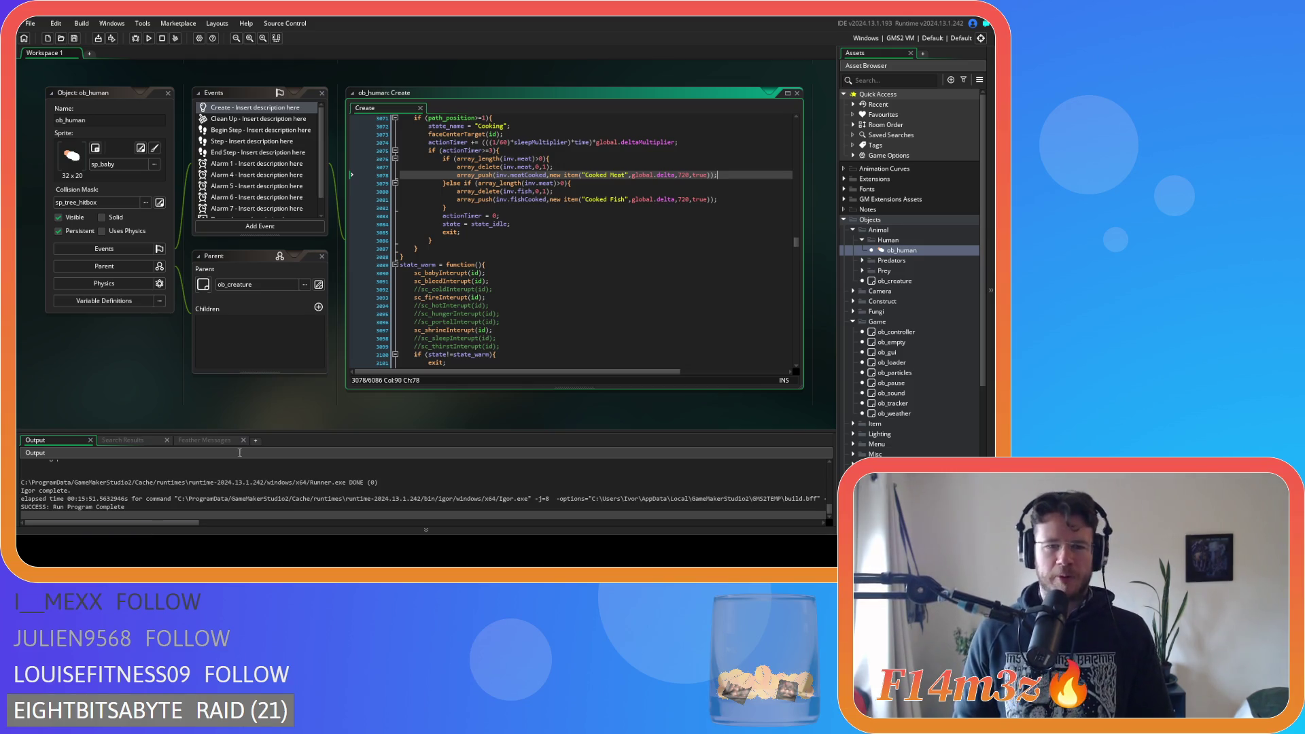
Close every open editor in the workspace with Close All
right_click(194, 410)
mouse_move(243, 435)
click(260, 459)
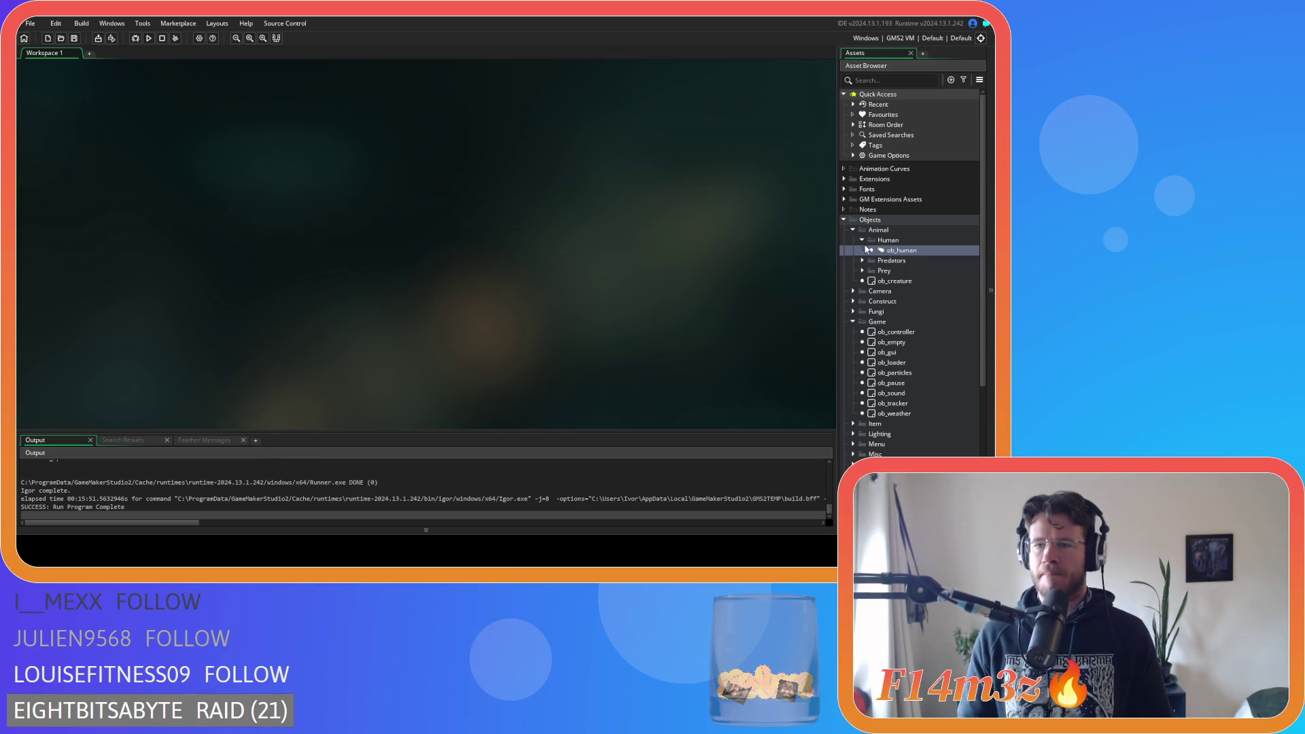
Collapse the Human folder, expand Predators and open ob_bear
click(861, 240)
click(862, 250)
double_click(885, 261)
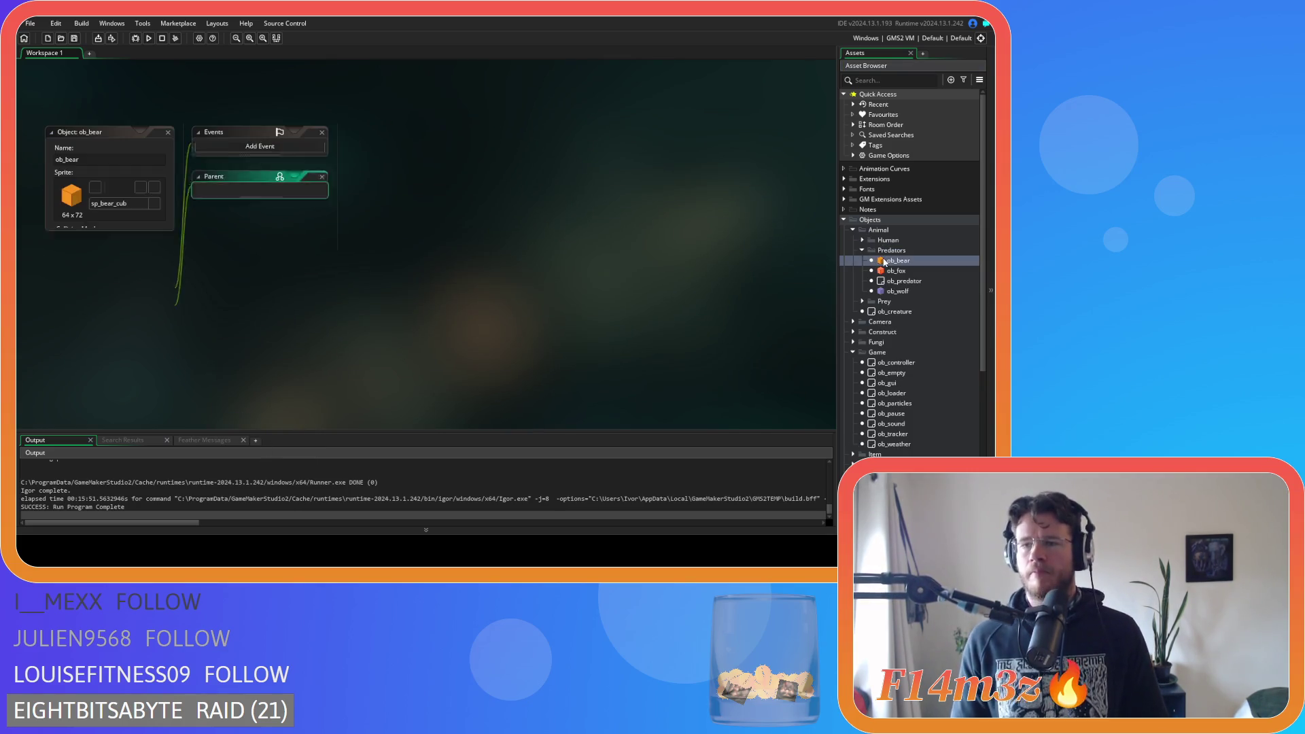
Search the bear's Step code for 'state_attack', then close the search bar
key(ctrl+f)
text(state_attack)
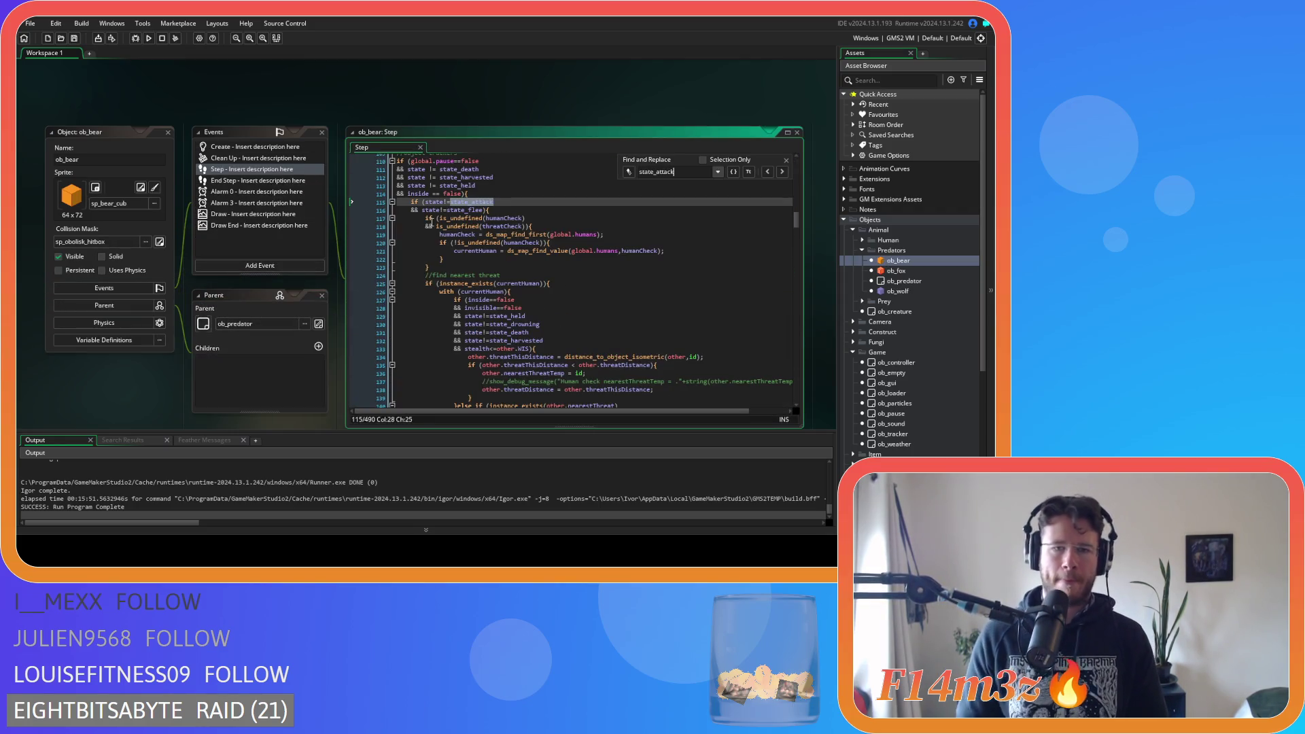
scroll(481, 209, up, 1)
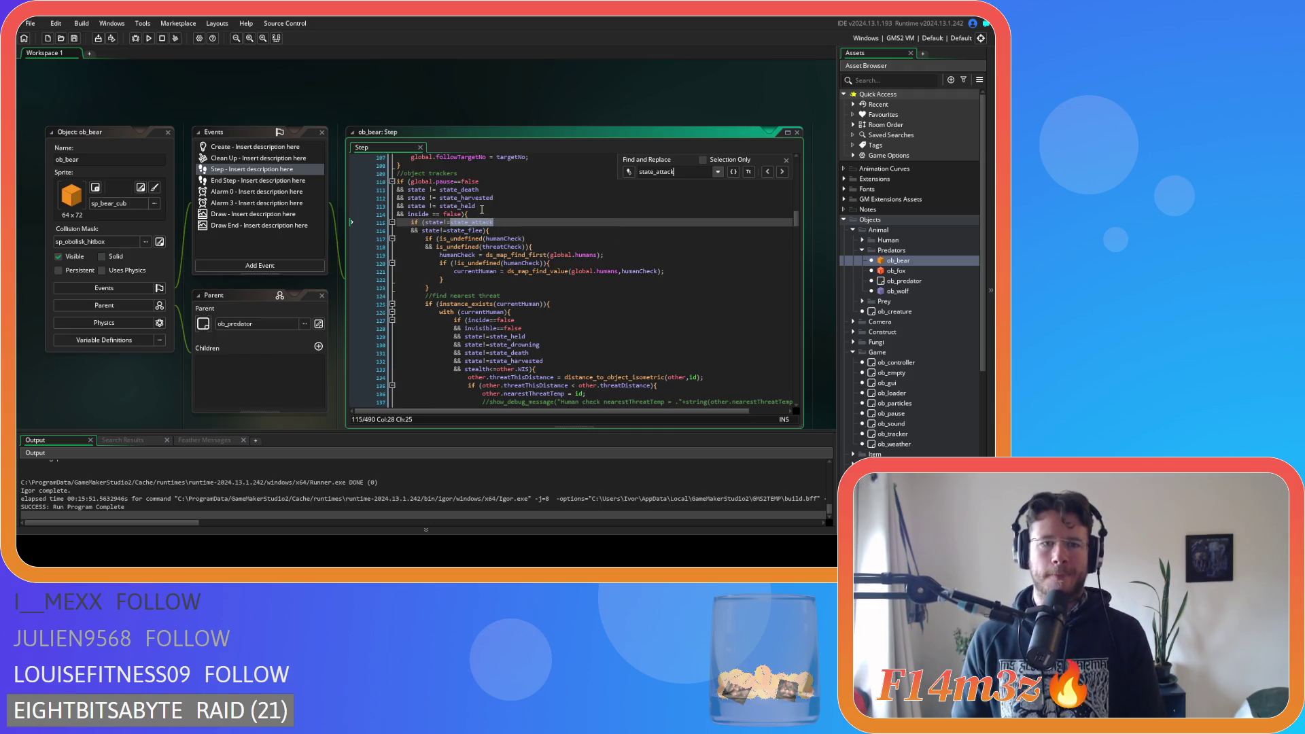
click(786, 161)
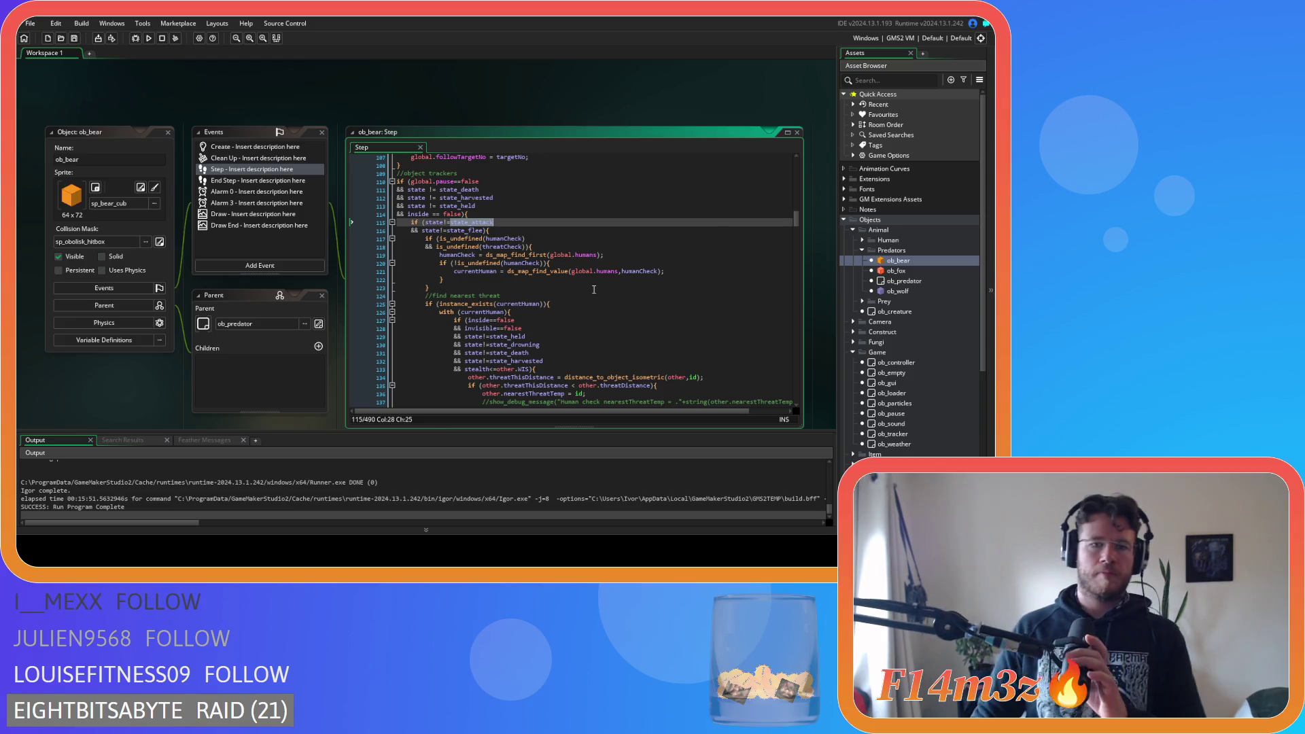
Open the bear's Create event code and search it for 'state_attack'
double_click(264, 148)
click(489, 196)
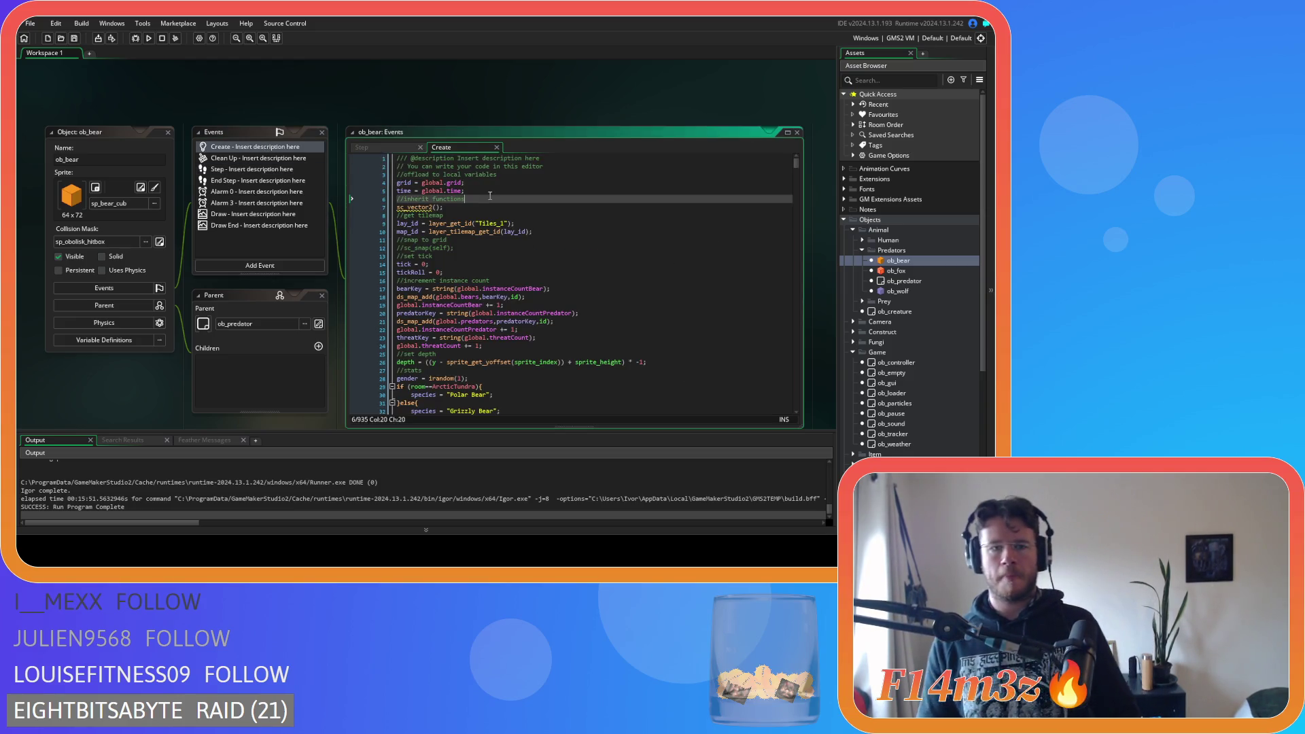
key(ctrl+f)
text(state_attack)
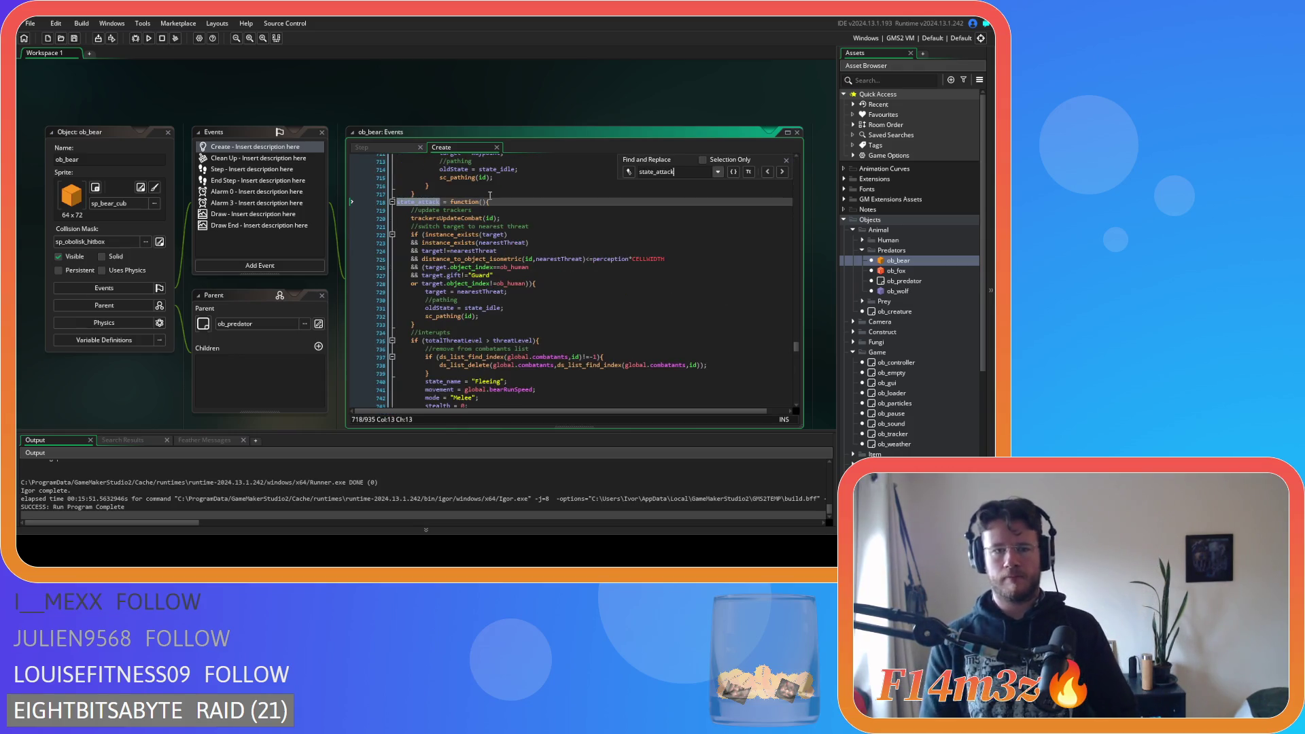
click(535, 251)
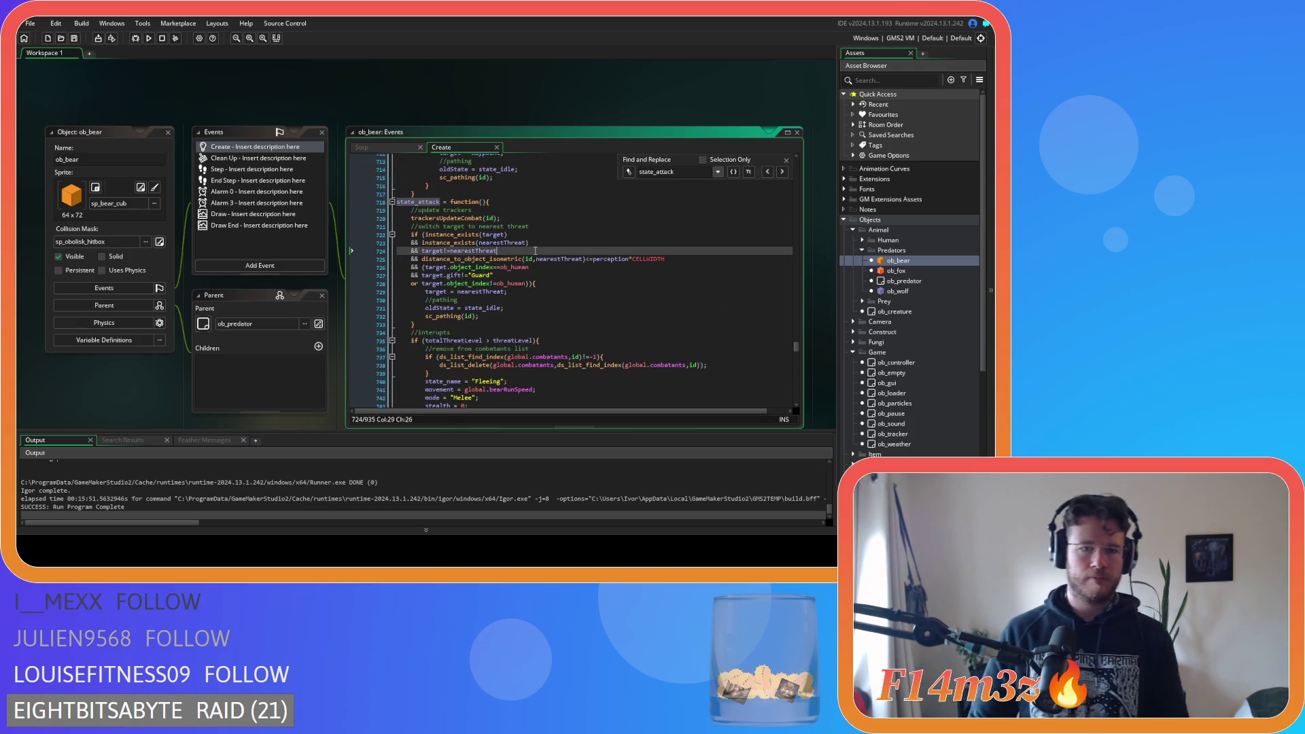
click(786, 160)
Step through the attack state from line 729 down to the ob_store food check on line 788
click(550, 292)
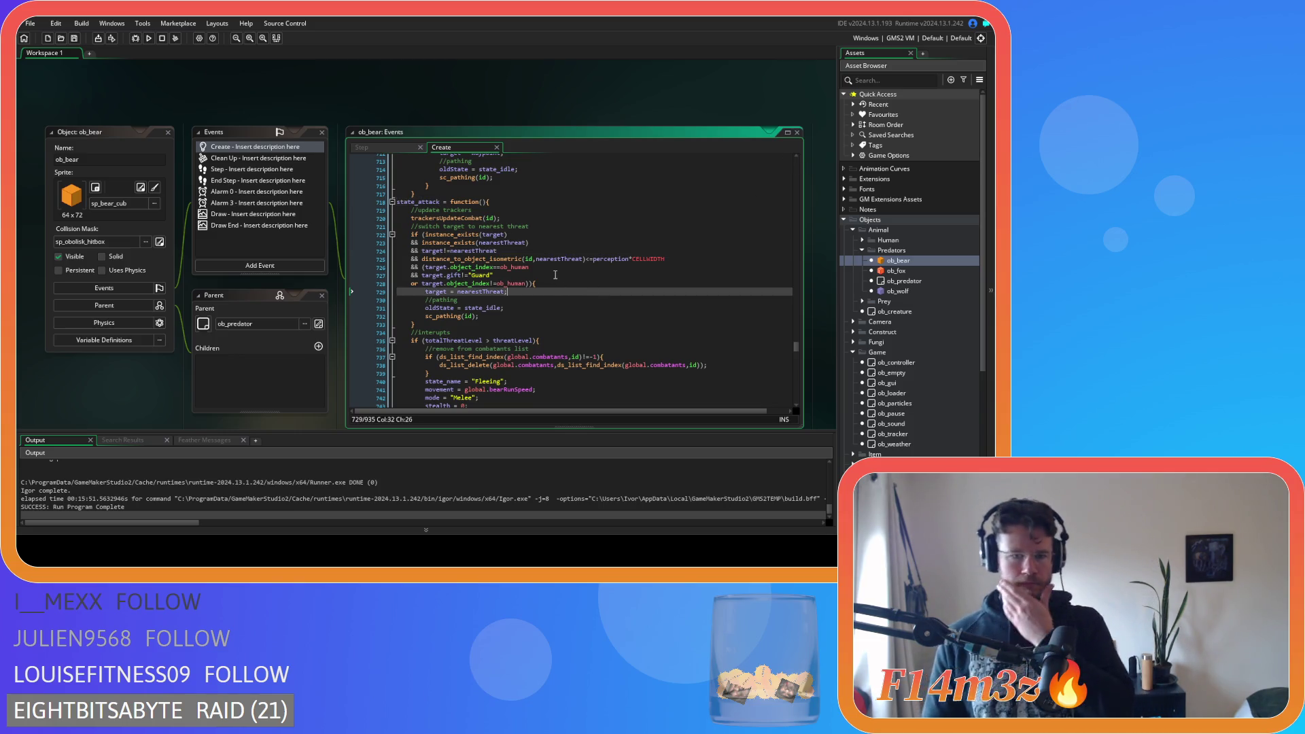
scroll(554, 275, down, 7)
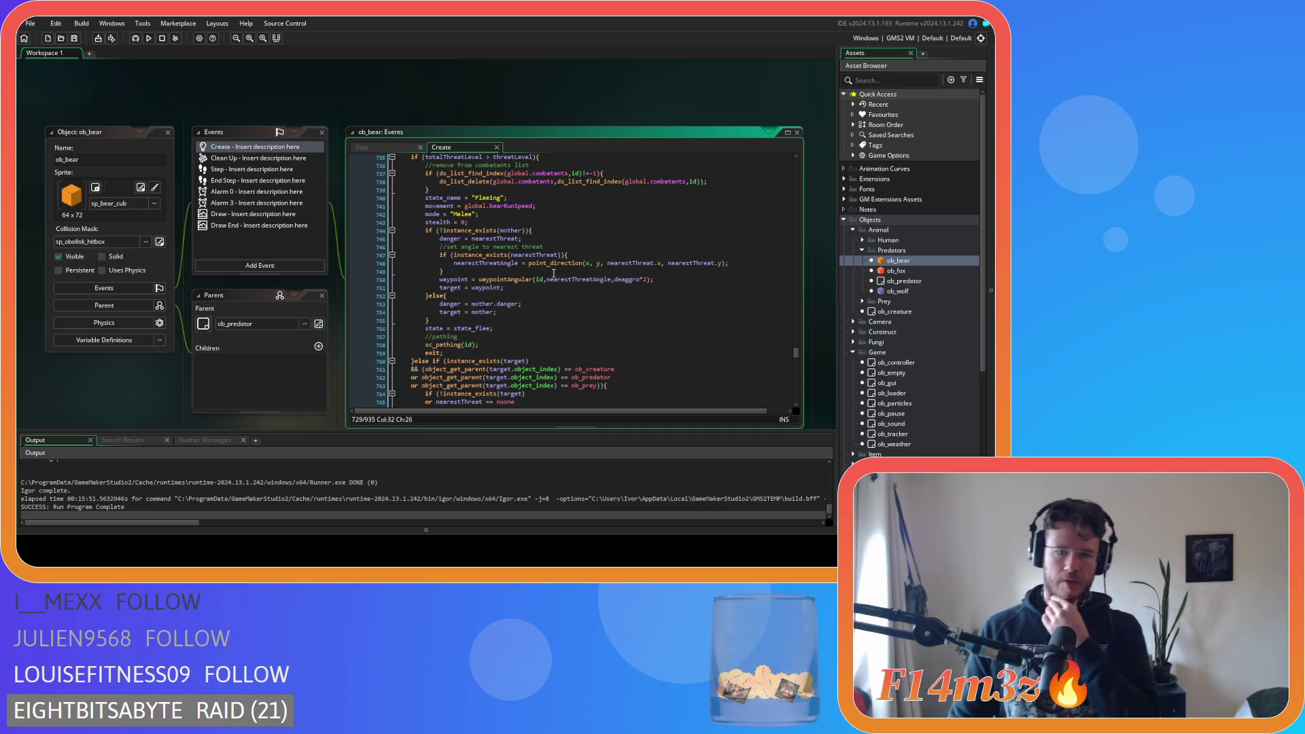
scroll(554, 273, down, 3)
scroll(554, 273, down, 6)
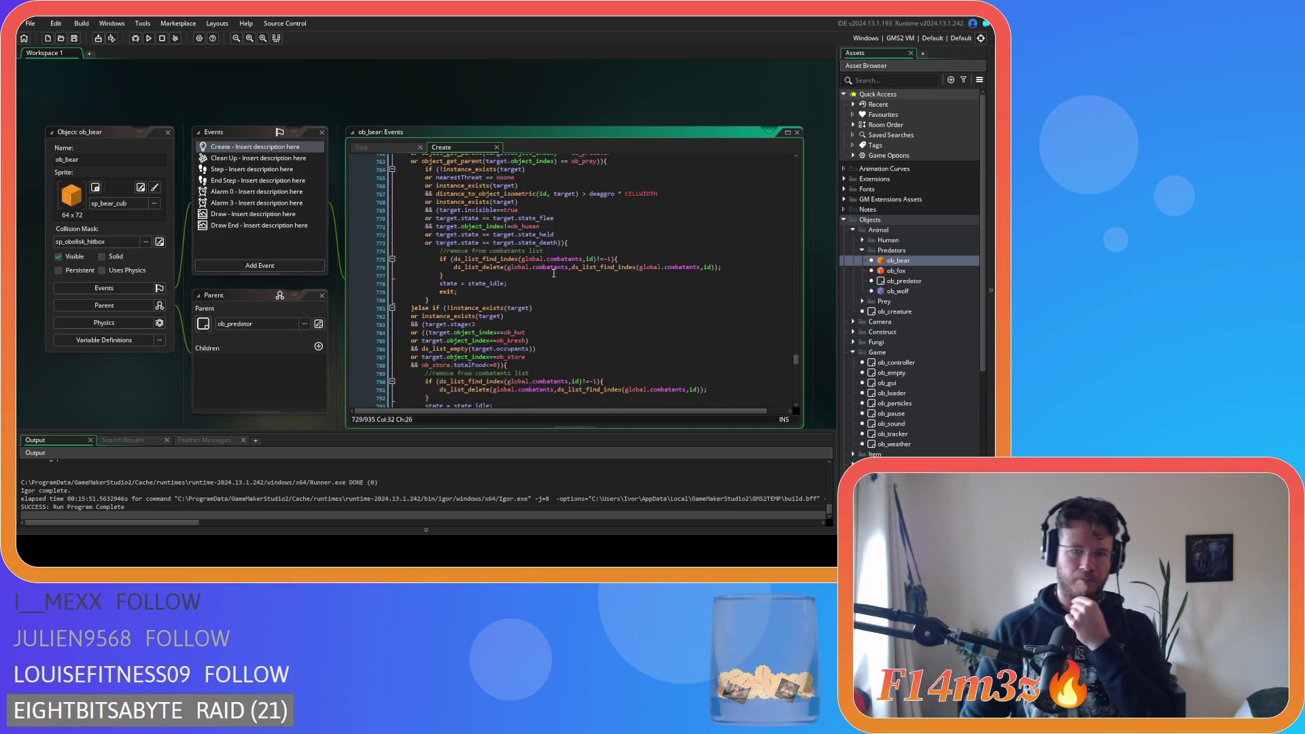
scroll(554, 273, down, 3)
click(487, 271)
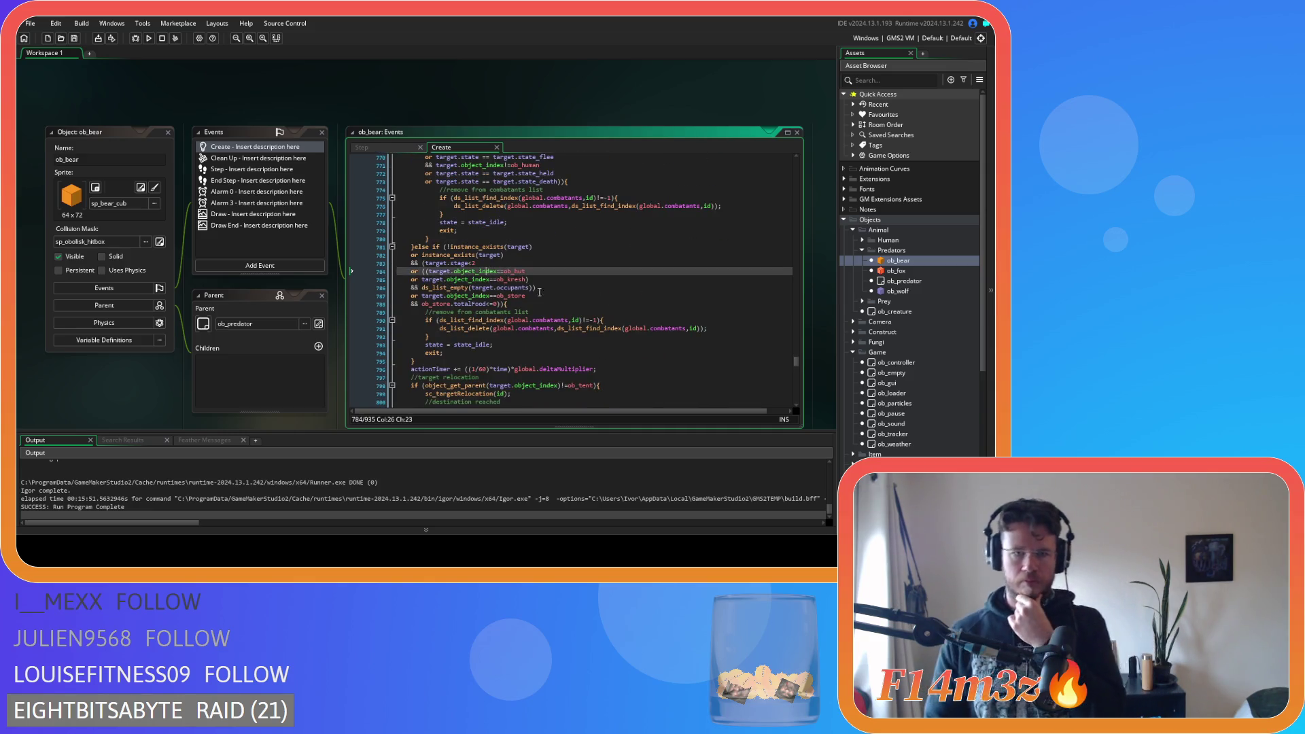
click(536, 289)
click(479, 304)
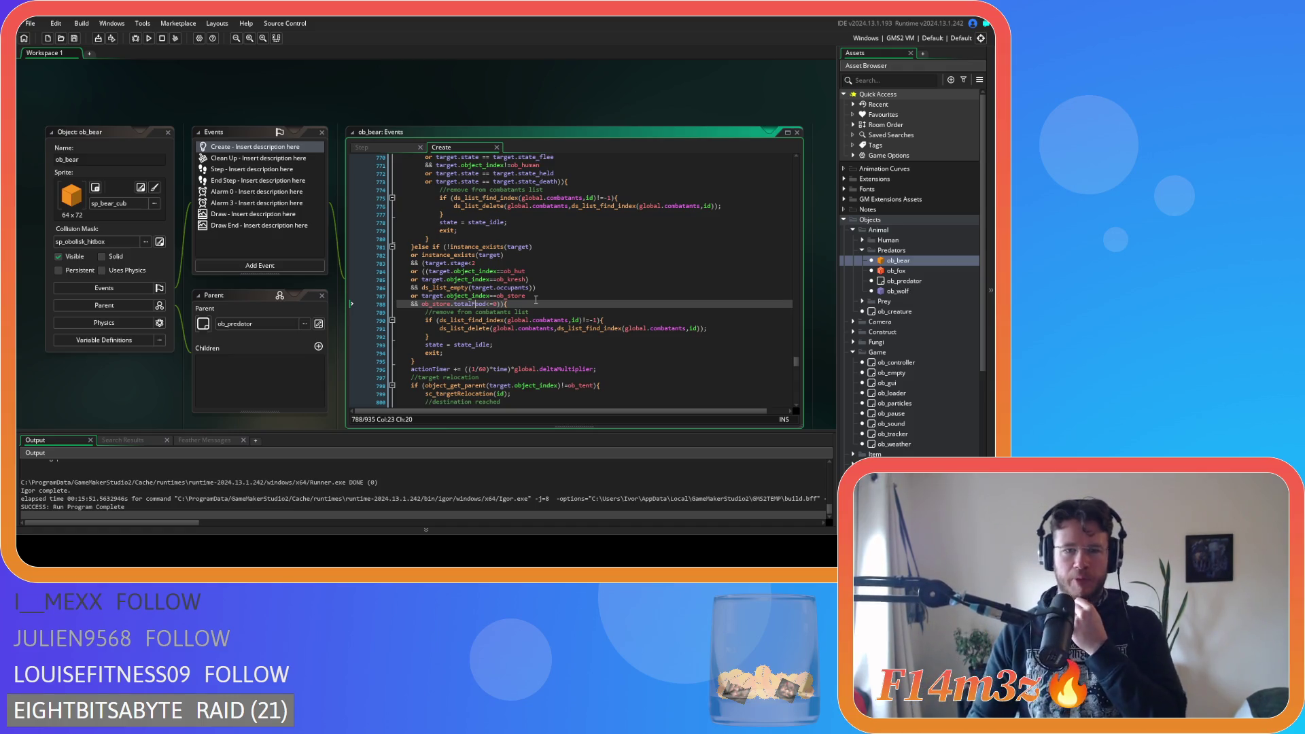
Rewrite line 788's totalFood check to use ob_store.inv.getTotalFood() and save
click(479, 304)
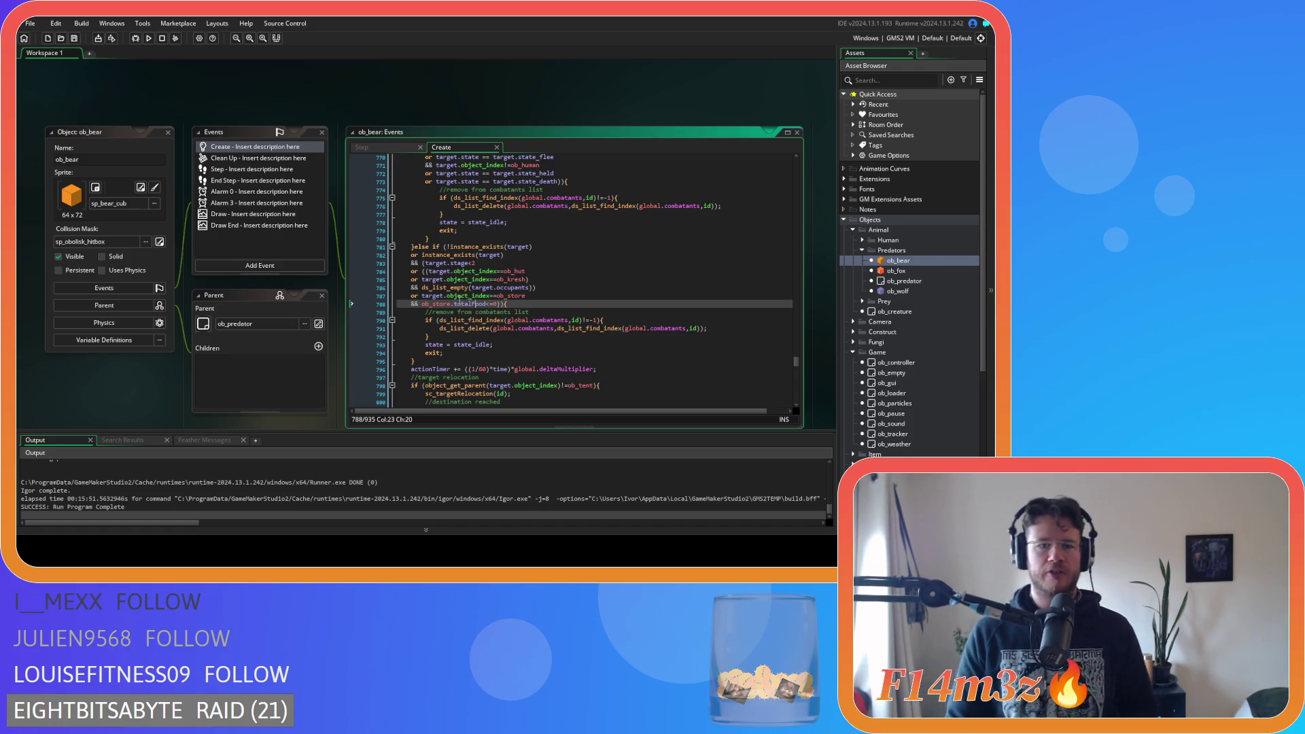
click(456, 304)
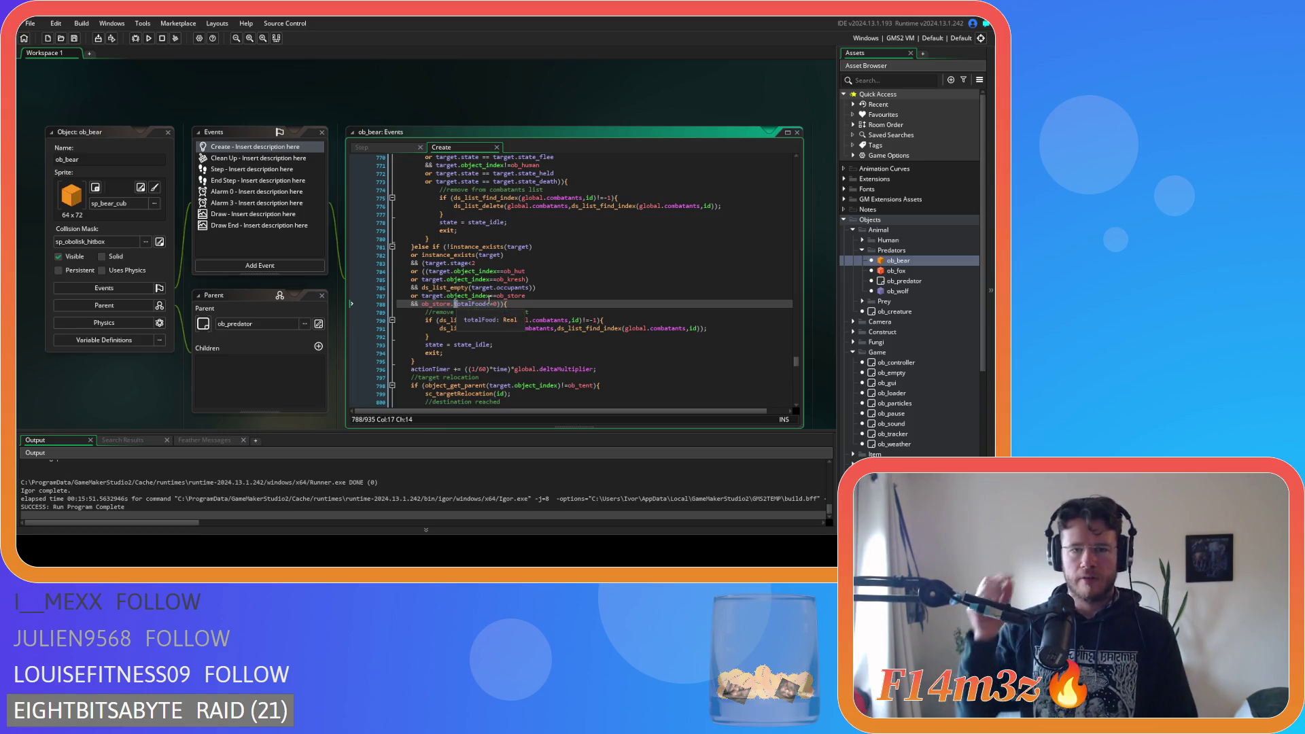
text(getT)
key(Delete)
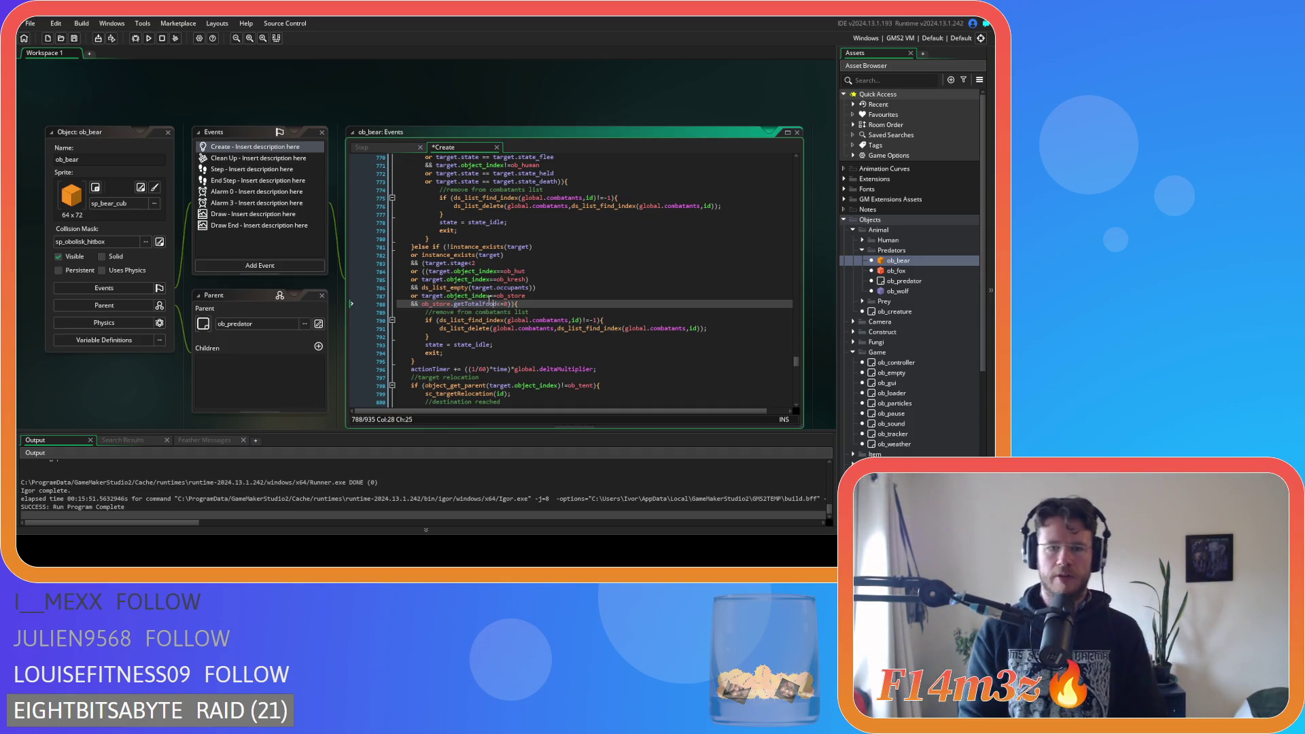
text(())
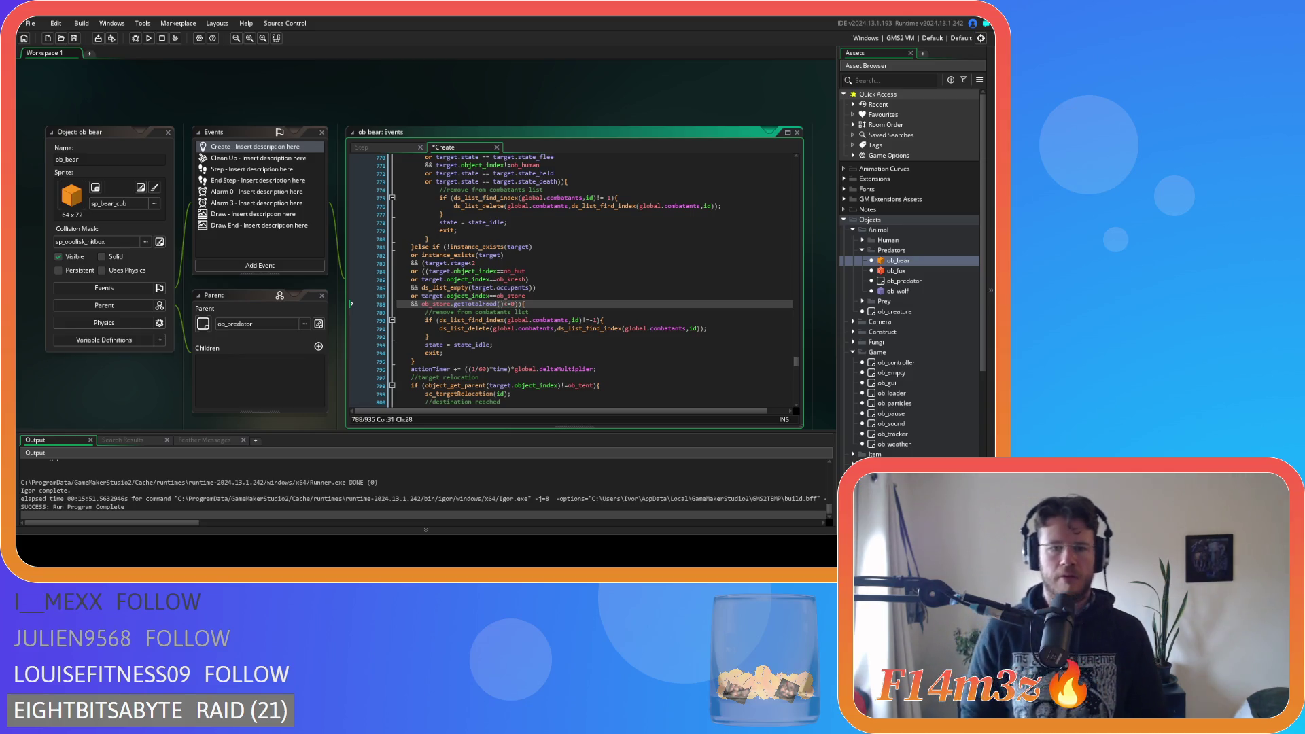
key(Left)
key(Left)
key(Left)
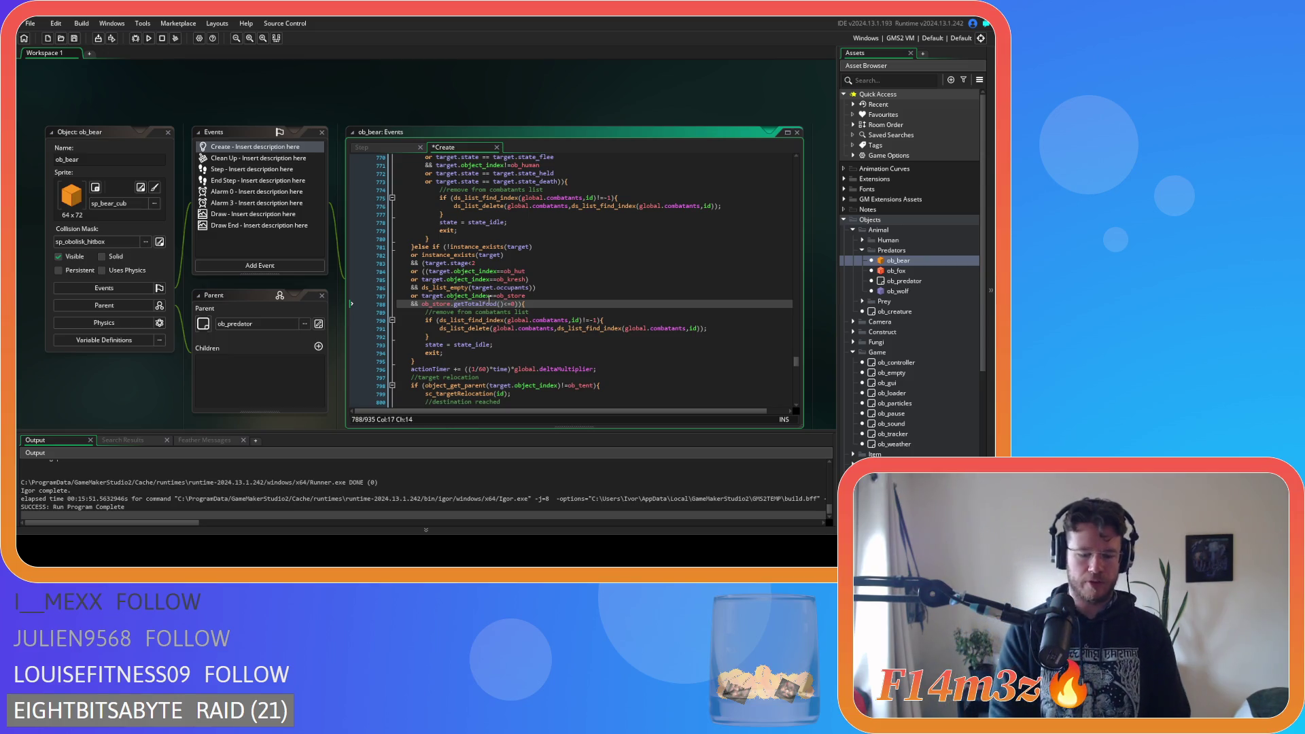
text(inv.)
key(ctrl+s)
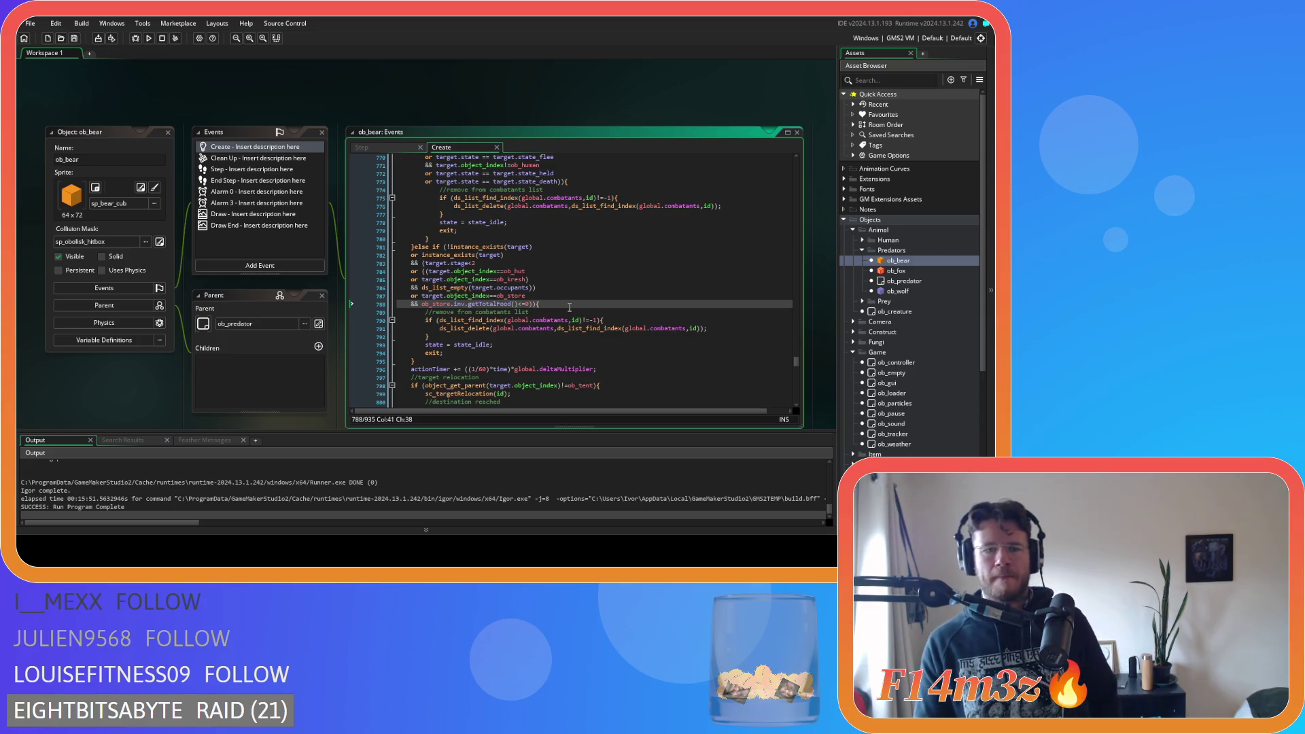
Open the ob_wolf object editor from the asset list
scroll(569, 308, down, 2)
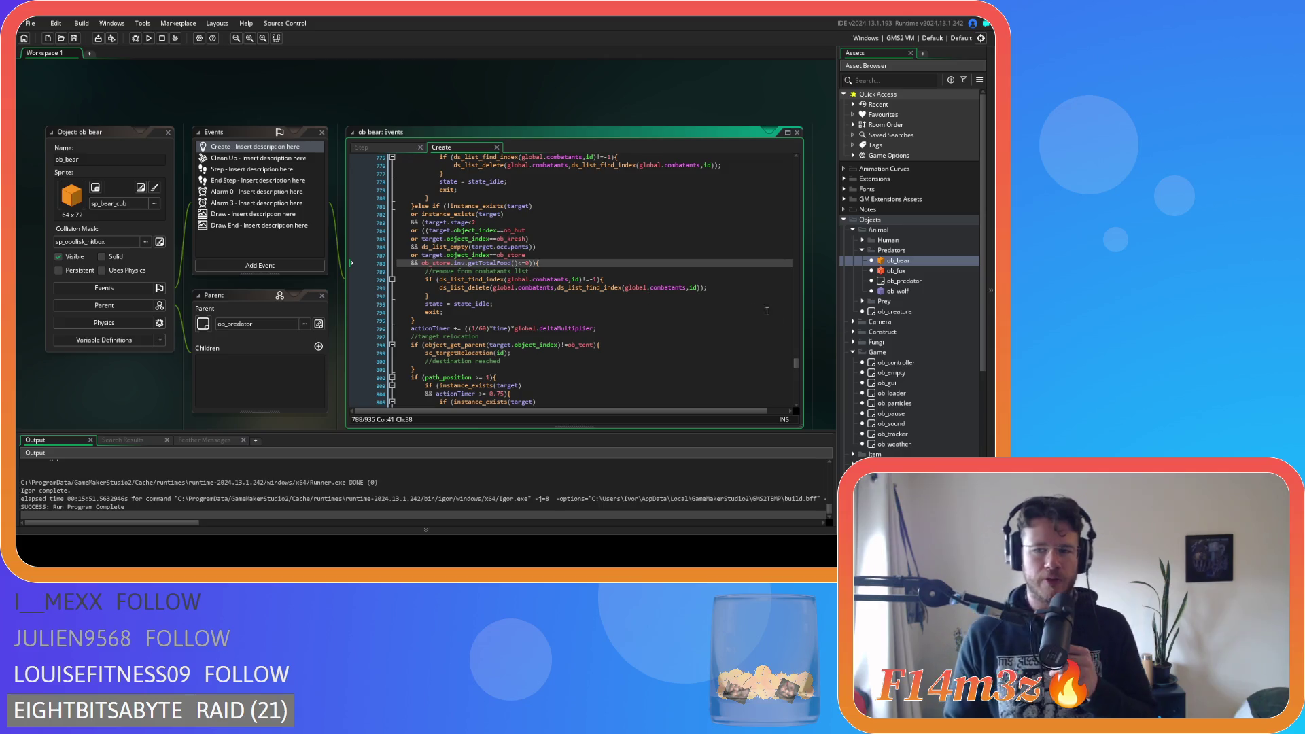
click(897, 292)
double_click(898, 292)
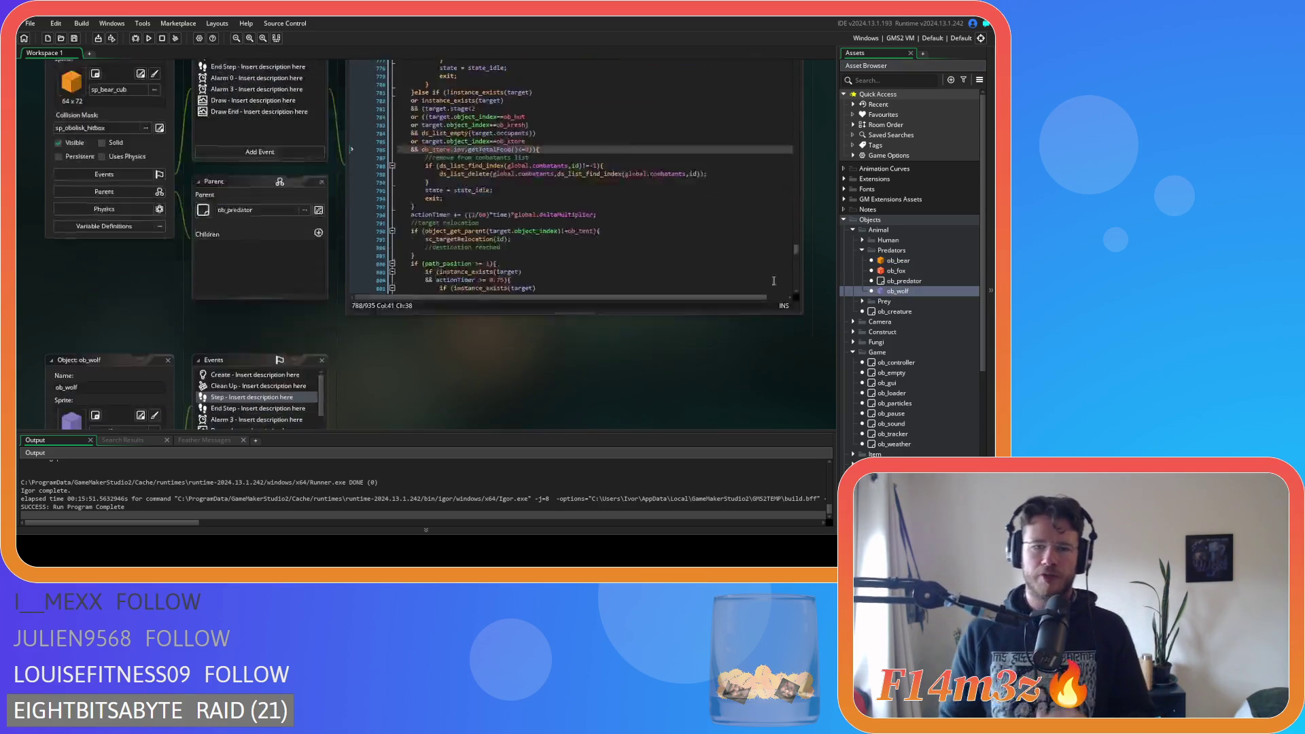
Open ob_wolf's Step event code and search it for 'state_attac'
click(899, 262)
double_click(898, 262)
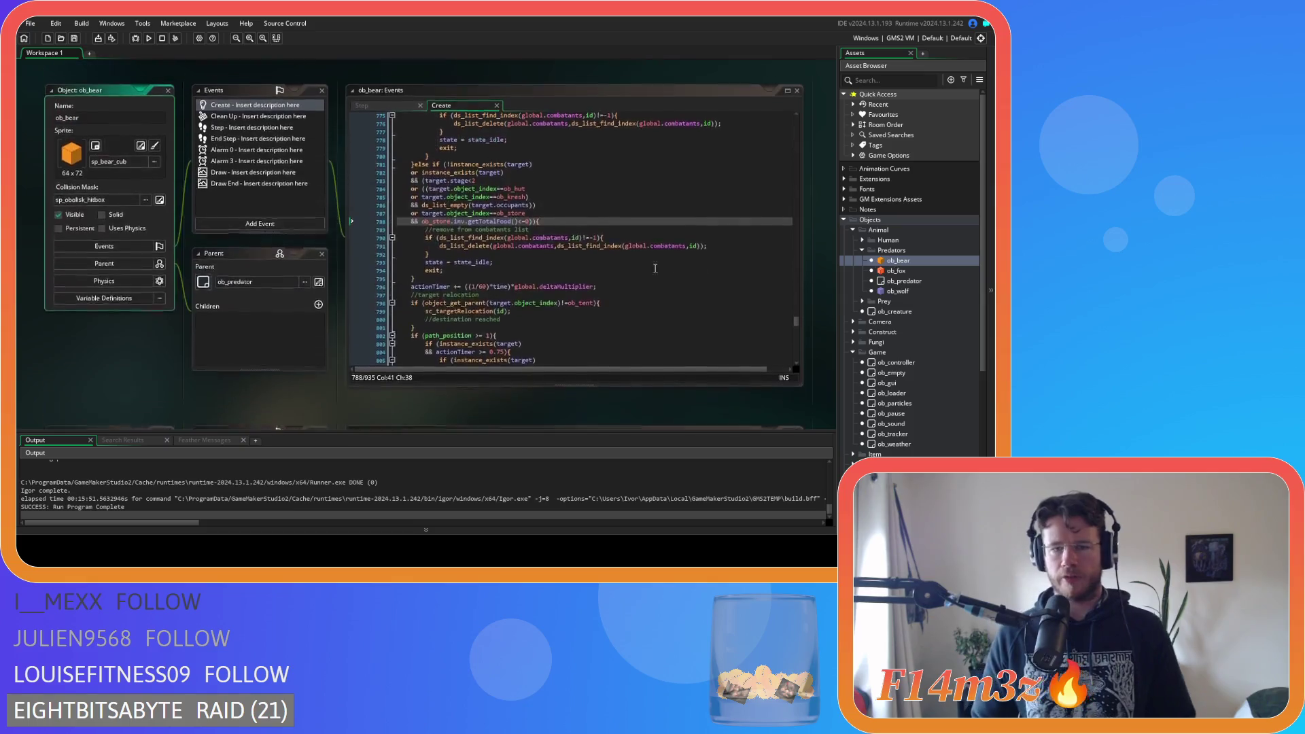
scroll(637, 271, down, 4)
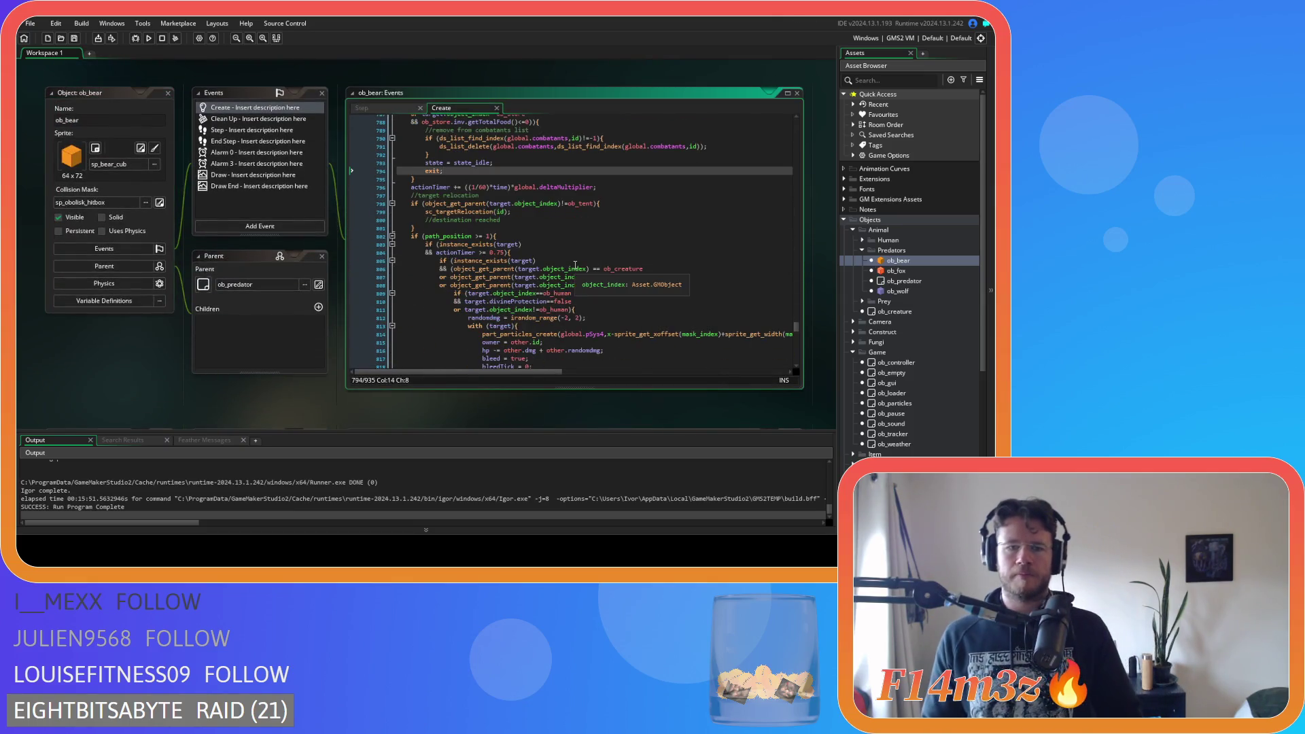
scroll(585, 267, down, 4)
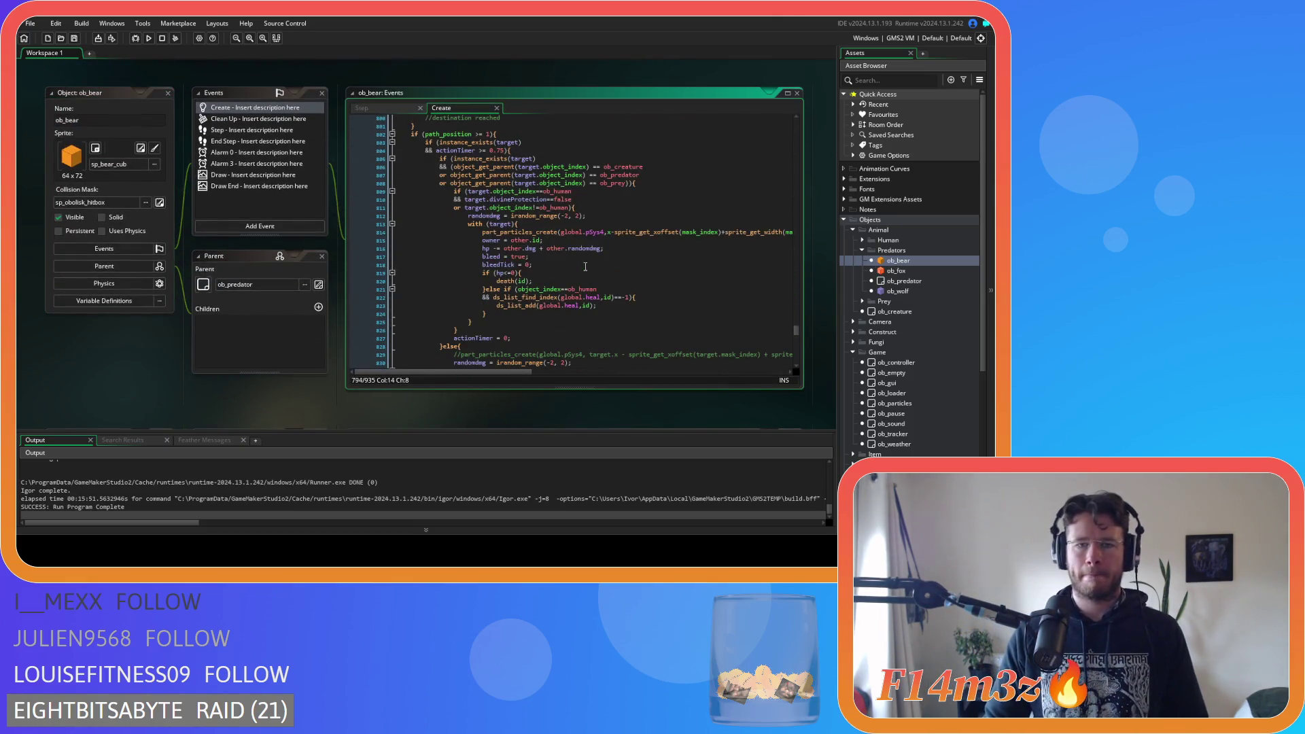
scroll(586, 267, down, 6)
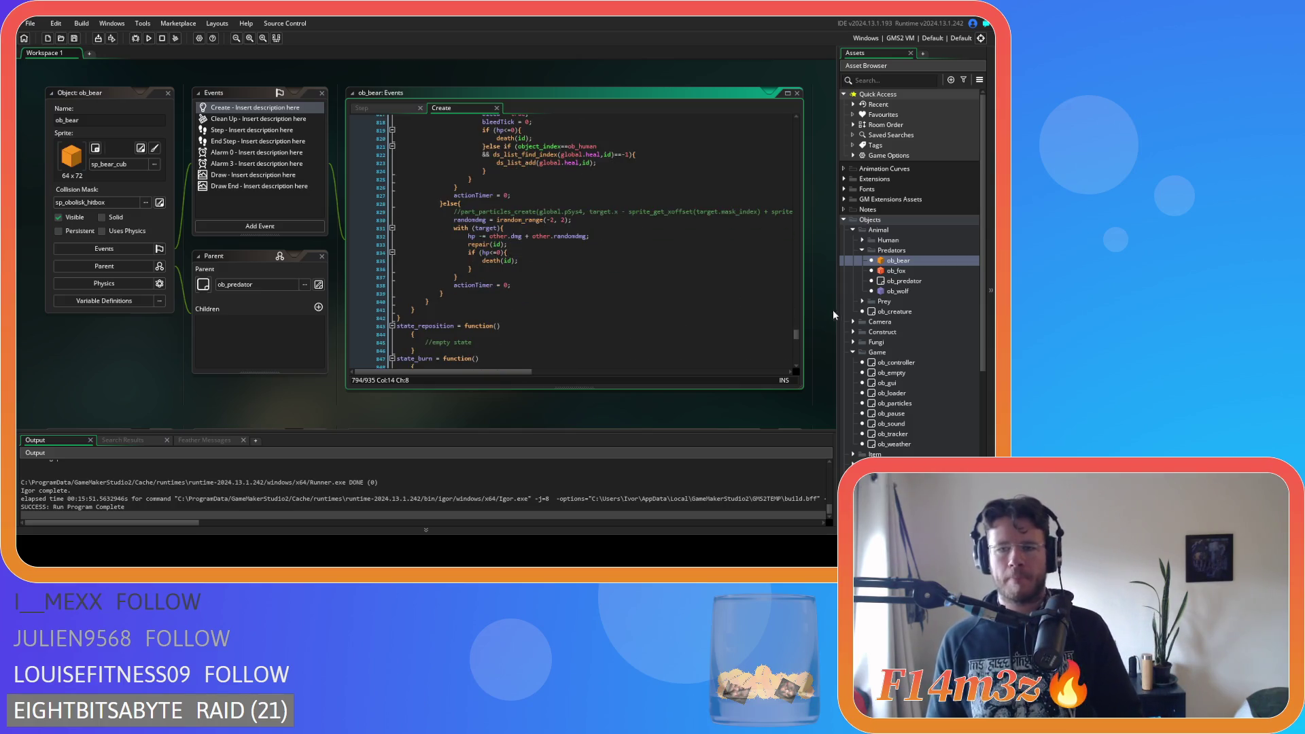
double_click(898, 290)
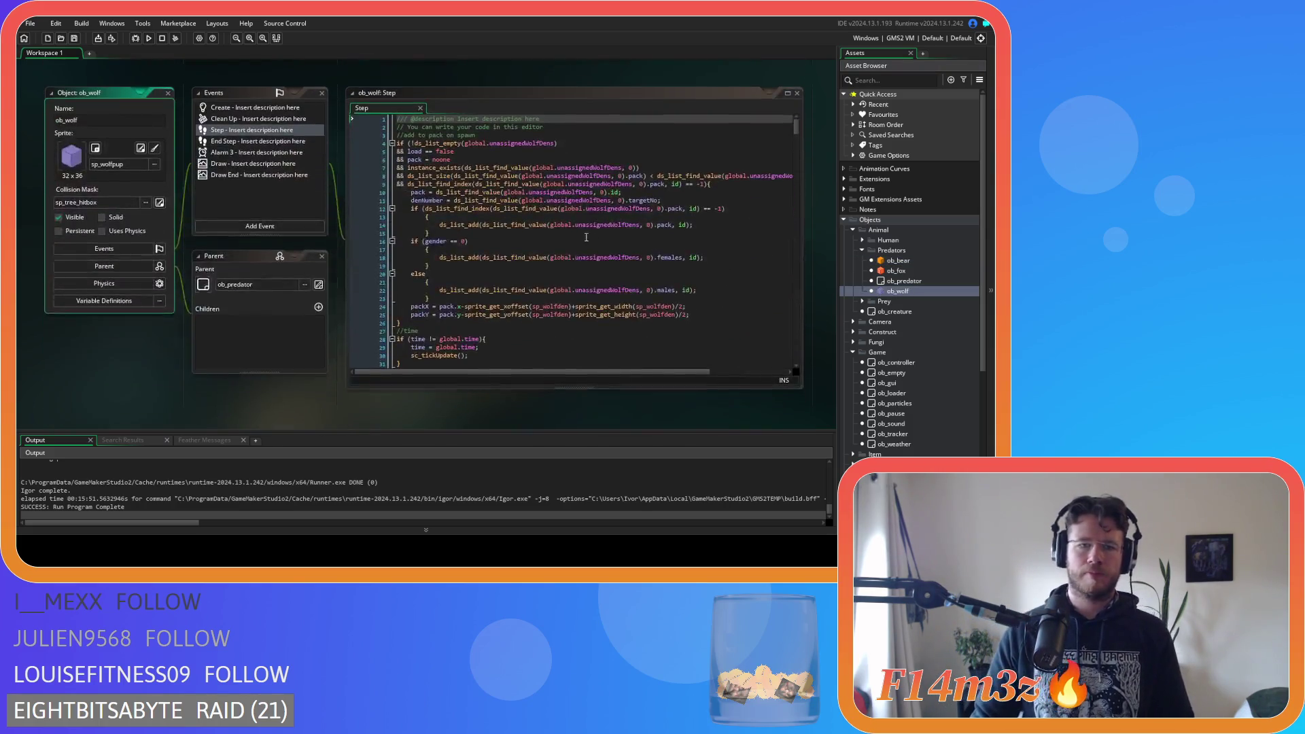
text(state)
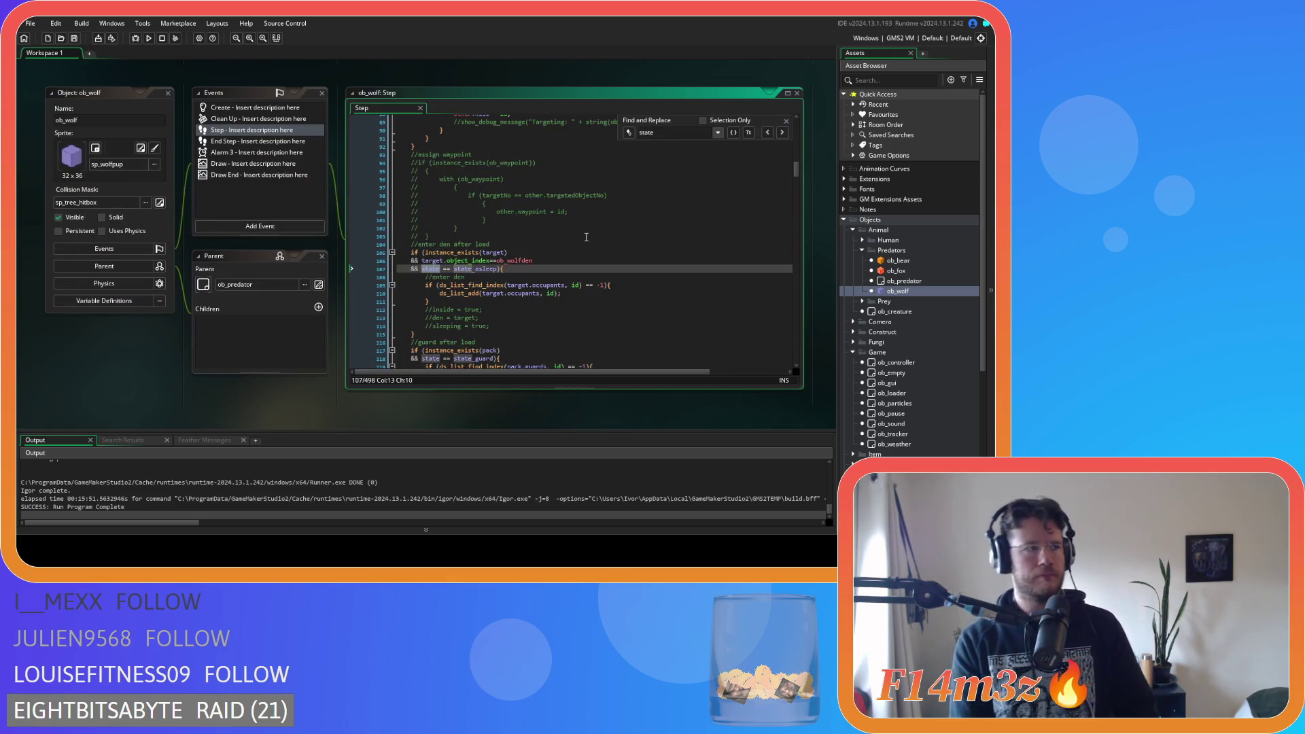
text(_attack)
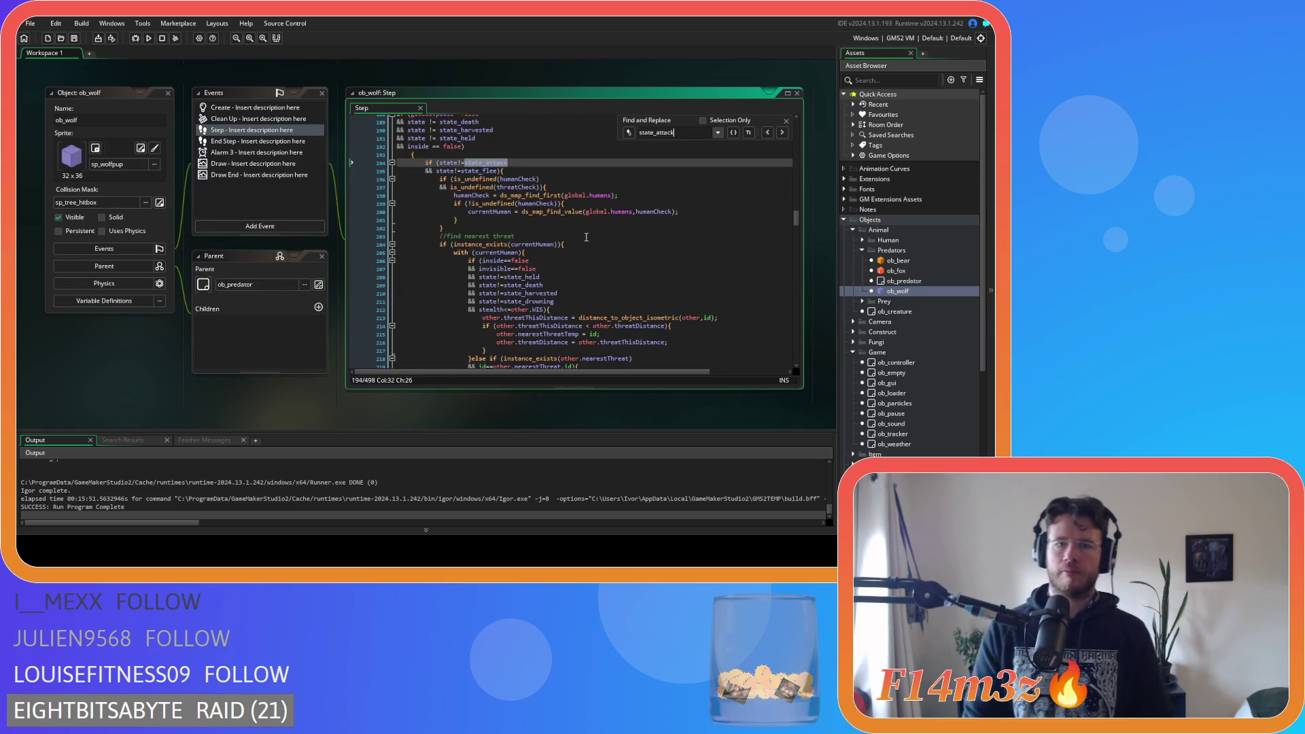
scroll(618, 224, down, 3)
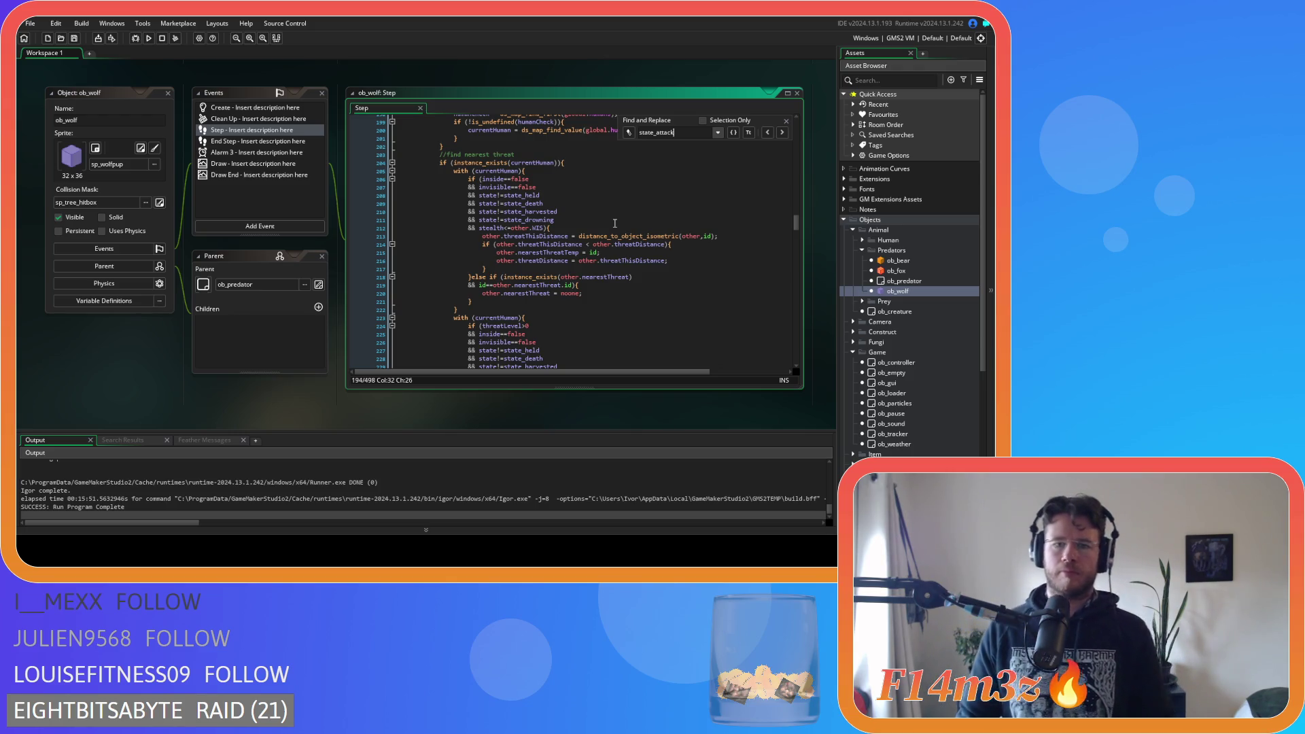
Remove the extra spaces around <= and the multiplication in the perception distance check, and save
click(614, 223)
scroll(615, 223, down, 3)
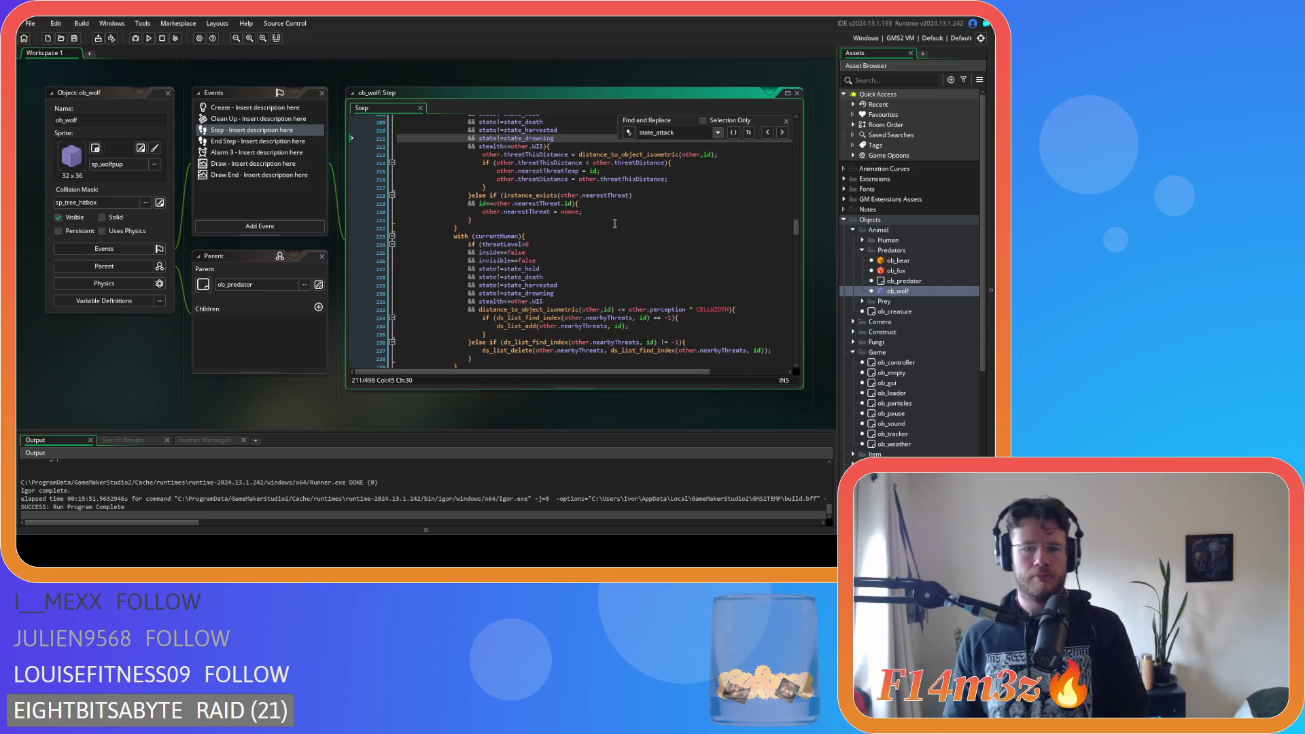
scroll(615, 223, down, 3)
click(615, 223)
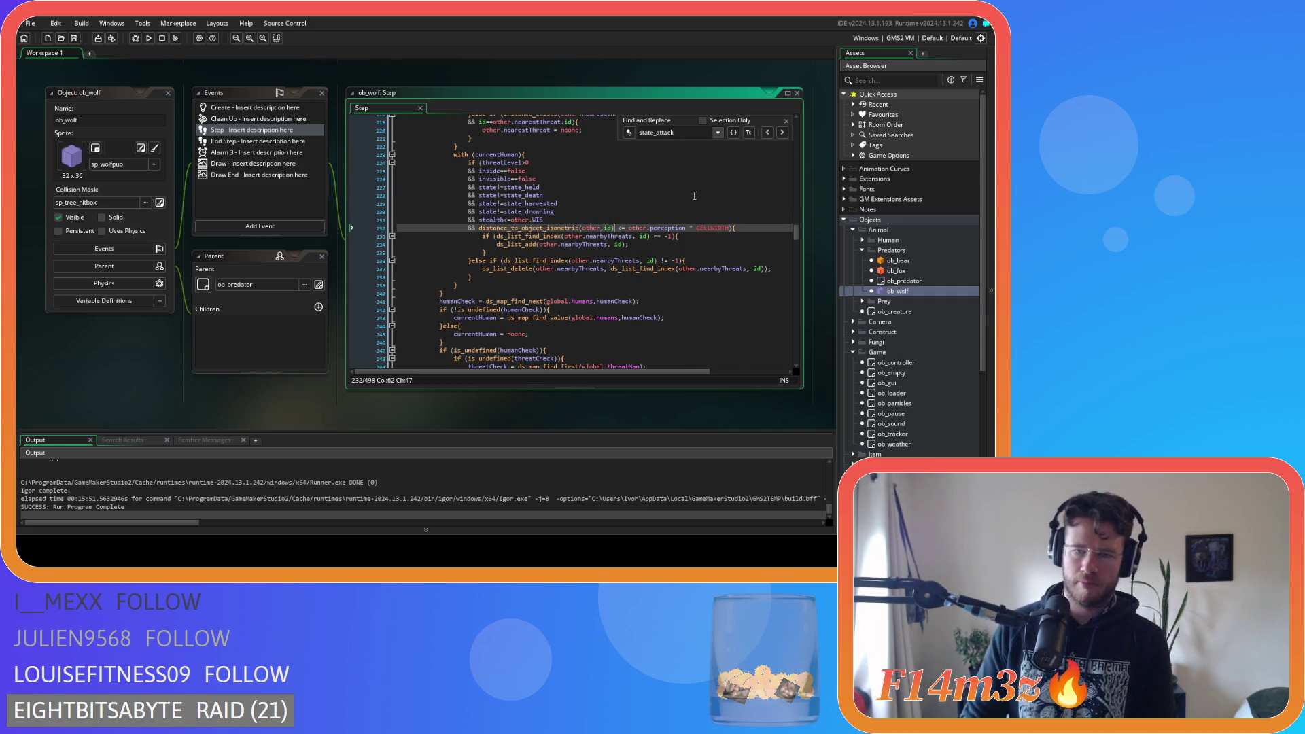
key(BackSpace)
key(Delete)
key(Right)
key(Right)
key(Right)
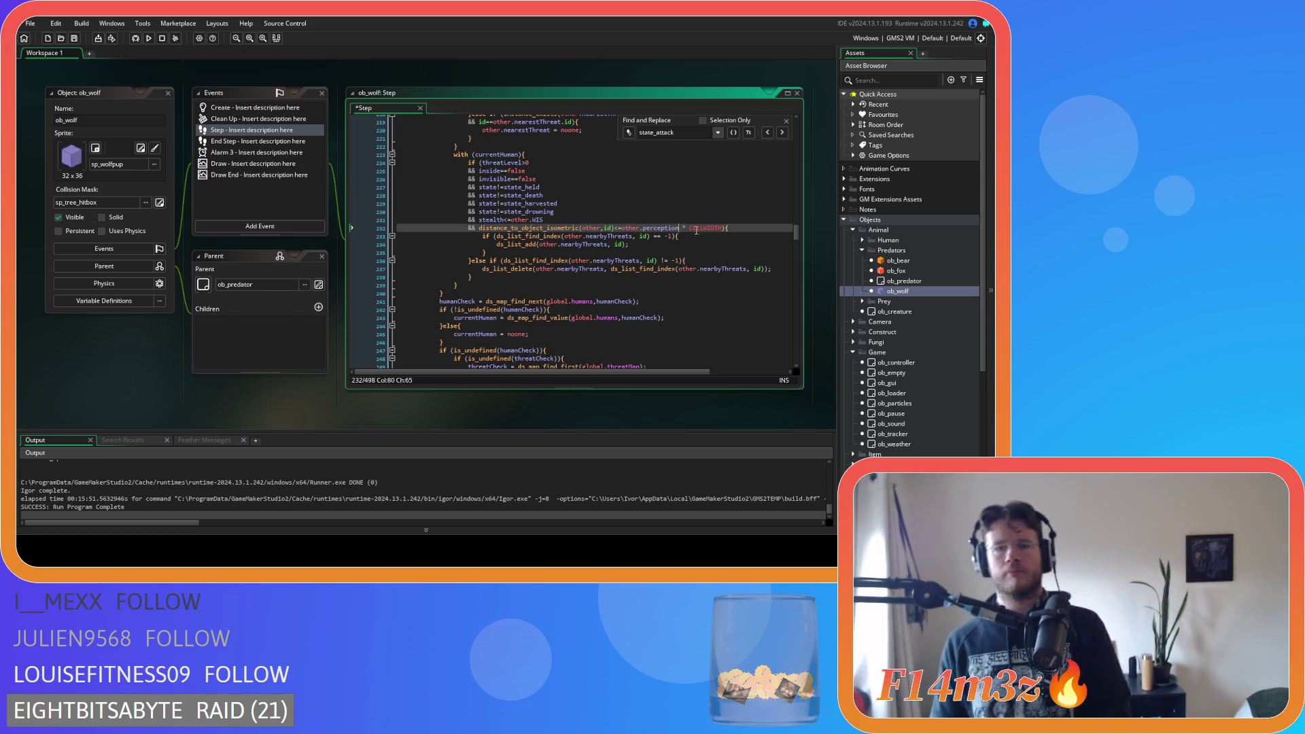
key(Delete)
key(Right)
key(Delete)
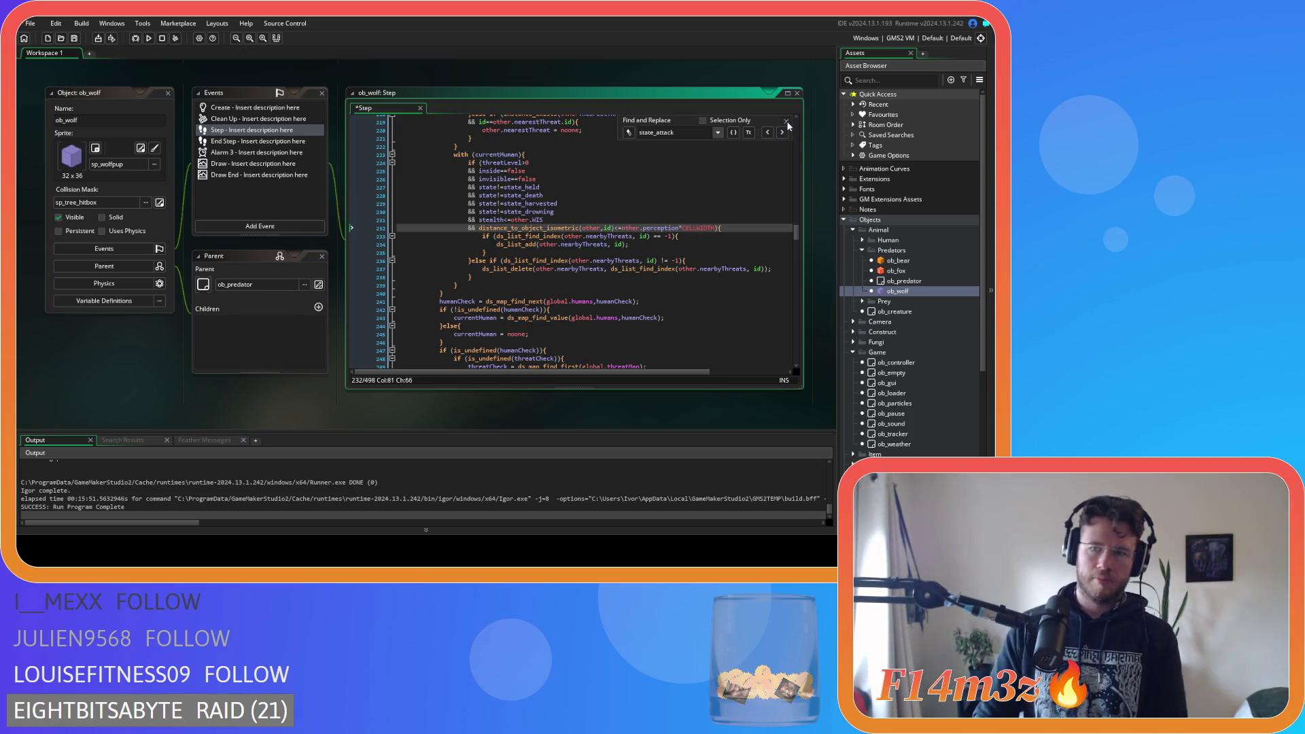
click(786, 122)
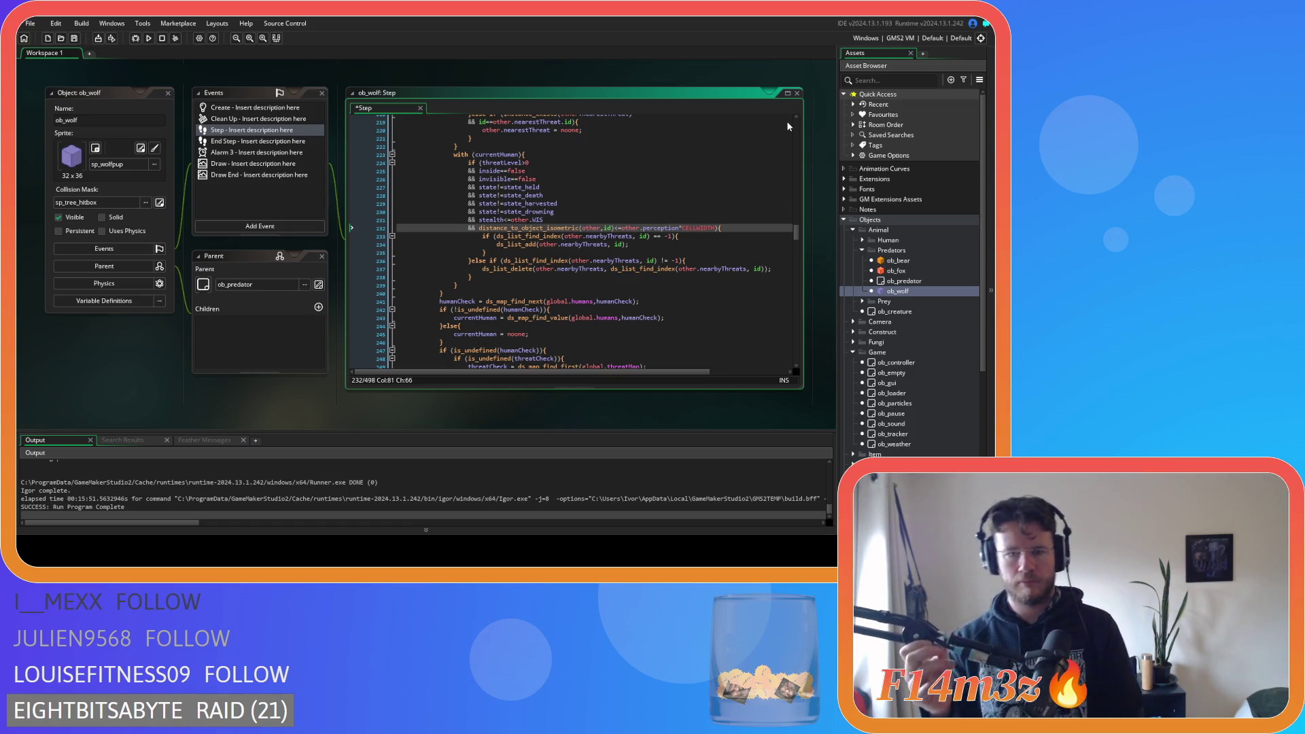
key(Down)
key(Down)
key(Down)
key(ctrl+s)
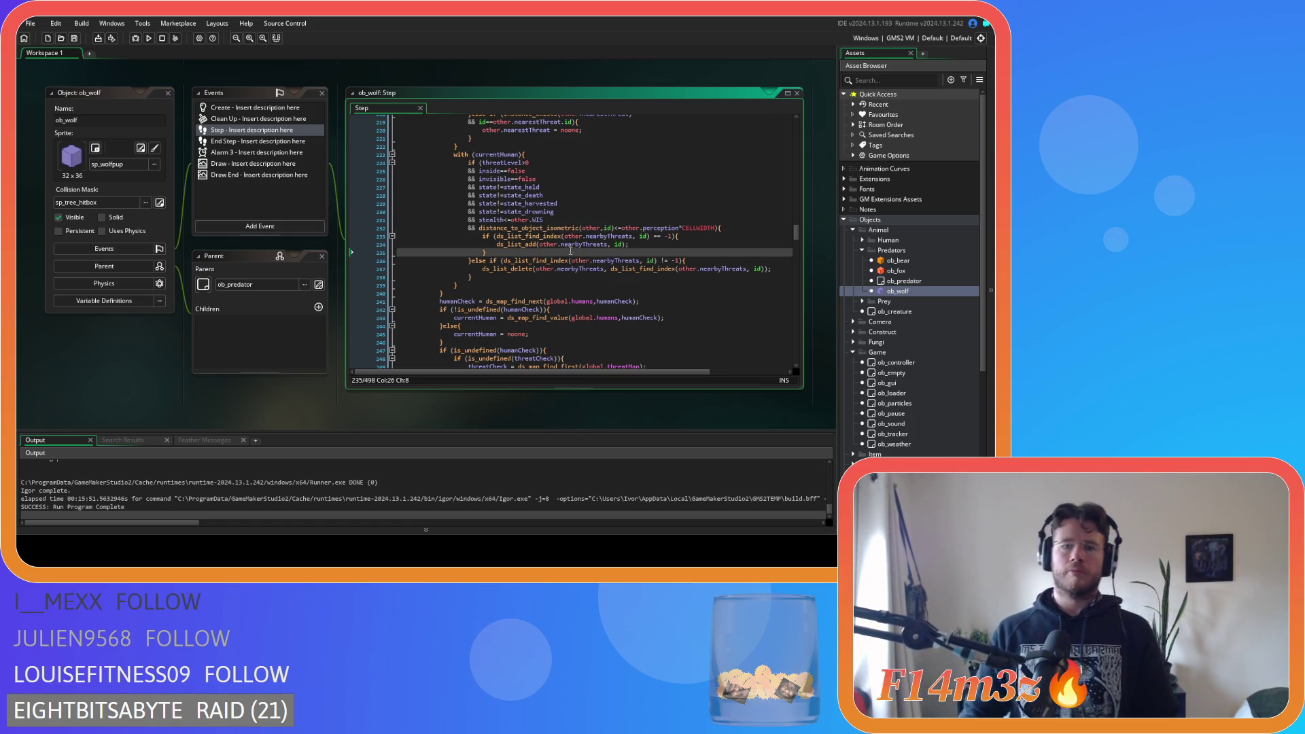
Tidy lines 233–234, deleting the comma space and rewriting the comparison as ==-1
click(636, 242)
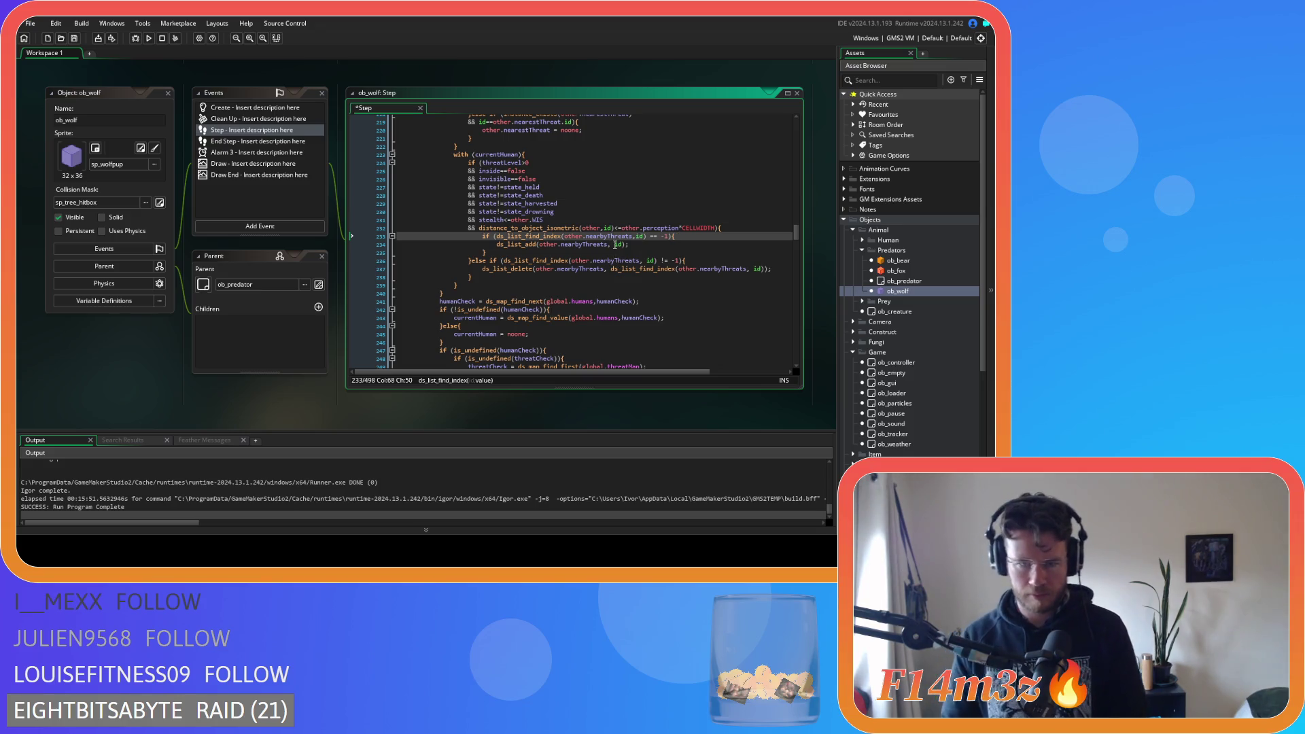
key(Left)
key(Left)
key(Left)
key(BackSpace)
click(650, 235)
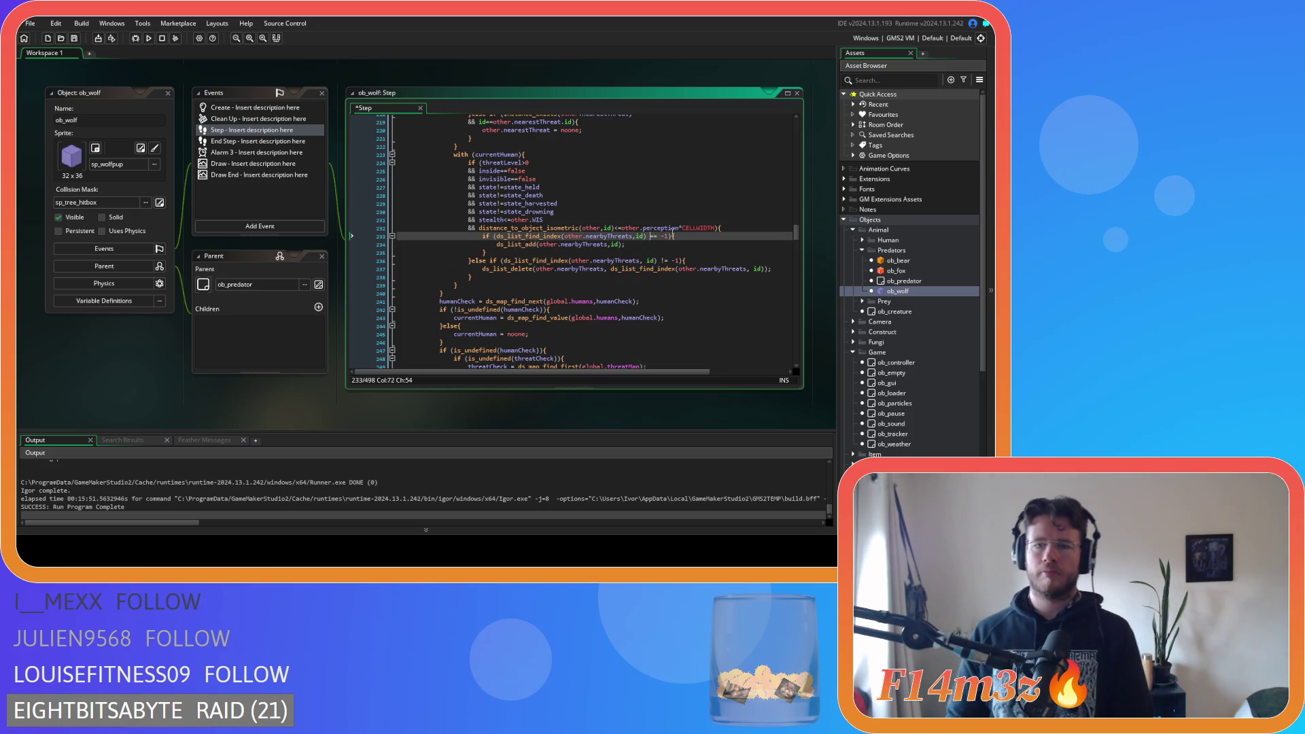
key(Delete)
key(Delete)
key(Delete)
text(==)
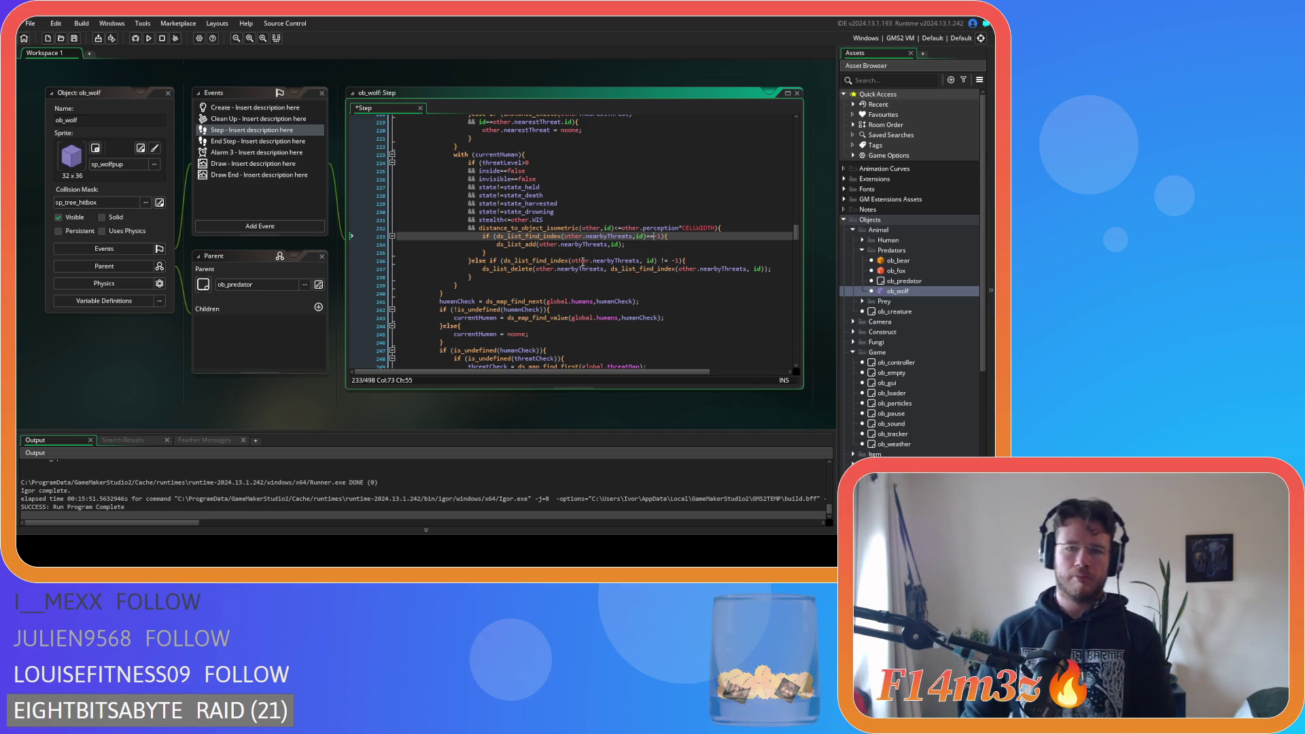
Strip spaces around '!= -1' and the nearbyThreats commas in the else-if check, then save
click(646, 260)
key(BackSpace)
key(Right)
key(Right)
key(Right)
key(Delete)
key(Right)
key(Right)
key(Delete)
click(609, 269)
key(BackSpace)
click(747, 269)
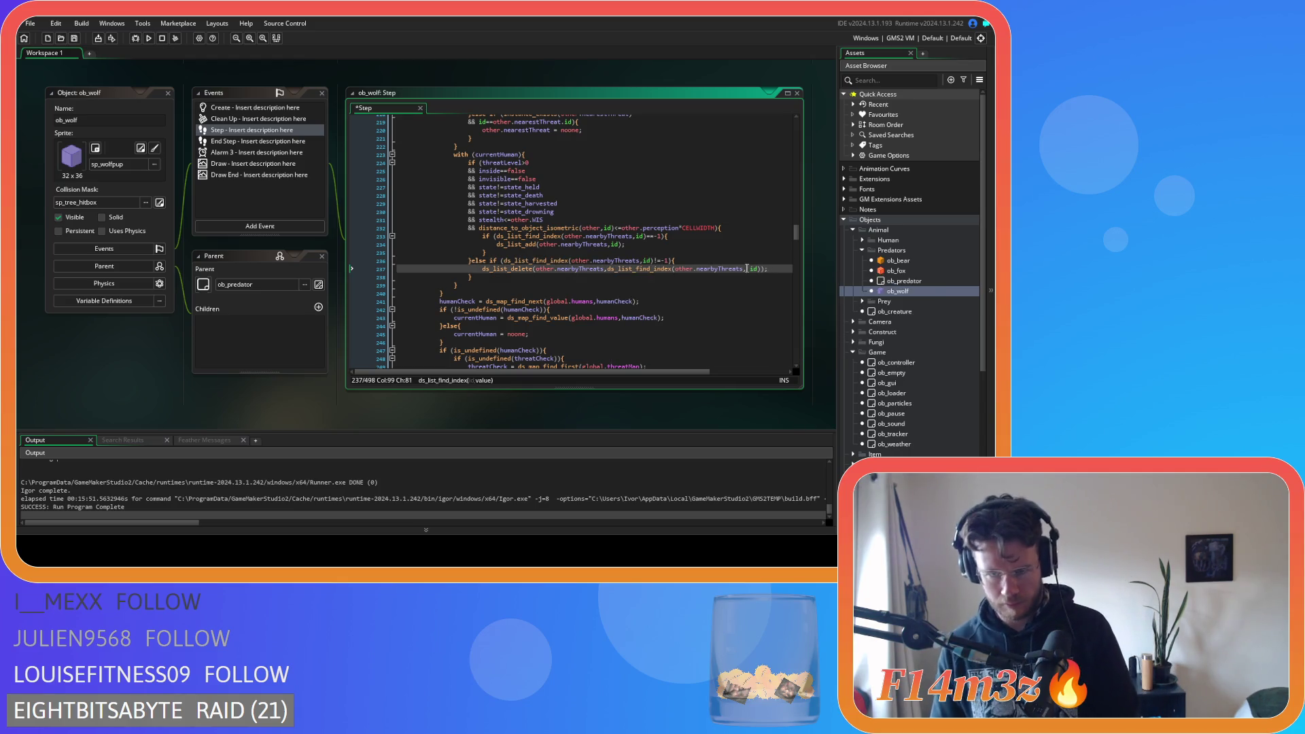
key(Delete)
key(Right)
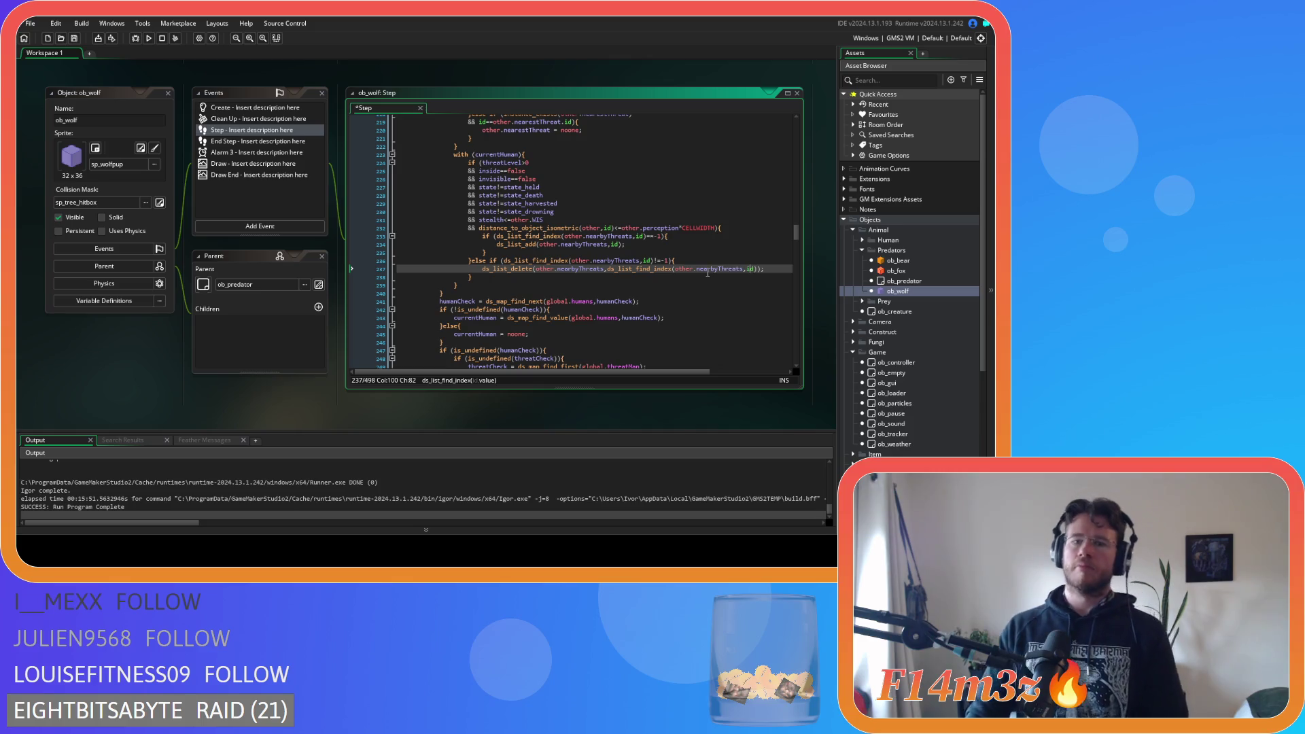
key(ctrl+s)
Scroll through the tidied Step code and open ob_wolf's Create event
scroll(650, 256, down, 6)
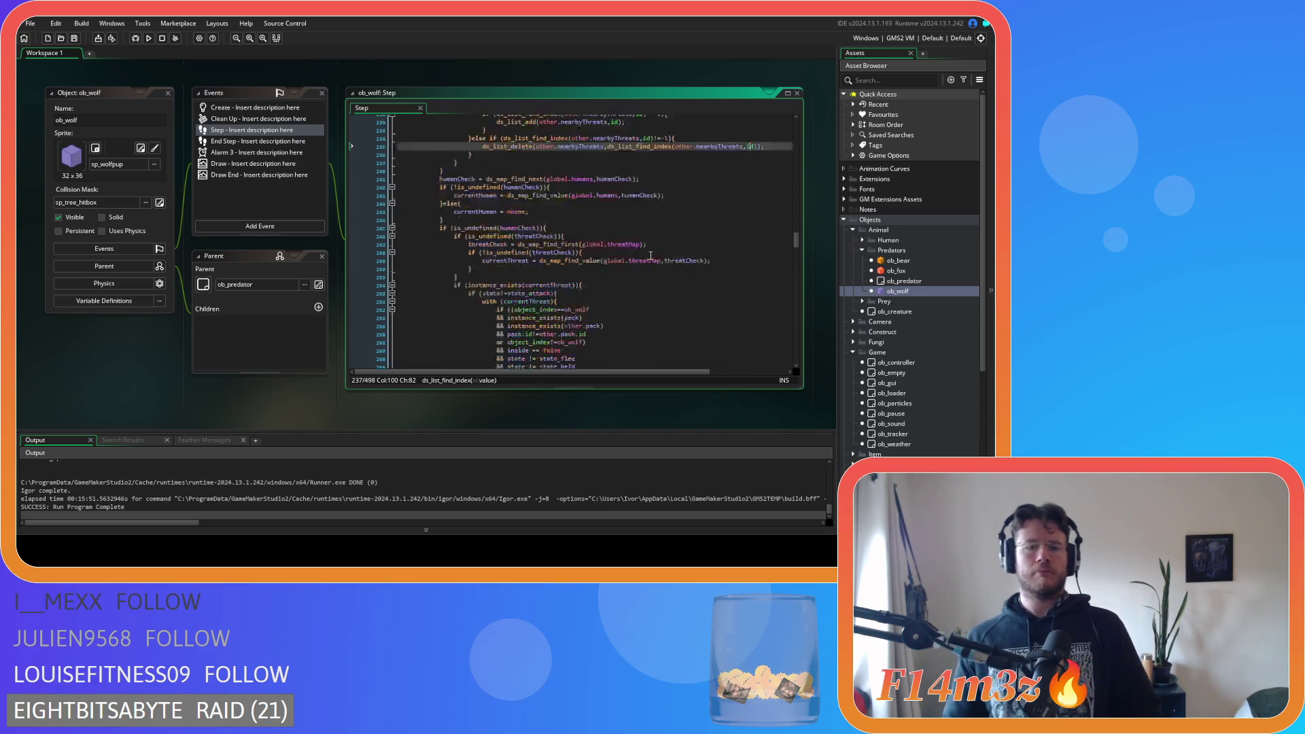
scroll(650, 255, down, 14)
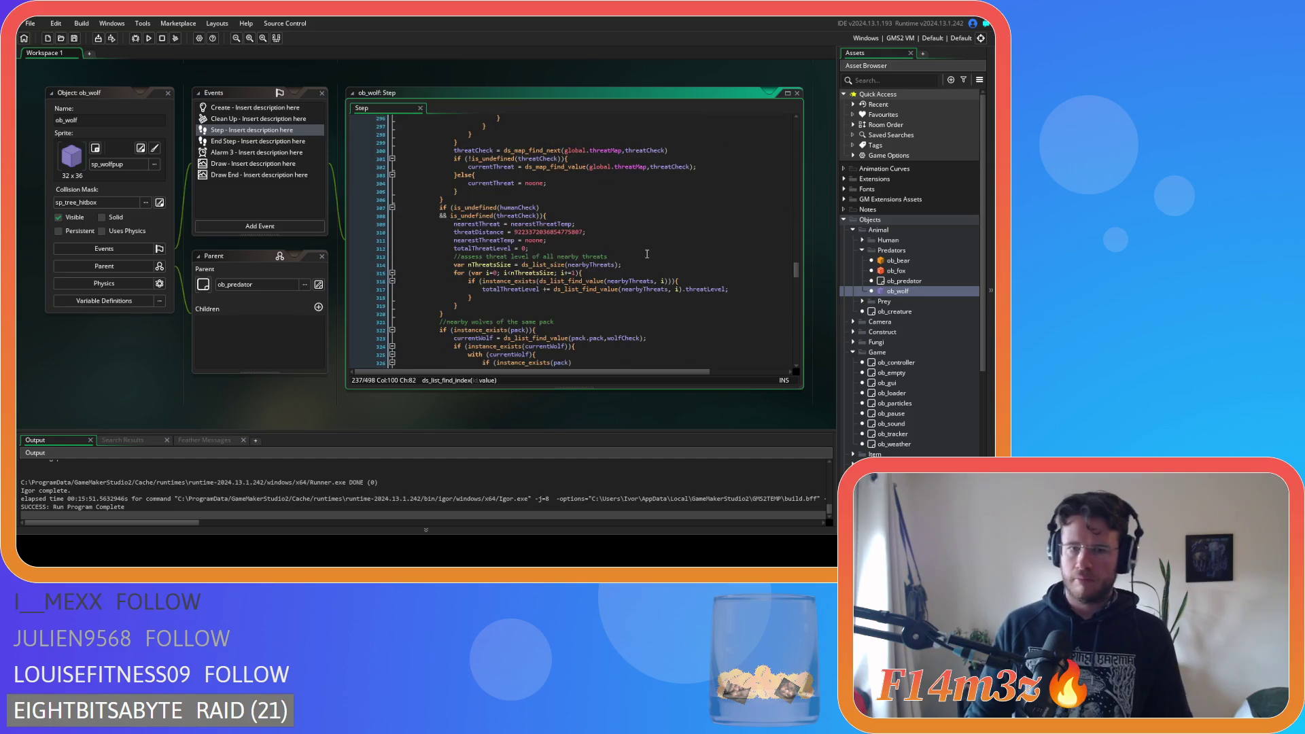
scroll(647, 254, down, 20)
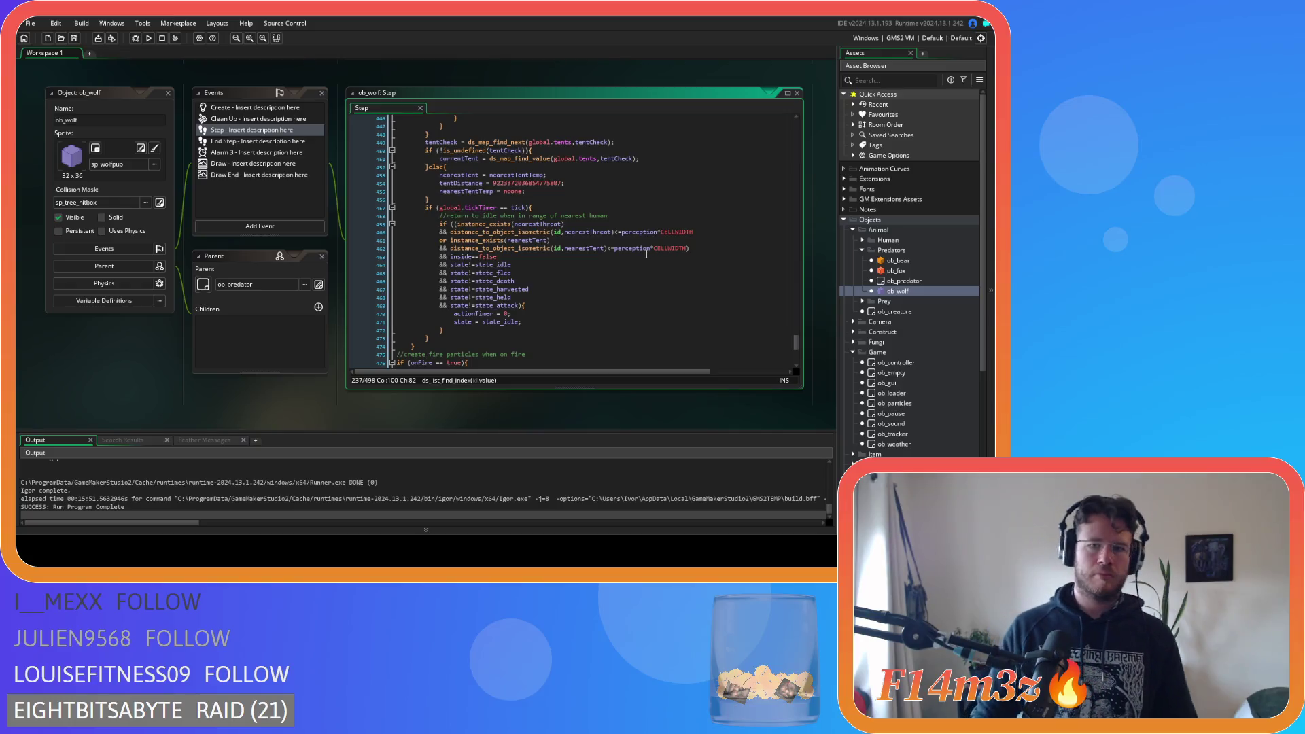
scroll(645, 254, up, 9)
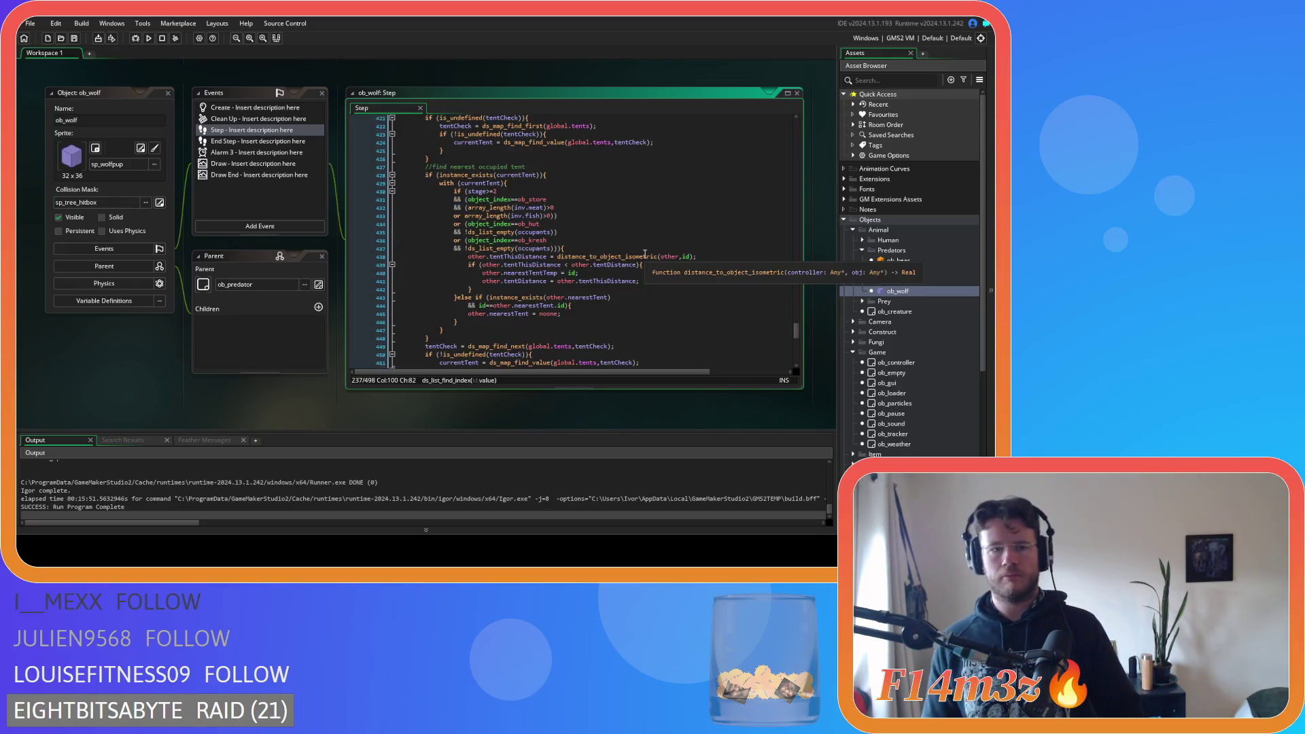
click(272, 107)
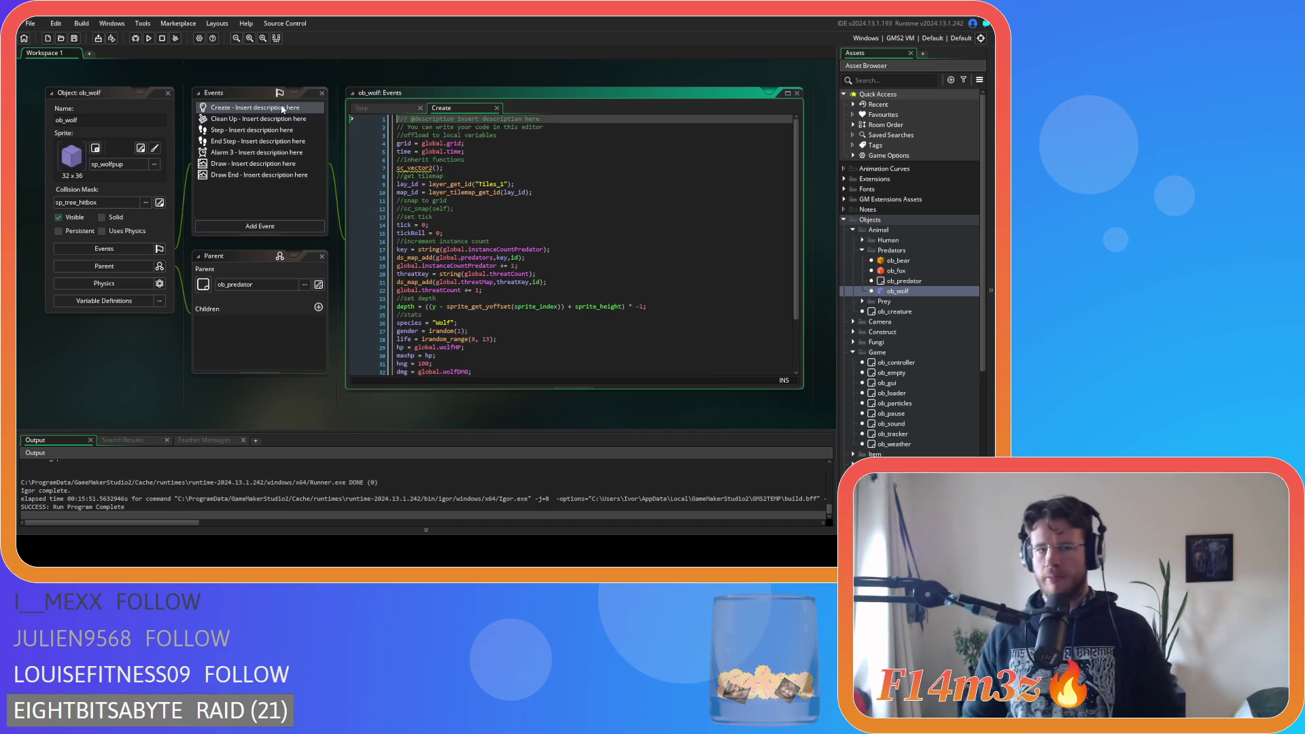
Move the Create tab before Step, find 'state_attac' and select ob_store.totalFood on line 718
drag(462, 109, 384, 109)
click(504, 189)
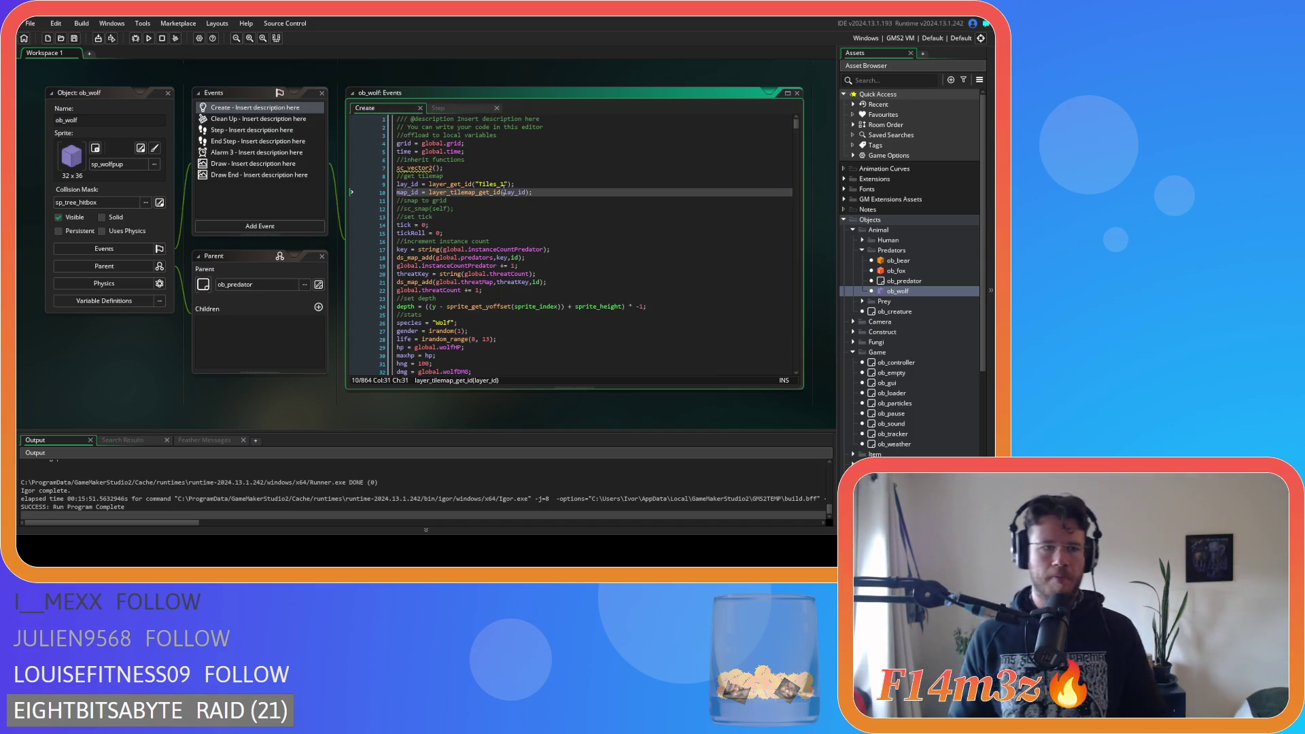
key(ctrl+f)
text(state_attack)
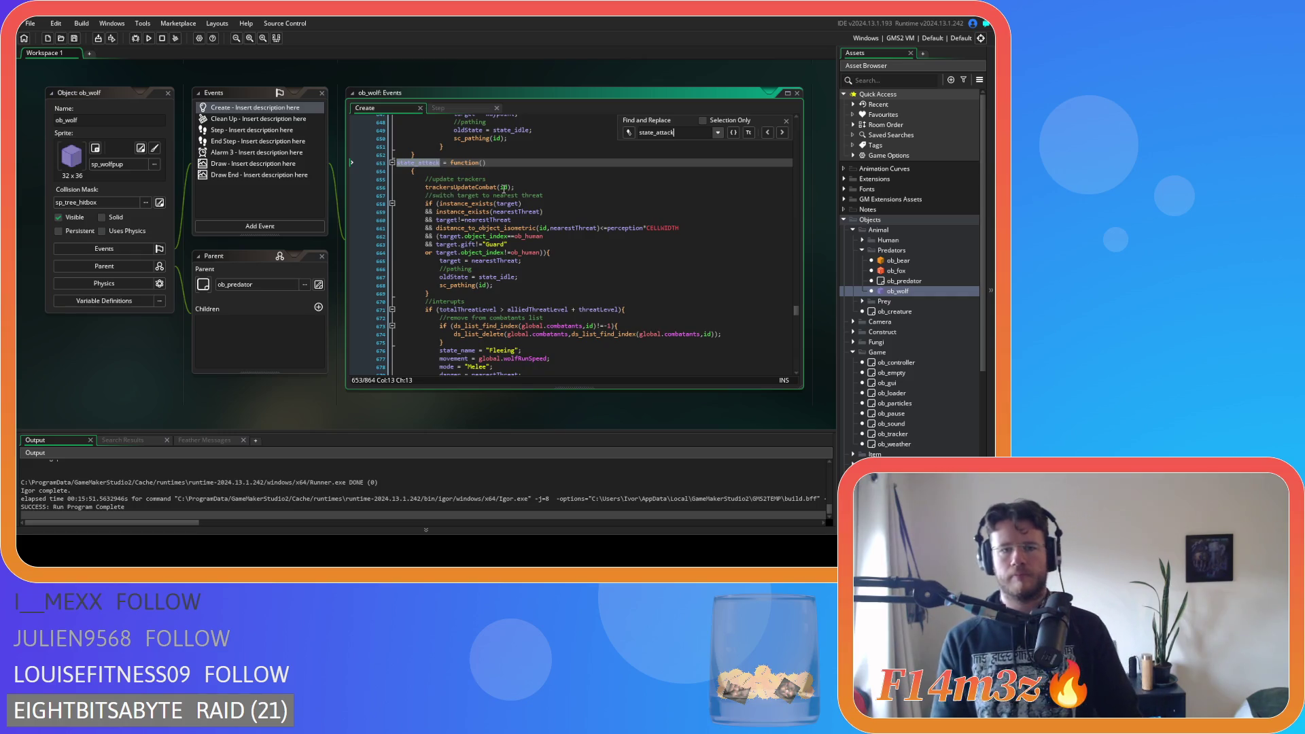
scroll(504, 189, down, 13)
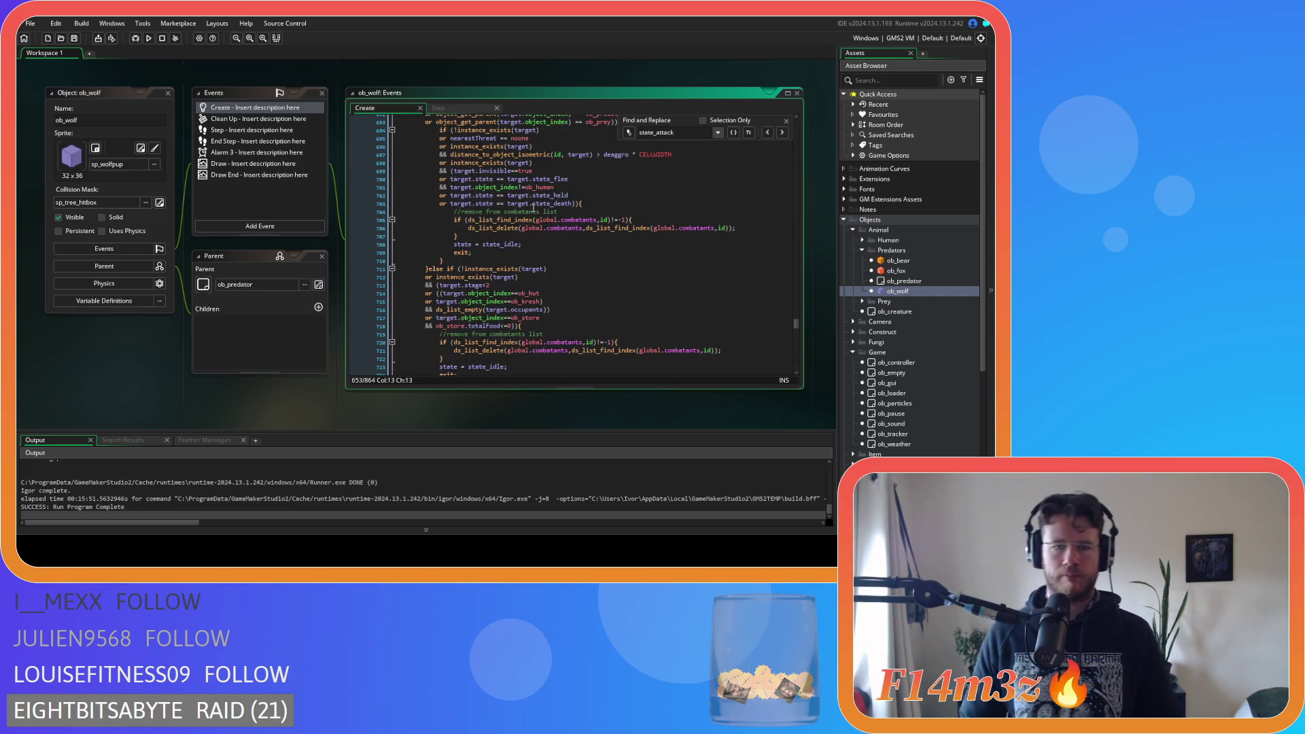
scroll(534, 208, down, 3)
click(501, 286)
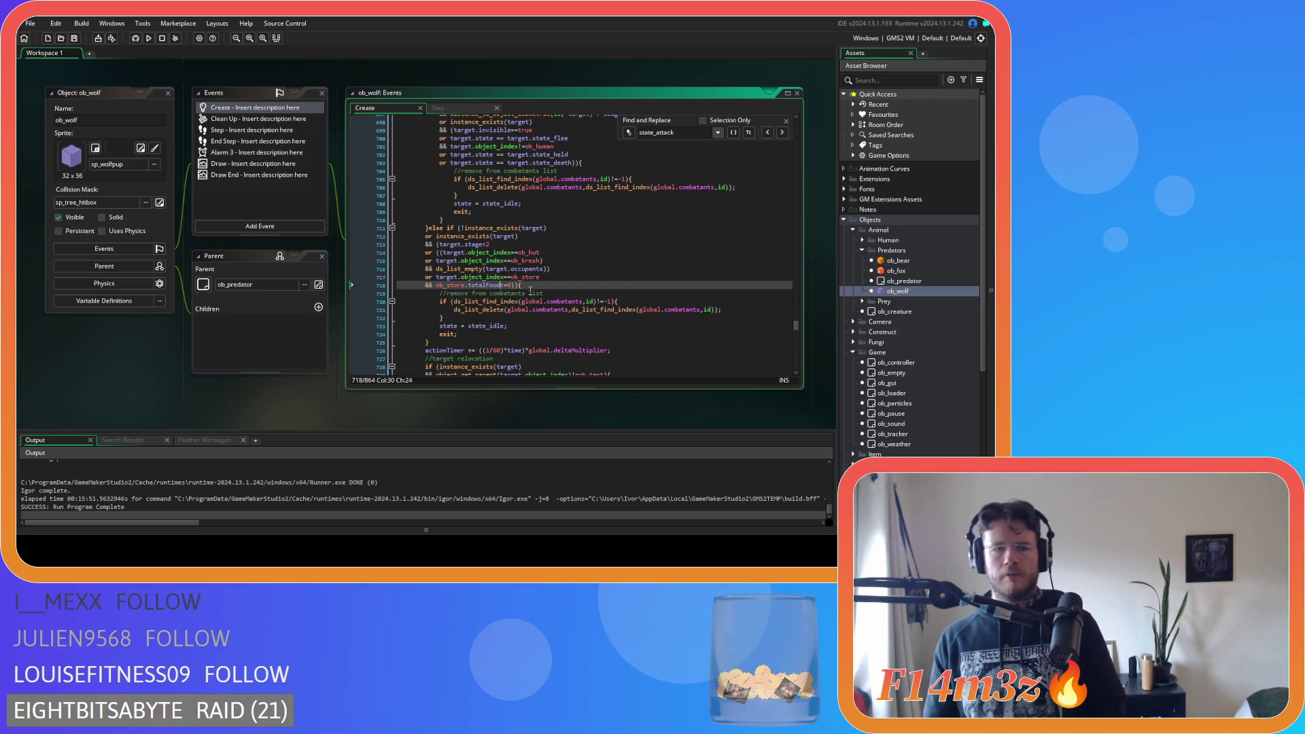
mouse_move(489, 285)
drag(501, 286, 436, 285)
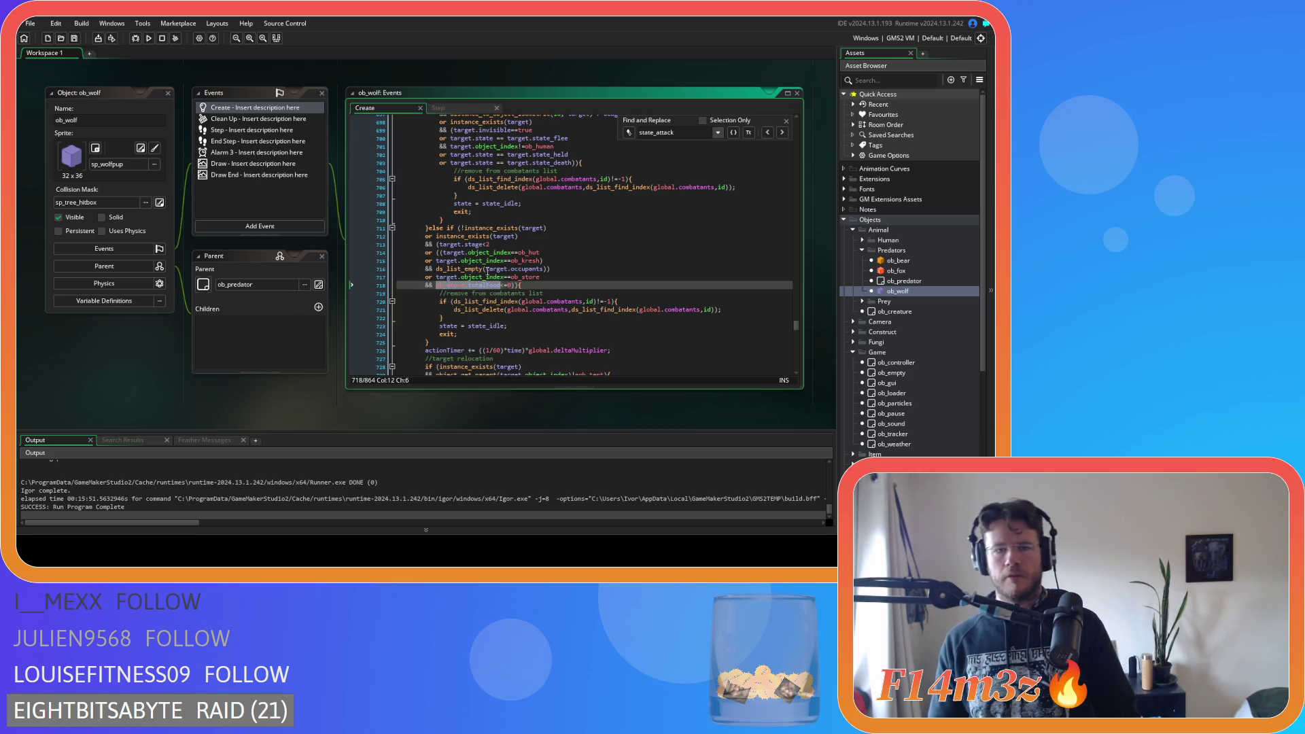
Find 'nearestTent' in the Step code and copy the array_length(inv.meat) condition on line 432
click(469, 108)
click(570, 175)
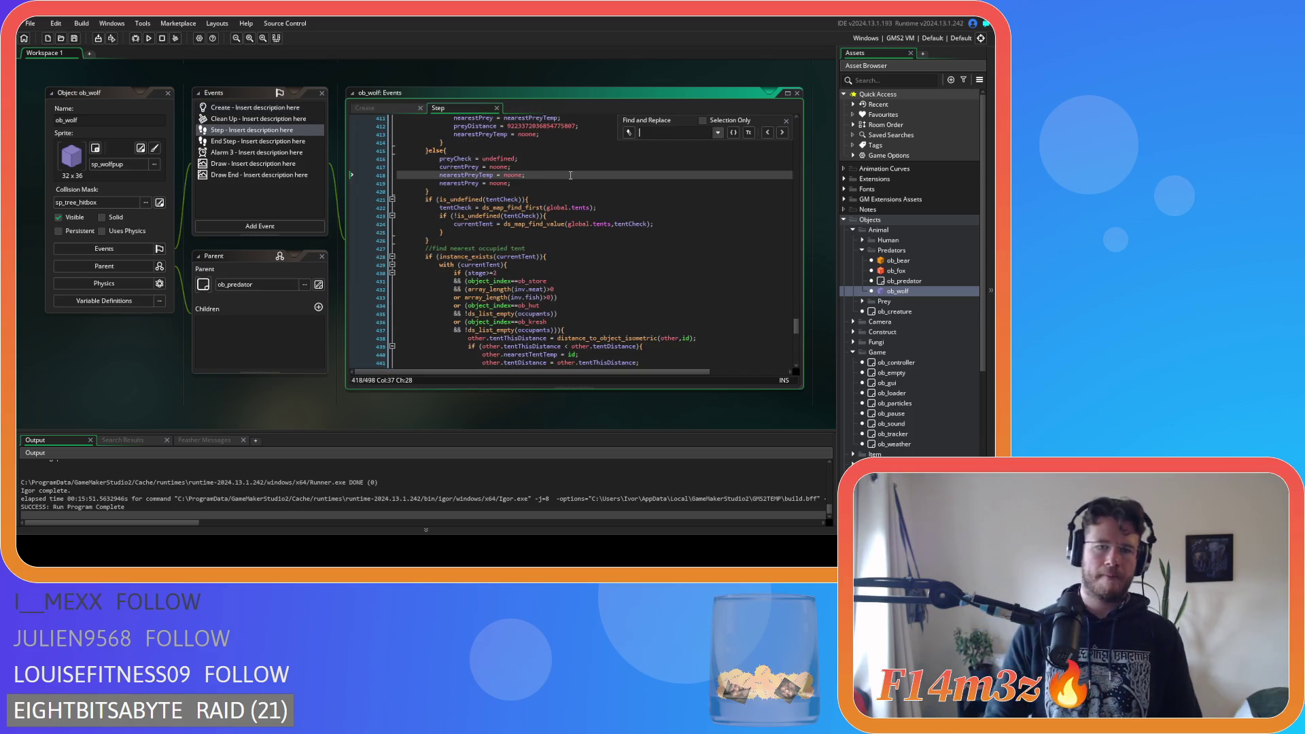
key(ctrl+f)
text(nearest)
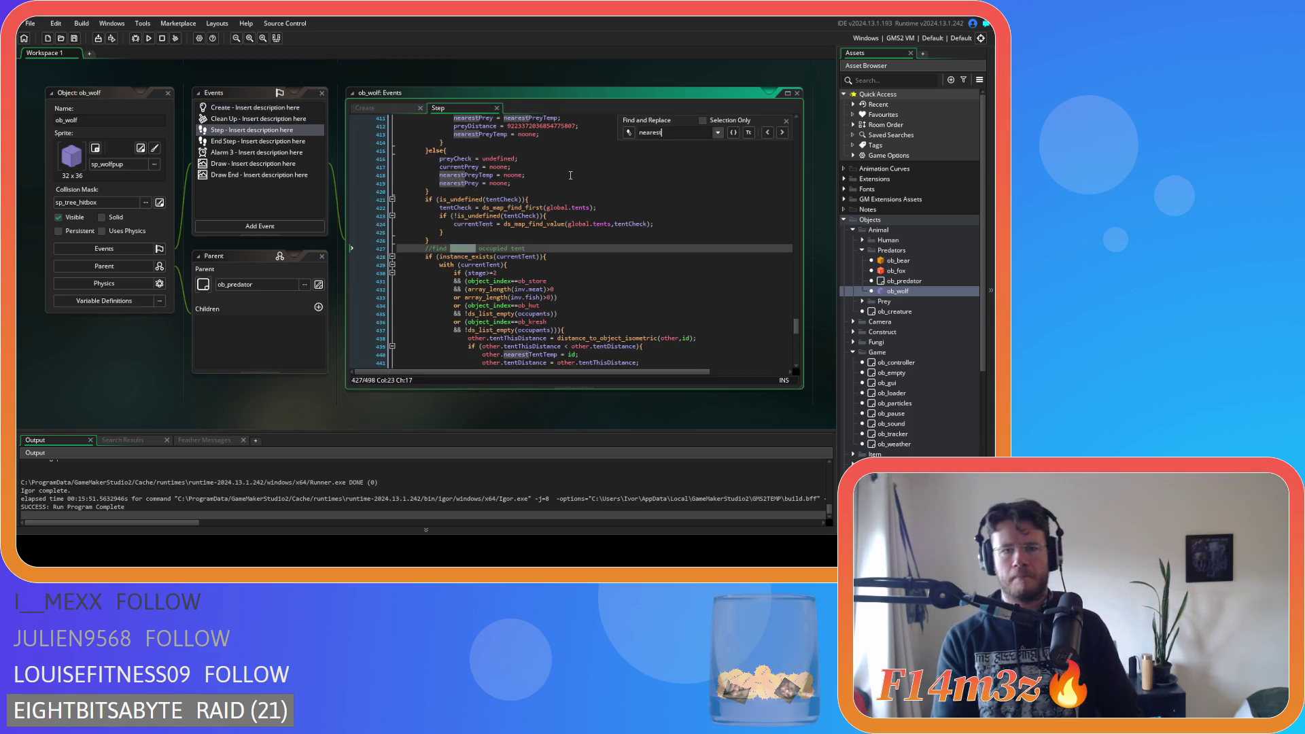
text(Tent)
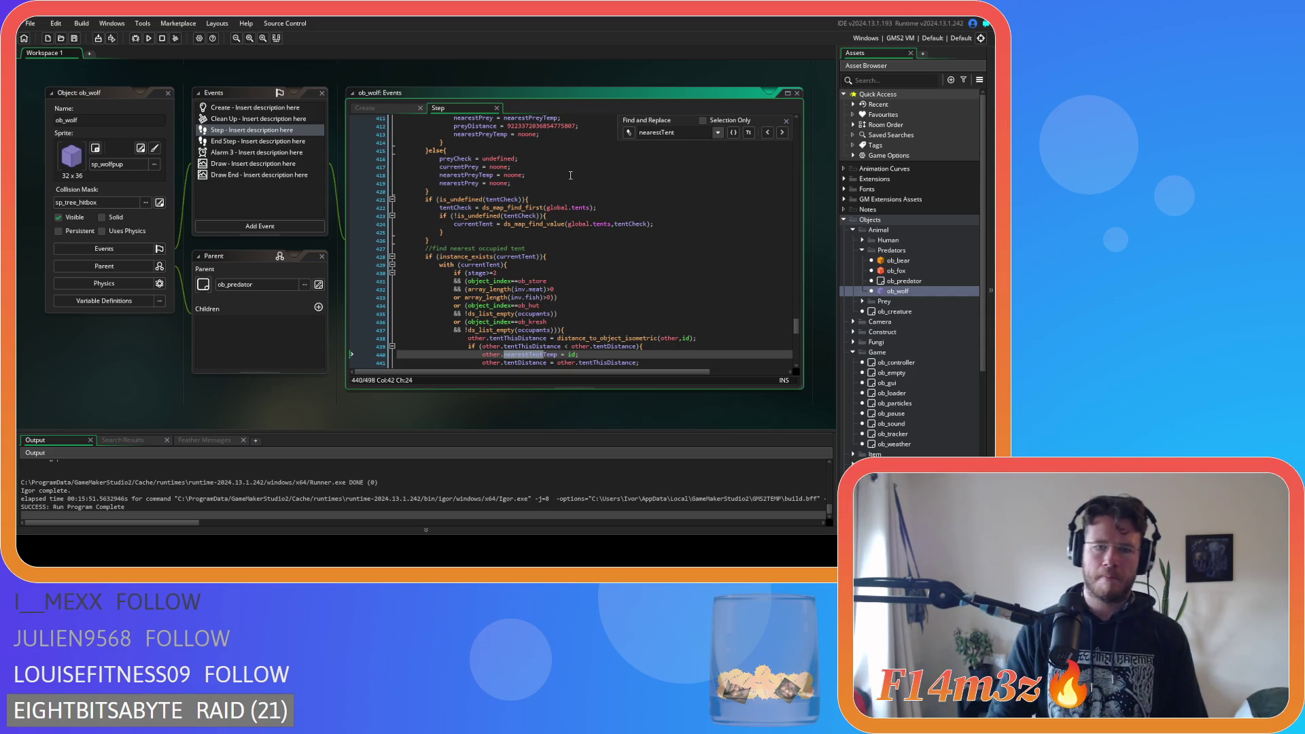
scroll(572, 238, down, 1)
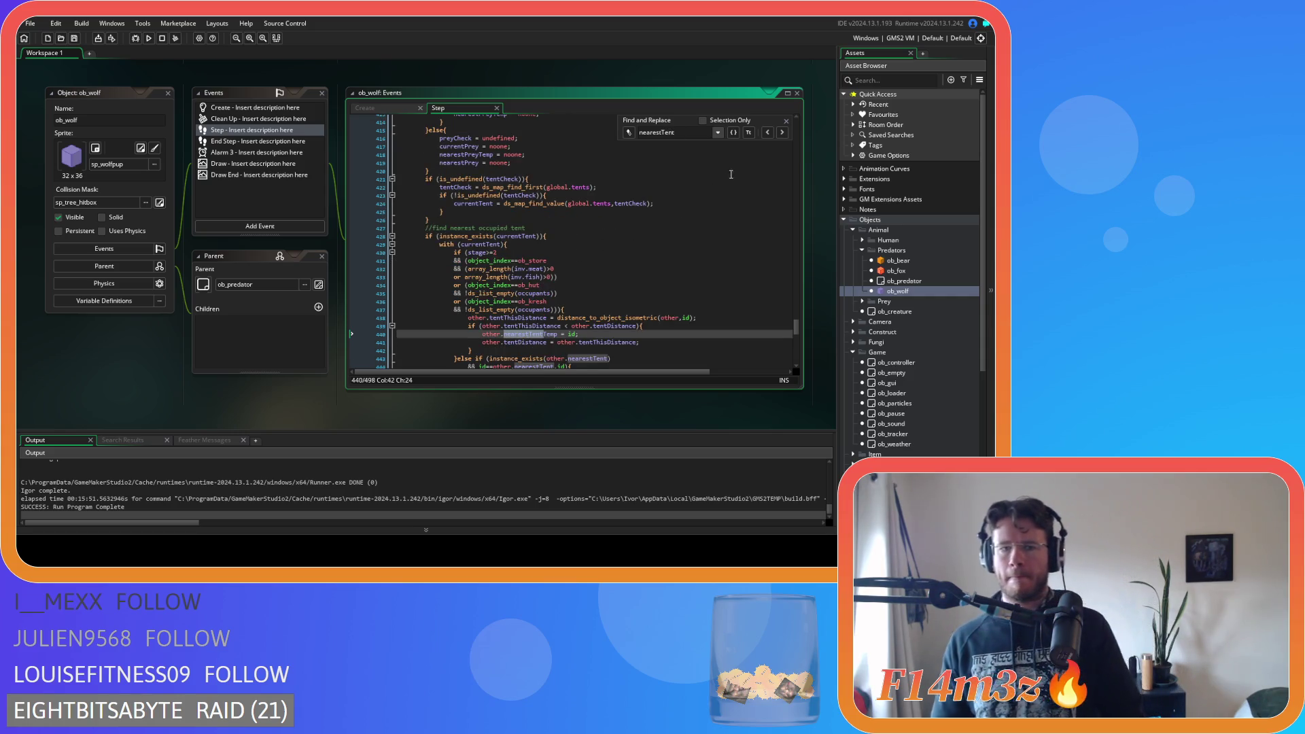
click(539, 277)
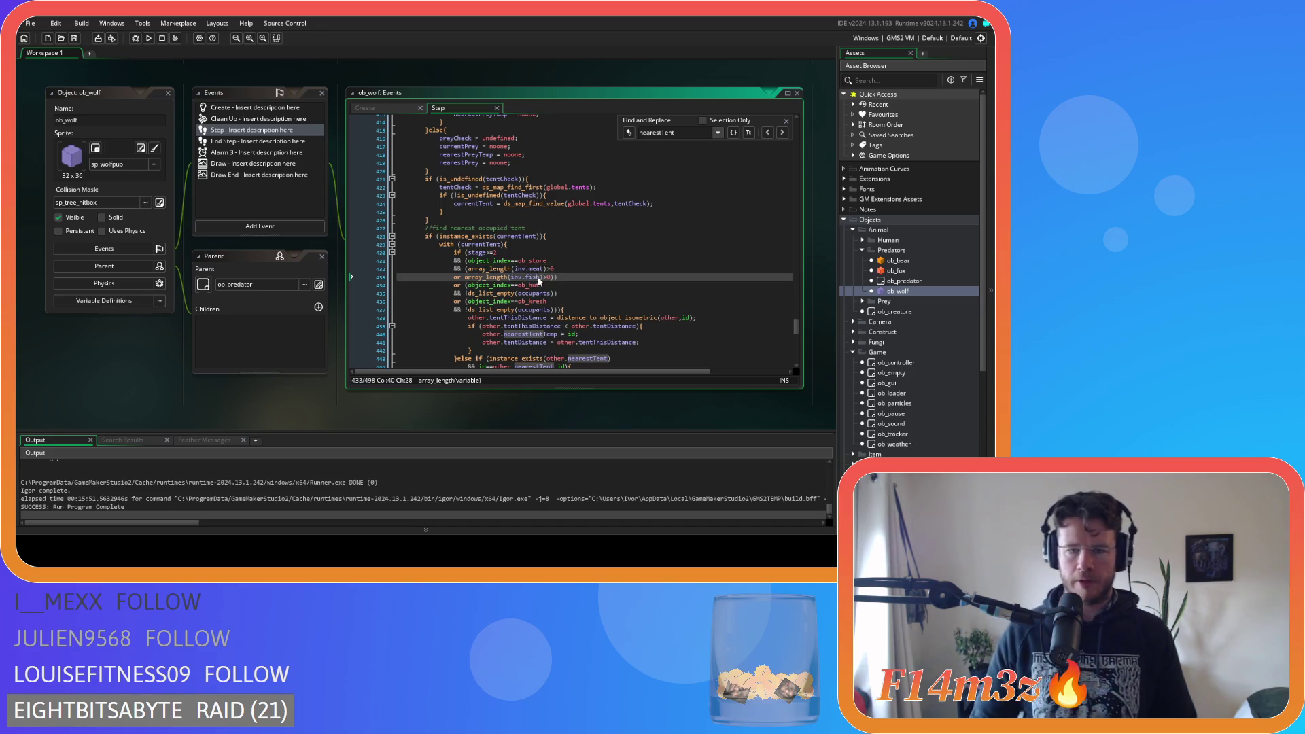
drag(550, 269, 468, 269)
key(ctrl+c)
click(787, 121)
click(365, 107)
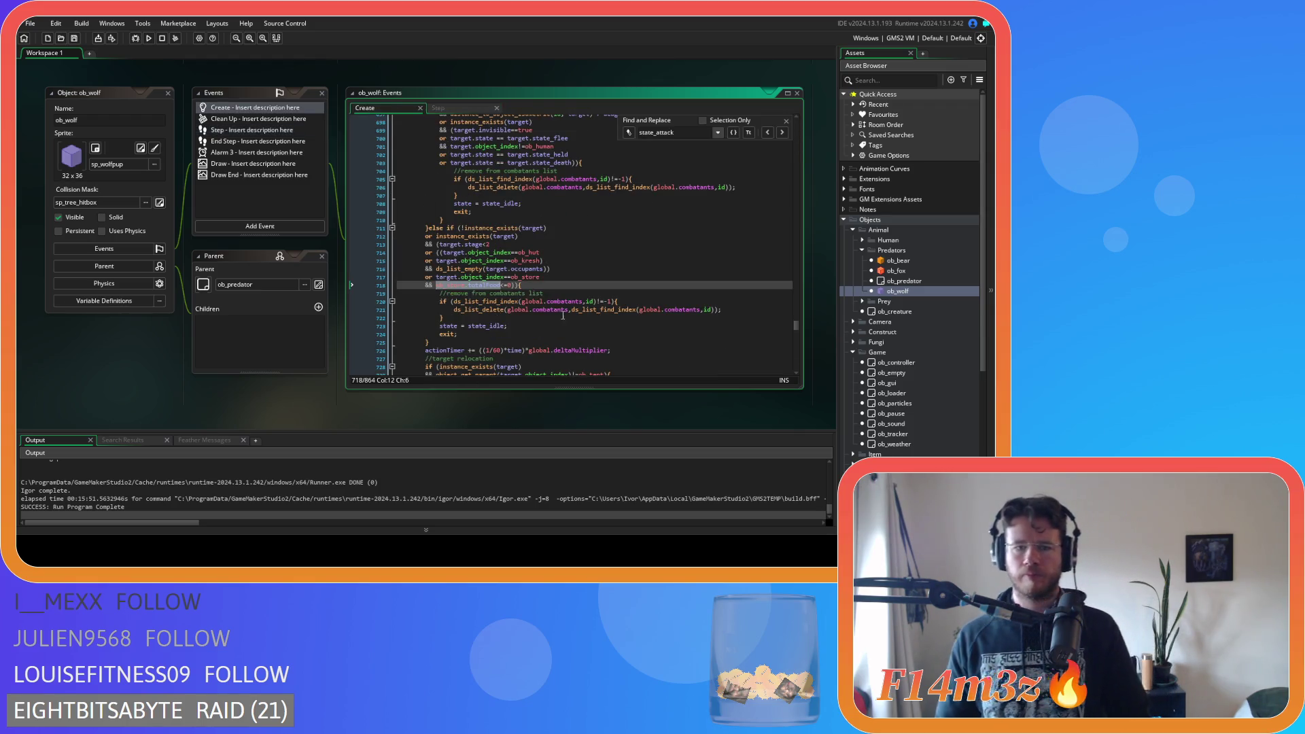
Replace ob_store.totalFood on line 718 with array_length(inv.meat) and duplicate the condition
click(786, 121)
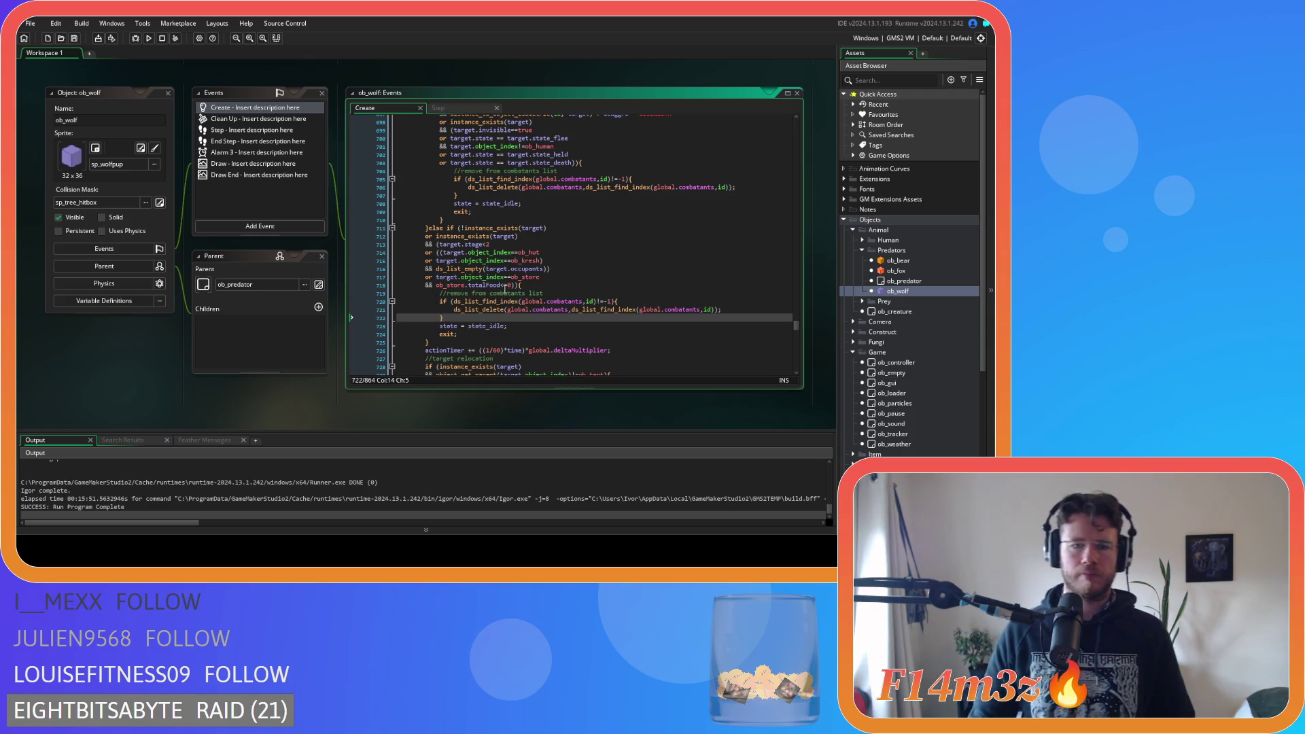
drag(503, 285, 437, 286)
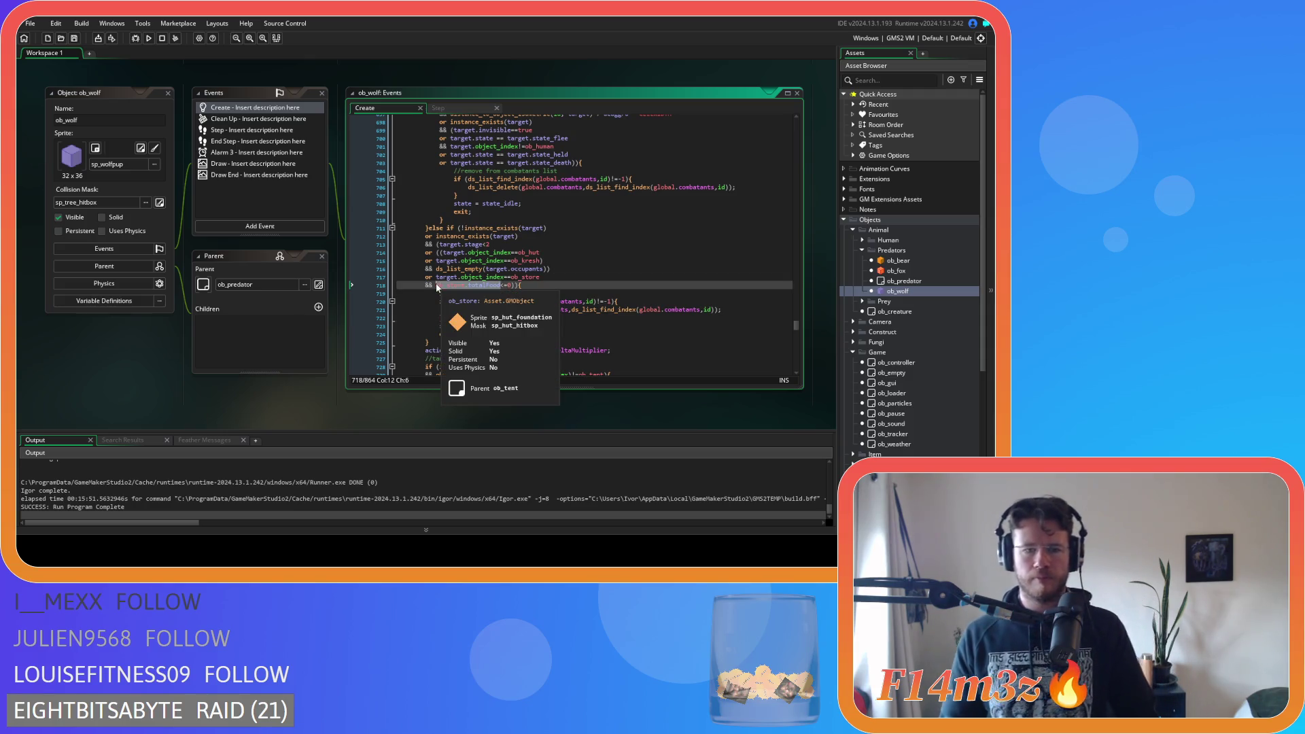
key(ctrl+v)
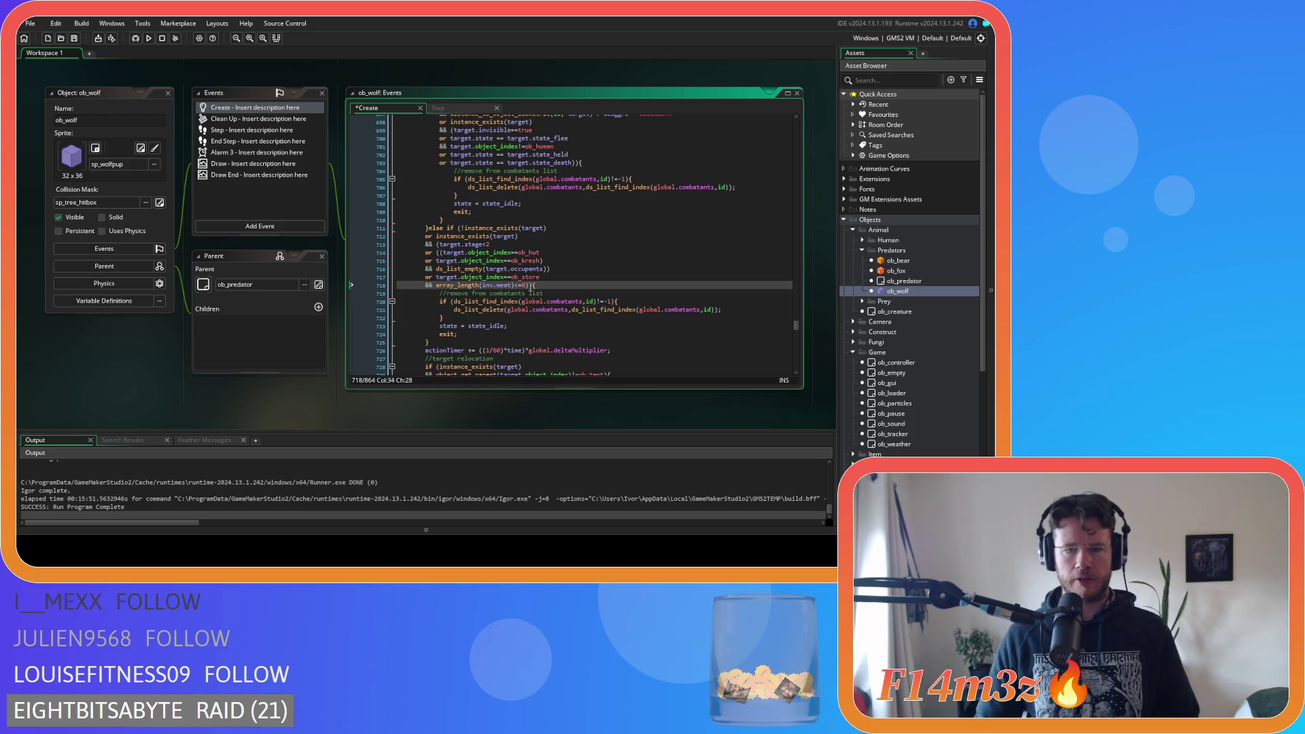
drag(528, 286, 439, 287)
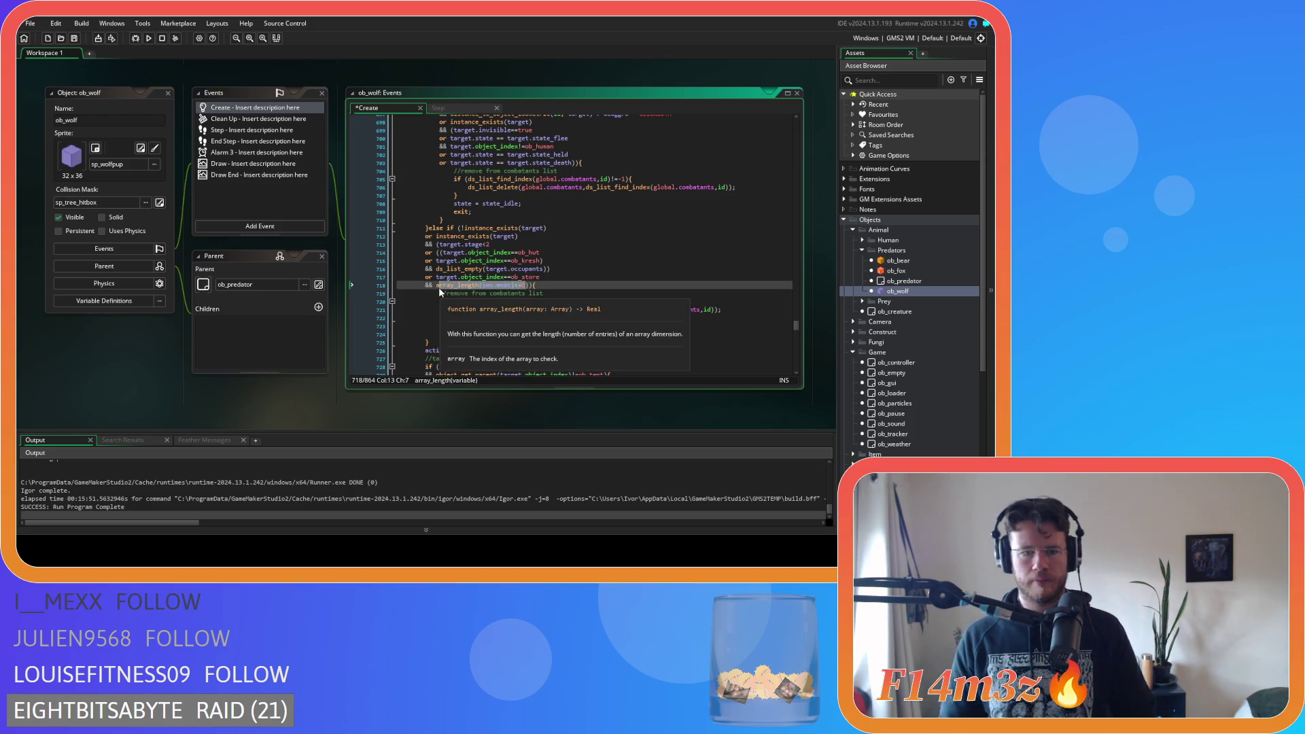
click(524, 286)
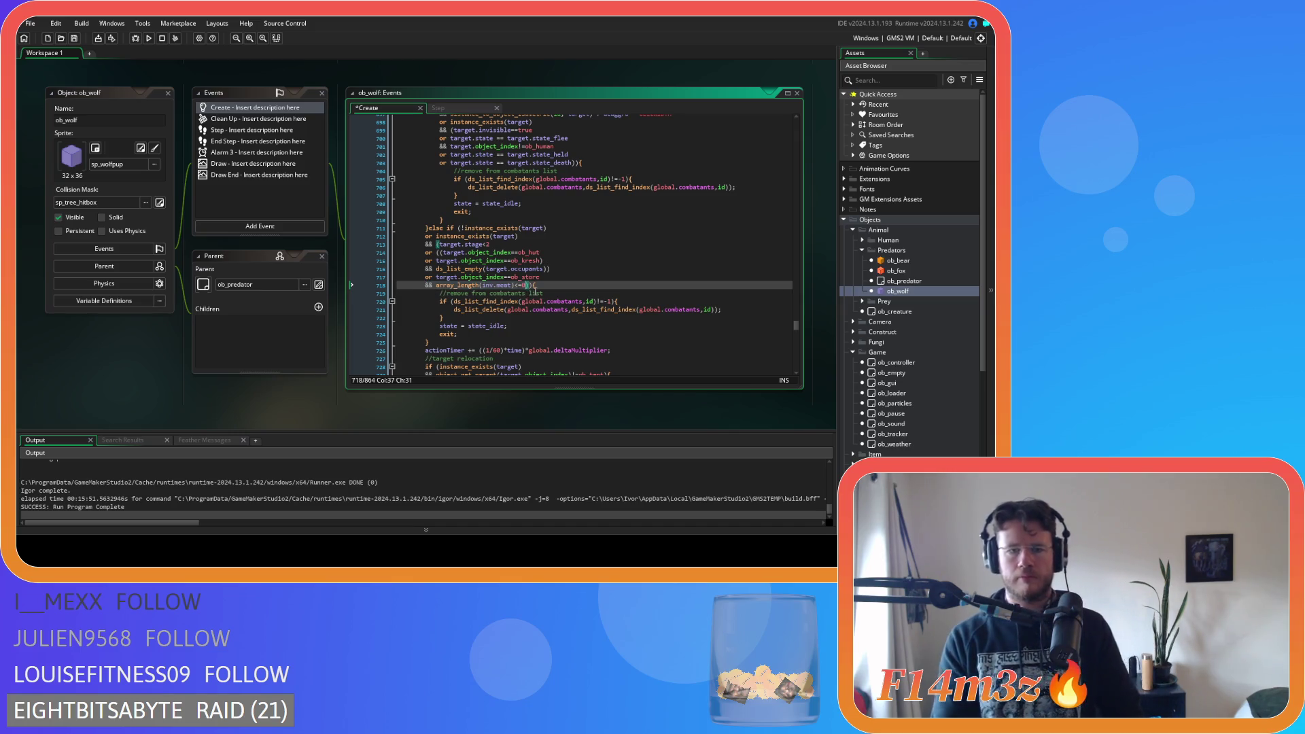
key(ctrl+v)
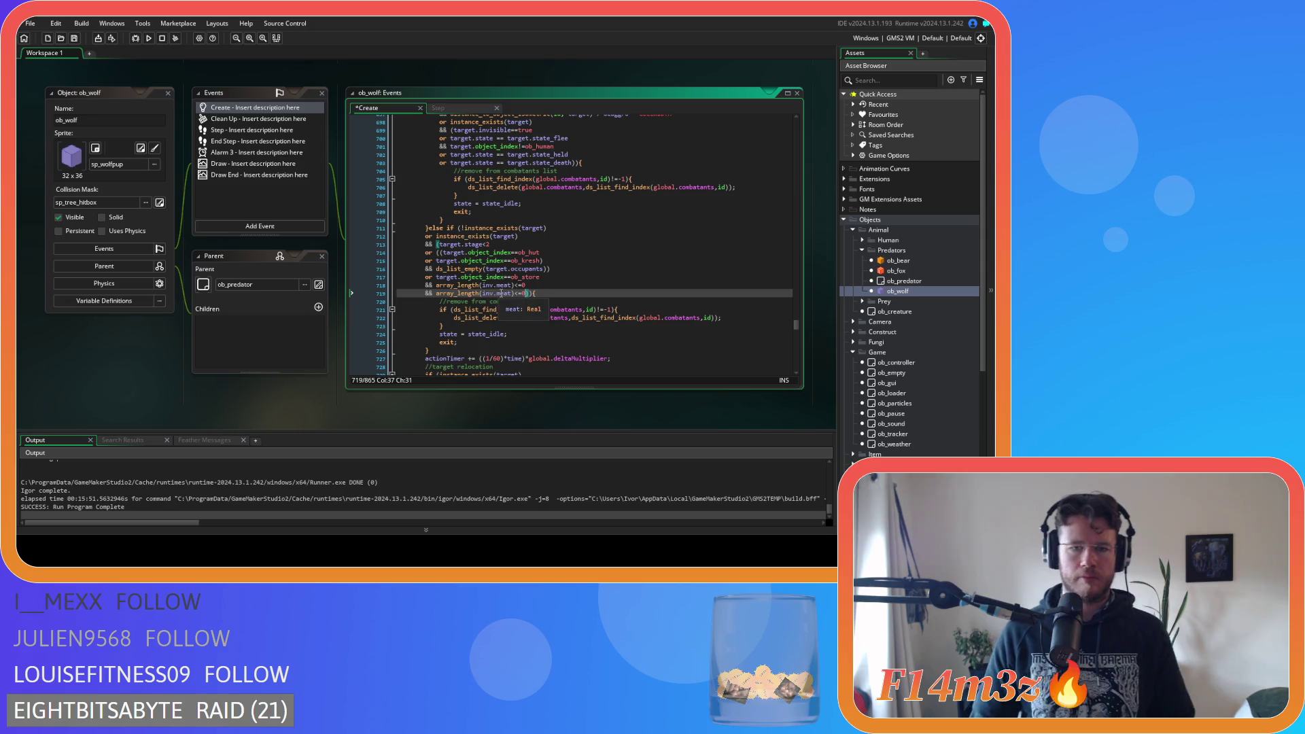
Change the duplicated condition to check inv.fish, then open ob_moose from the Prey group
double_click(505, 293)
text(fish)
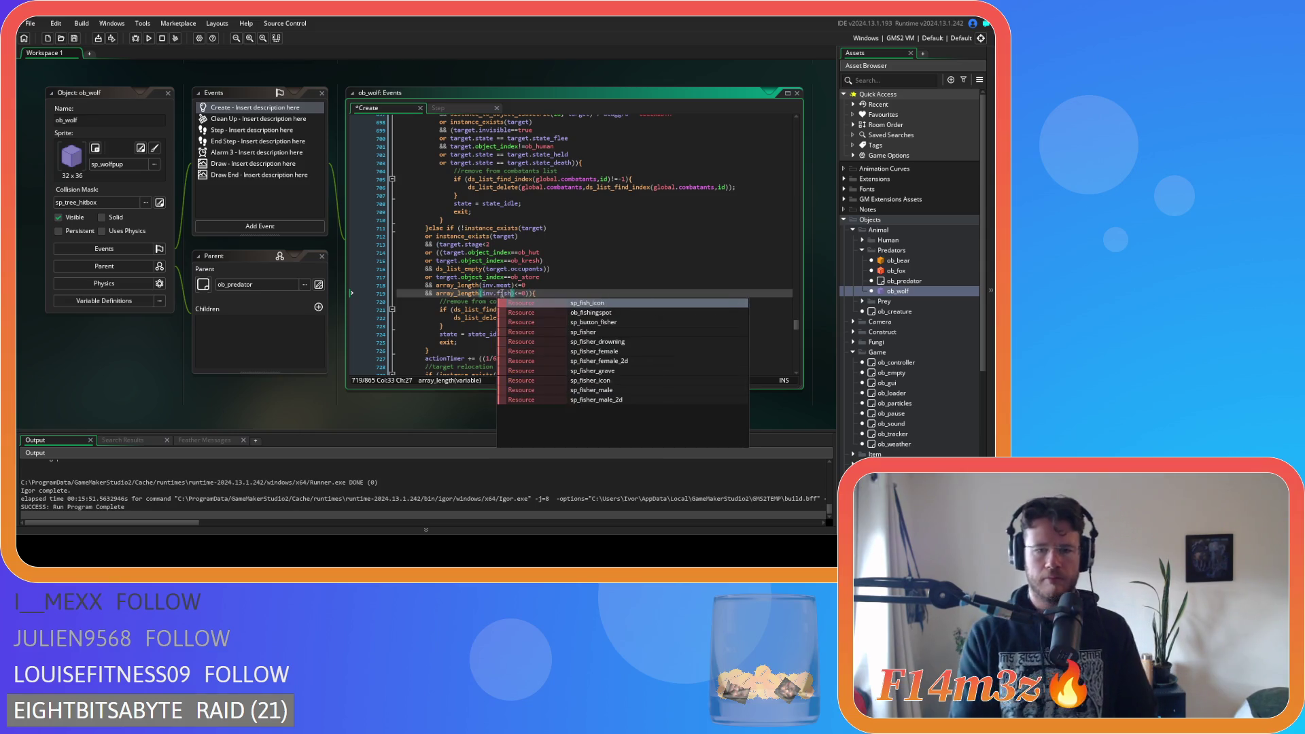
click(548, 284)
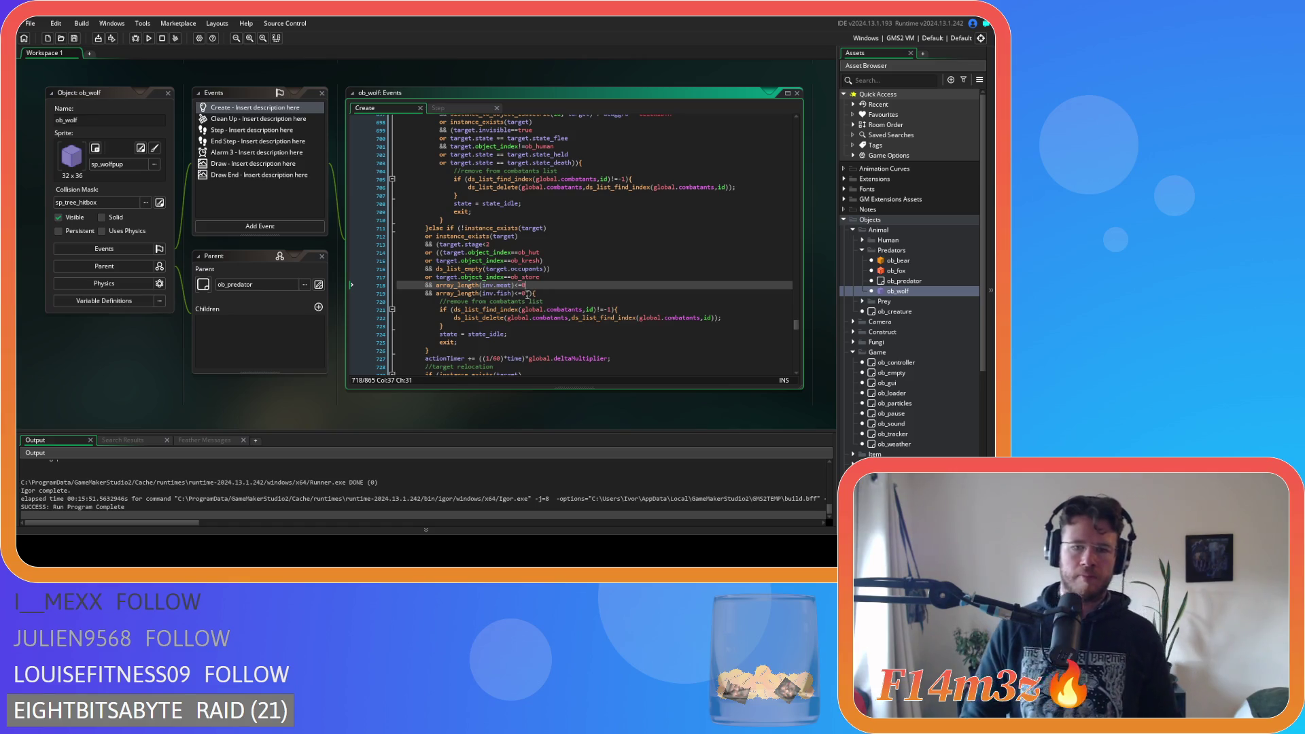
drag(527, 294, 443, 288)
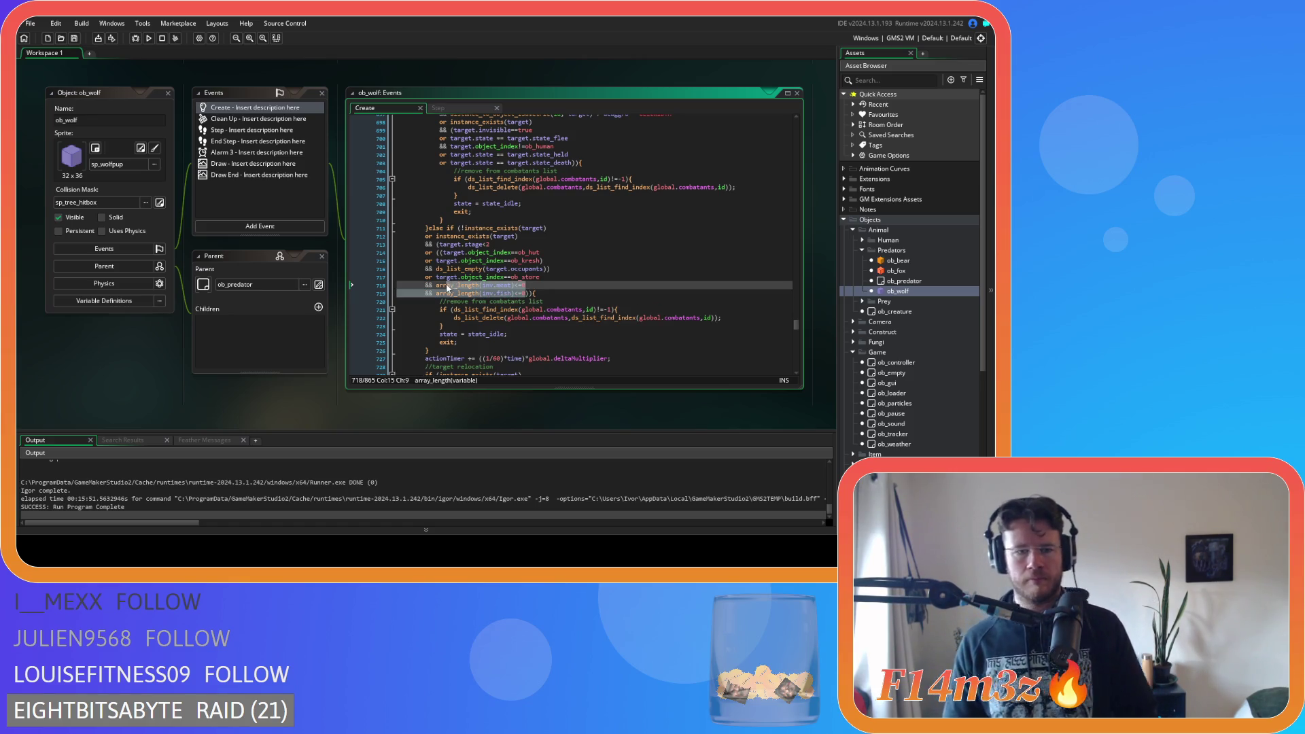
click(490, 290)
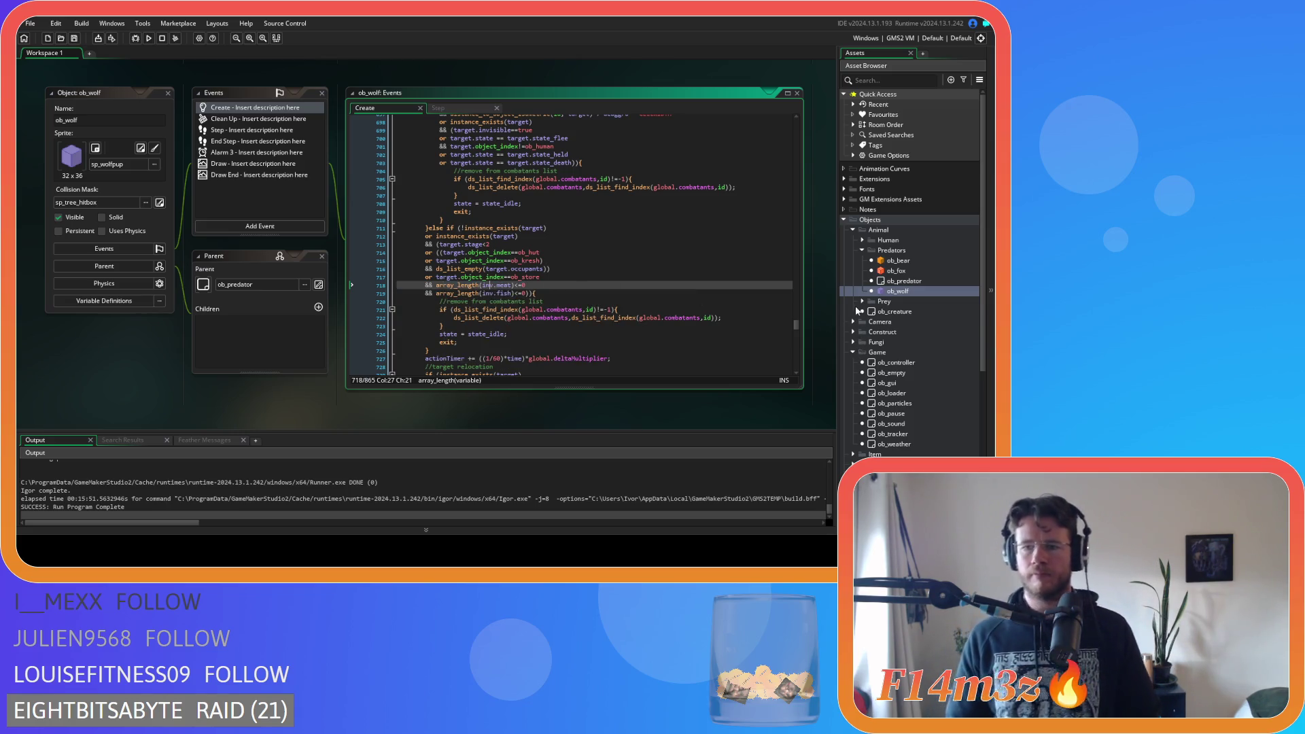
click(861, 301)
double_click(888, 323)
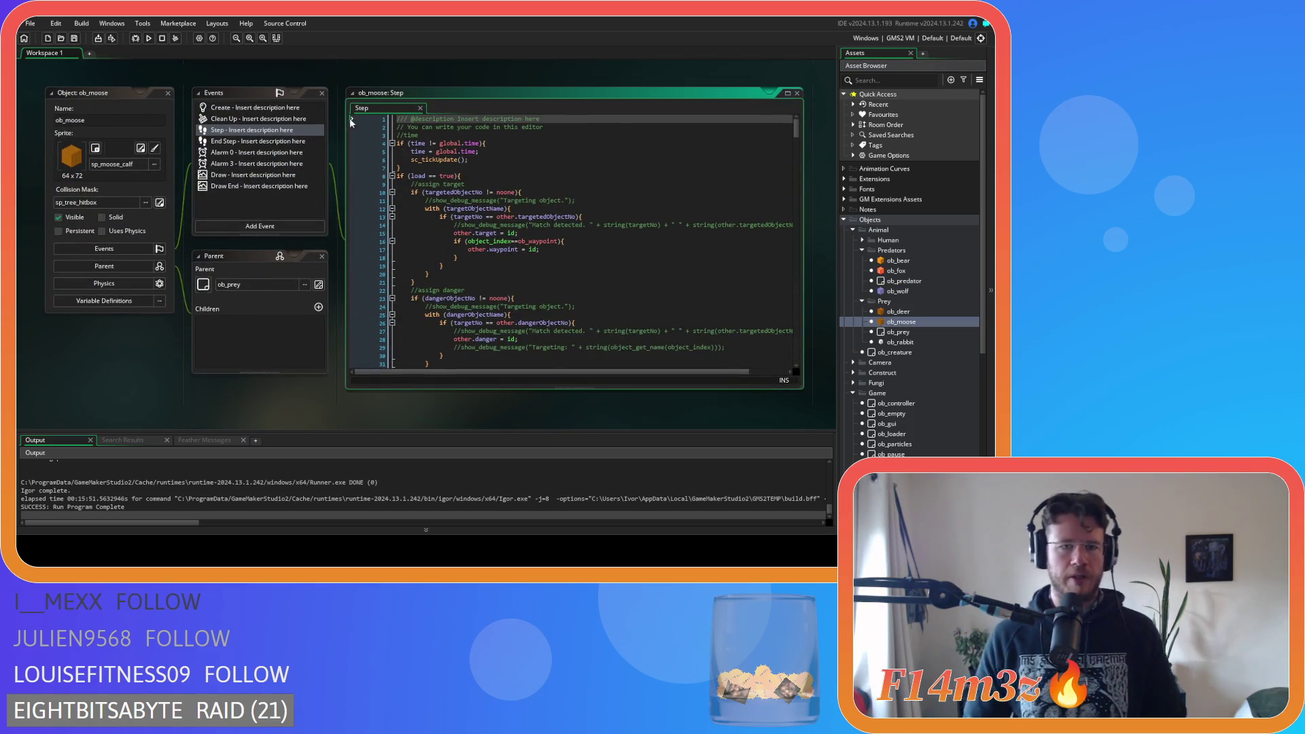
Open ob_moose's Create event and search it for state_attack
double_click(253, 107)
drag(401, 108, 370, 109)
key(ctrl+f)
text(state_attack)
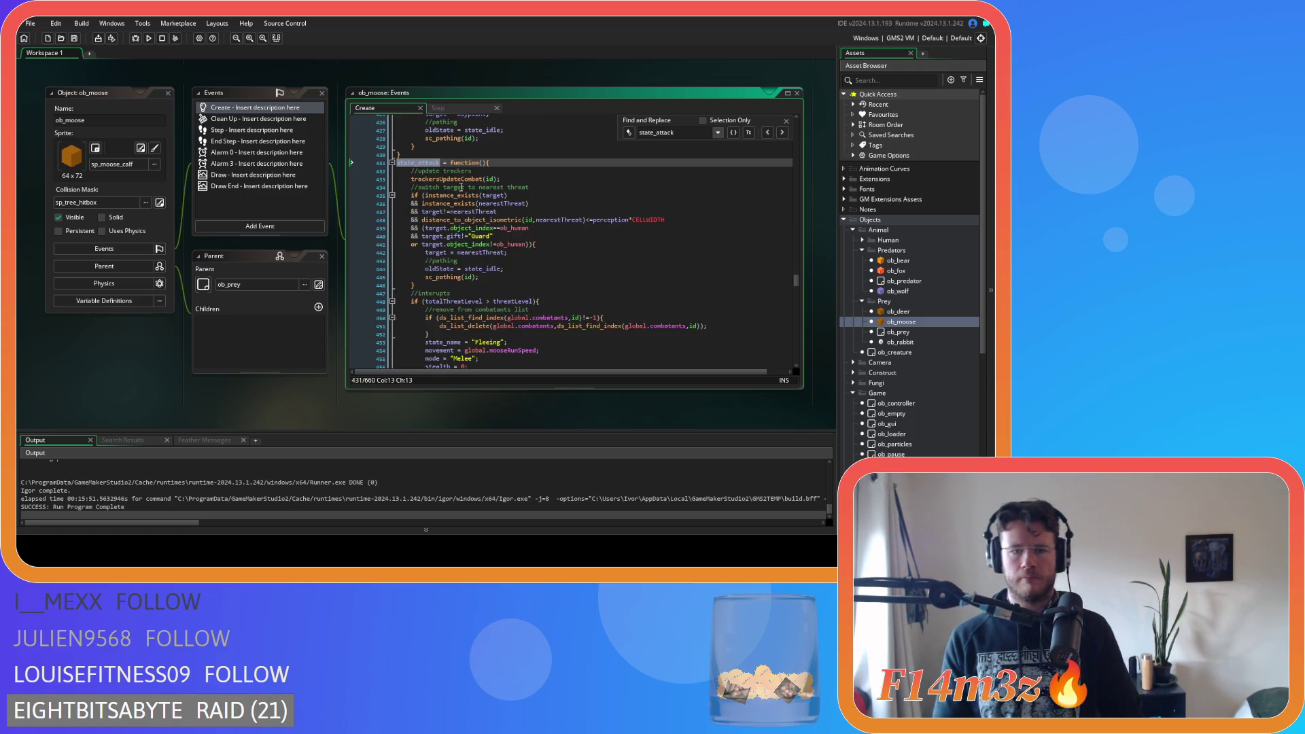
scroll(461, 187, down, 15)
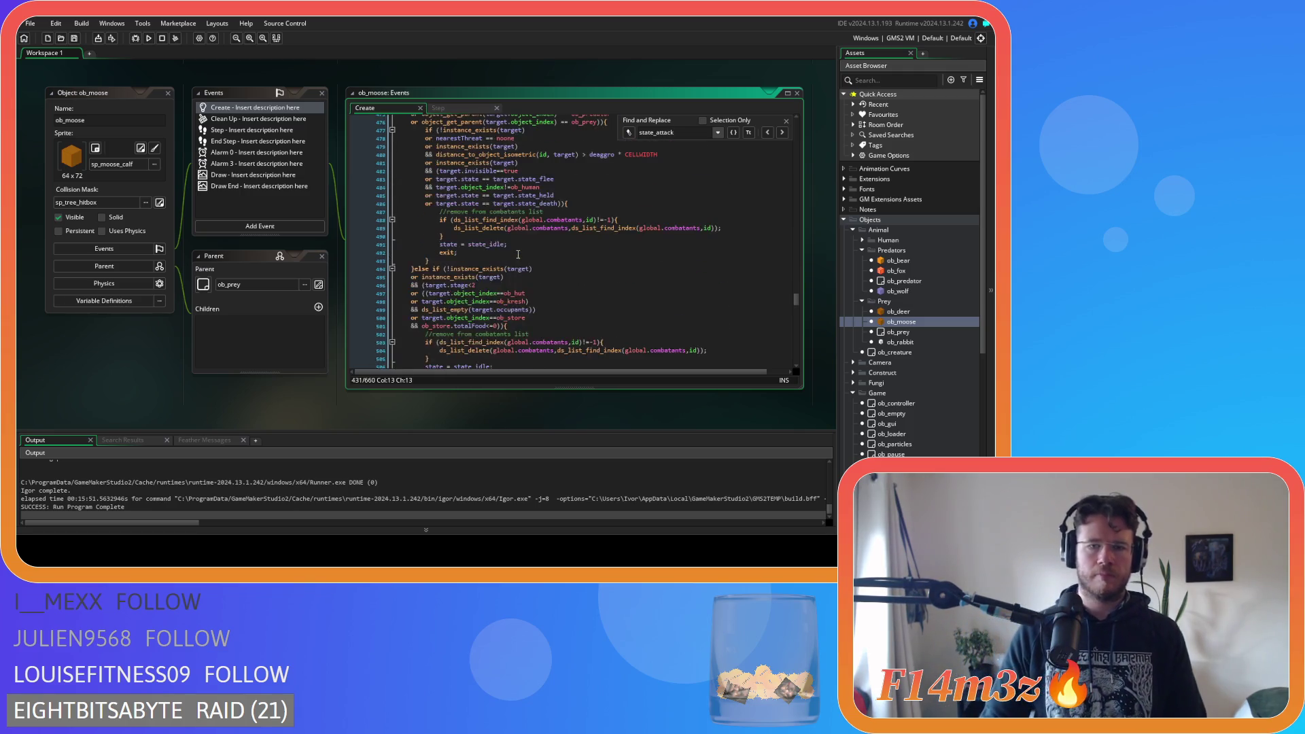
scroll(518, 254, down, 3)
Make line 501 check array_length(inv.berries)<=0 instead of the store food, and save
drag(497, 243, 420, 243)
double_click(502, 244)
text(&& && array_length(inv.meat))
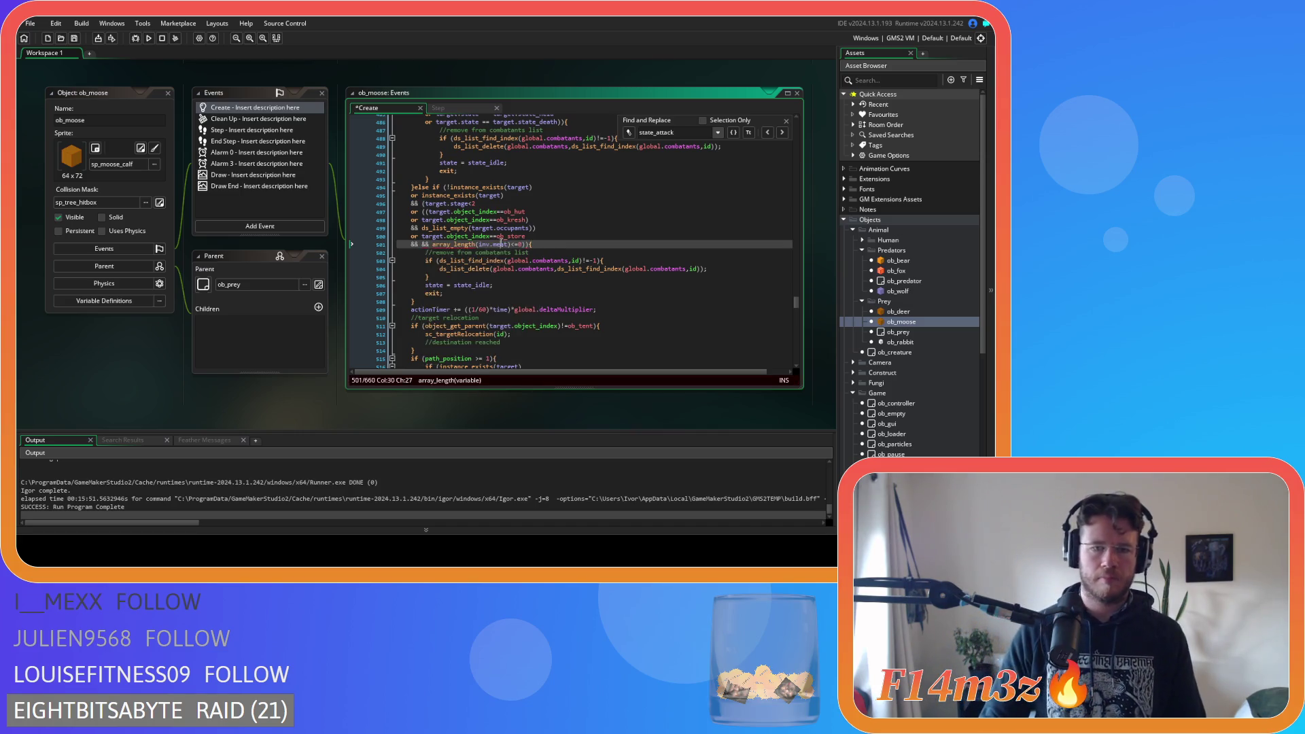
key(ctrl+z)
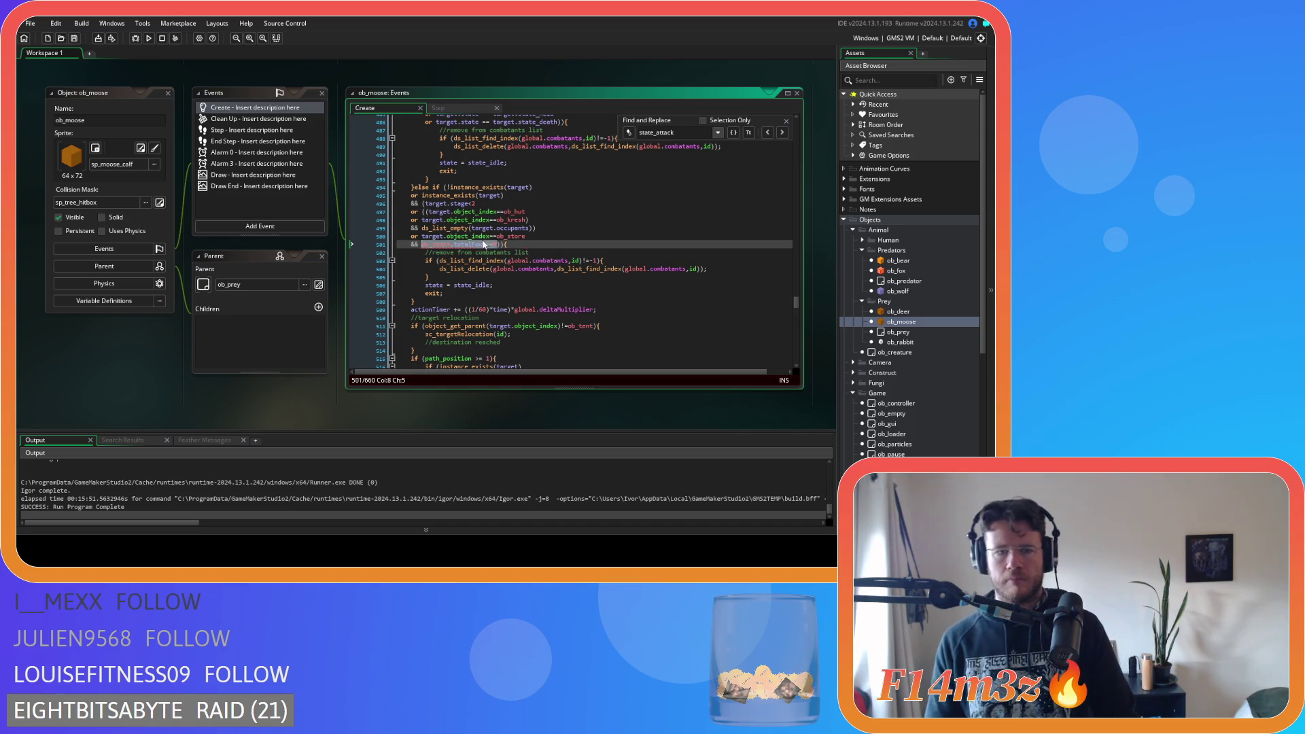
key(ctrl+y)
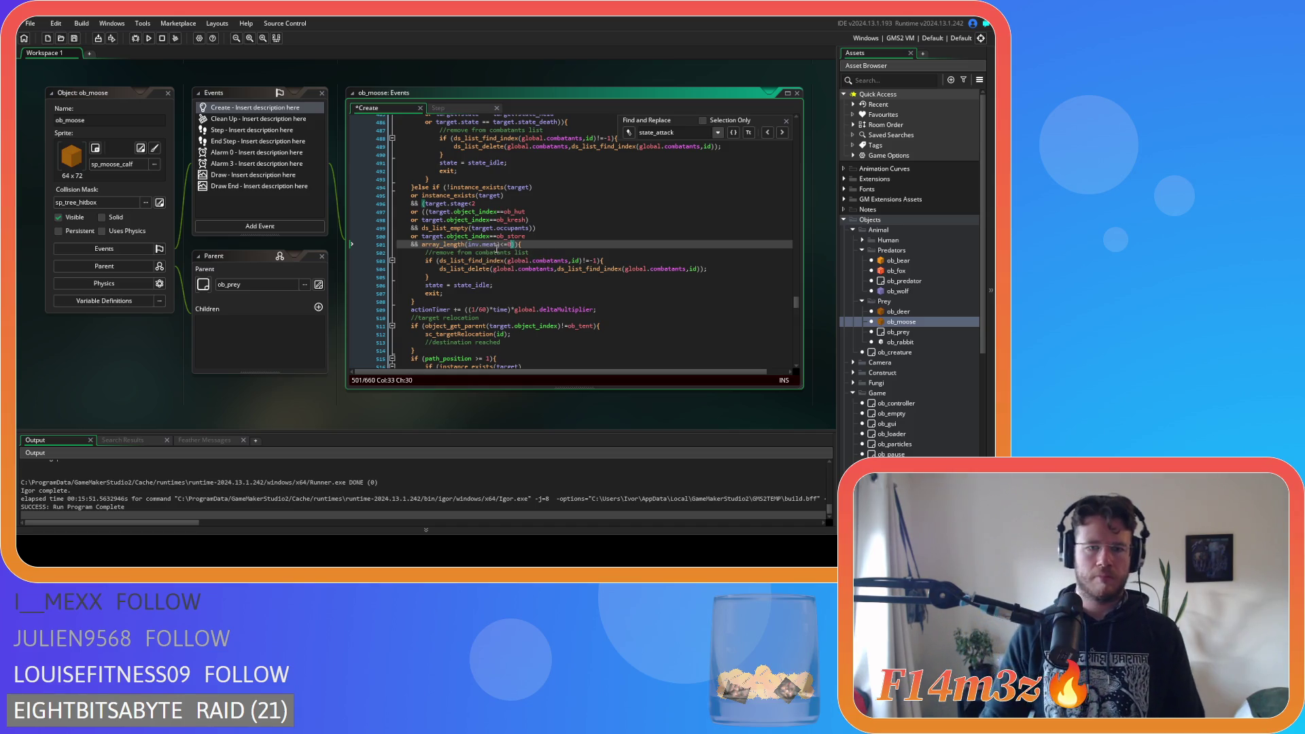
click(489, 252)
double_click(490, 245)
text(berries)
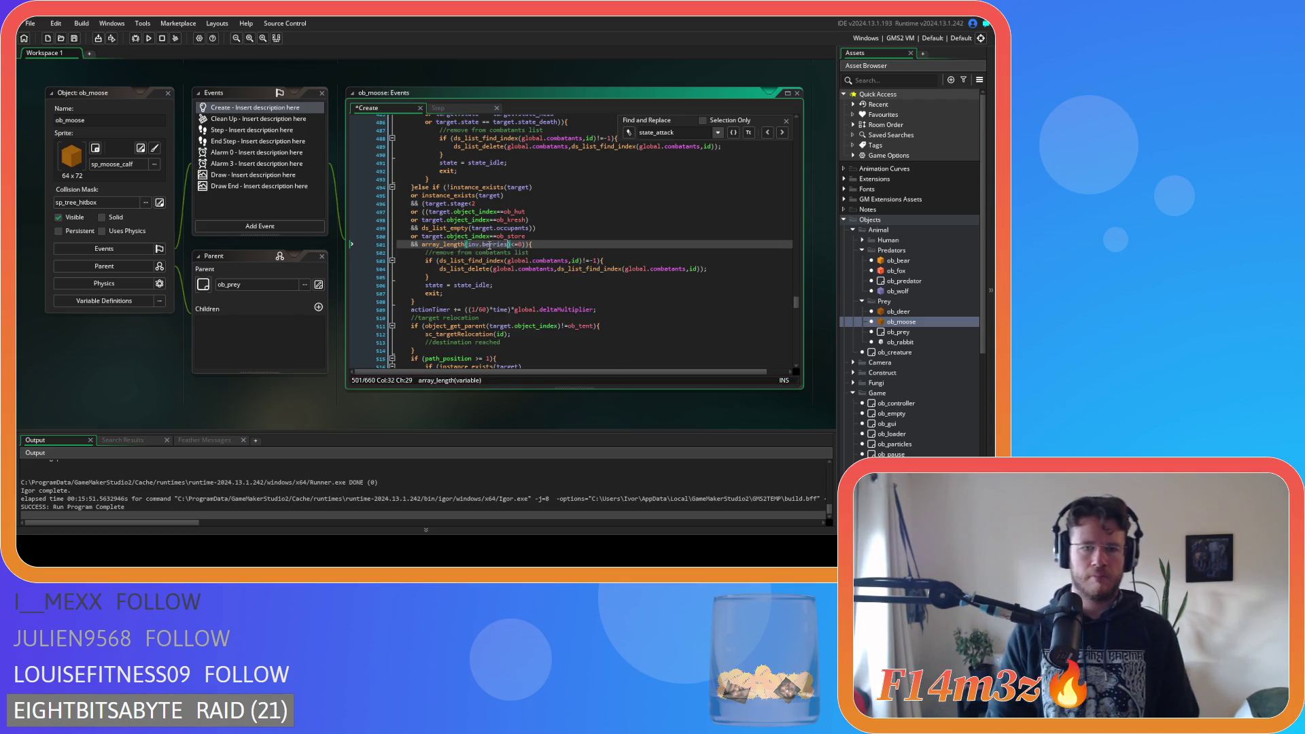
click(589, 247)
key(ctrl+s)
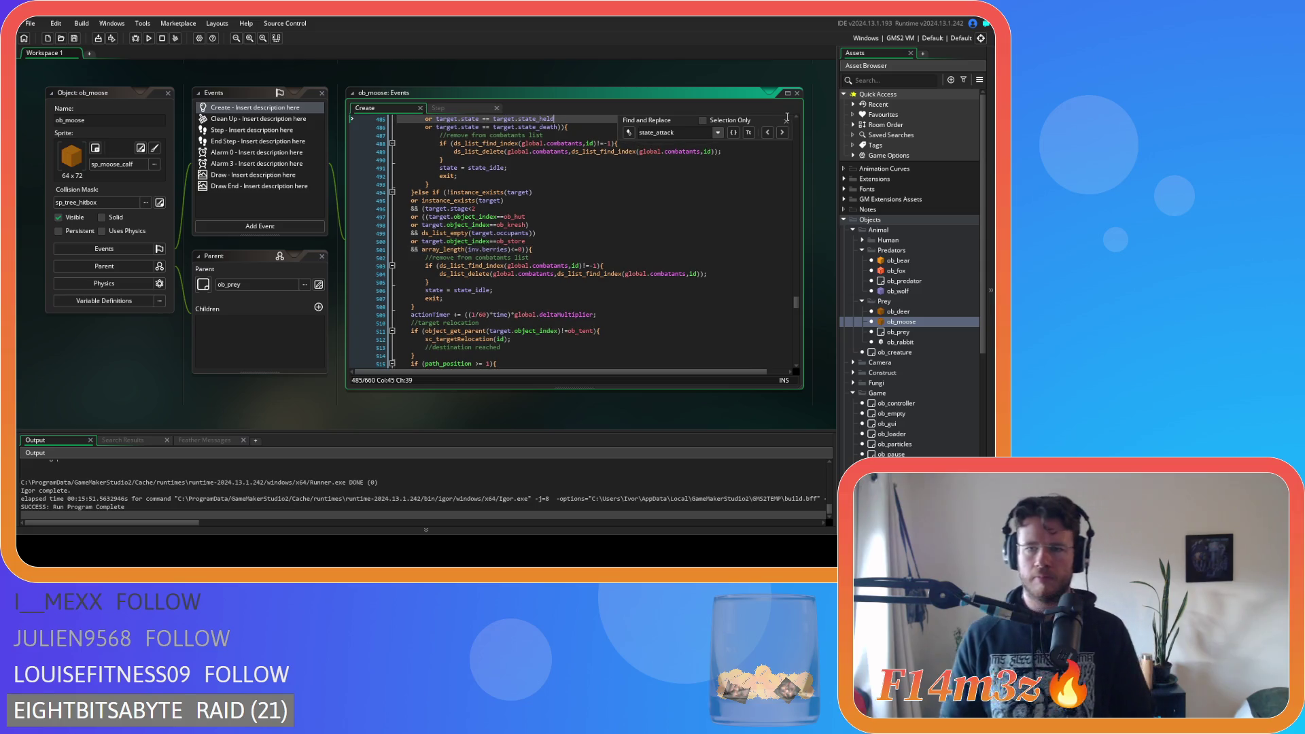
Close the search panel and close all editor windows in the workspace
click(786, 121)
click(616, 257)
right_click(113, 376)
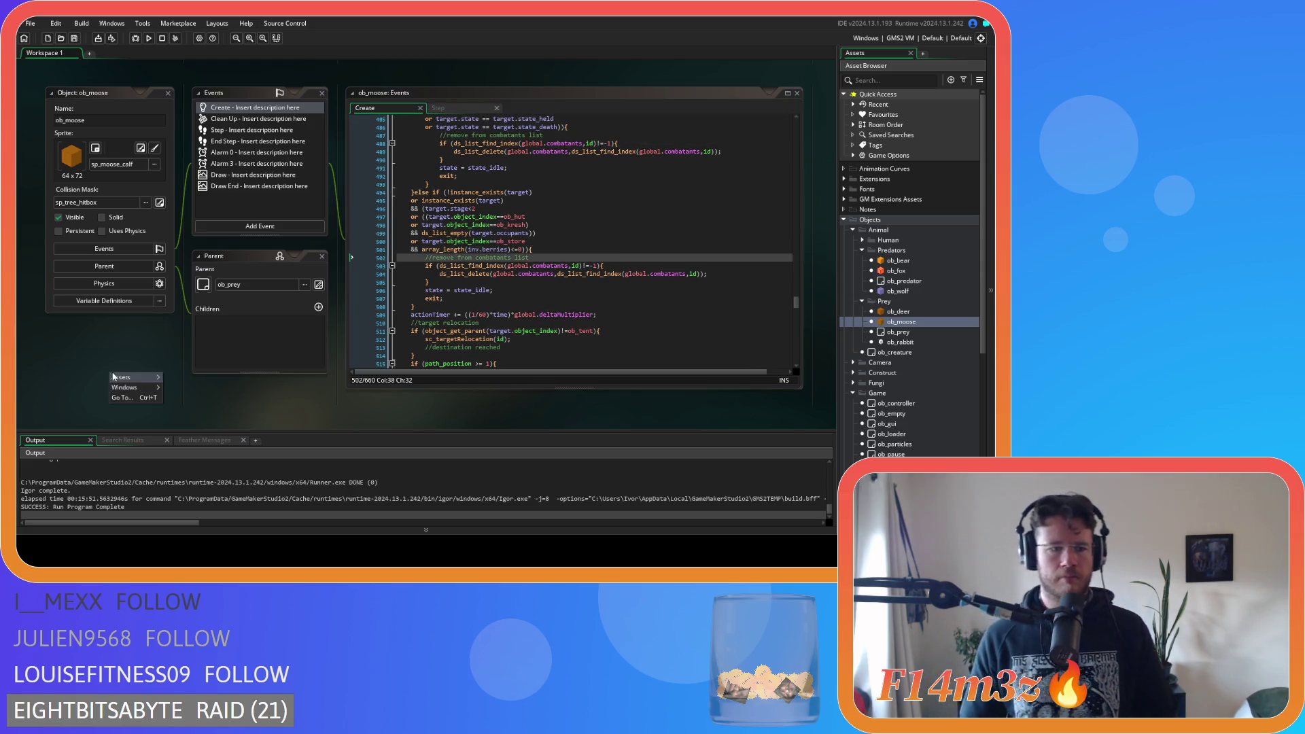
mouse_move(139, 391)
click(207, 427)
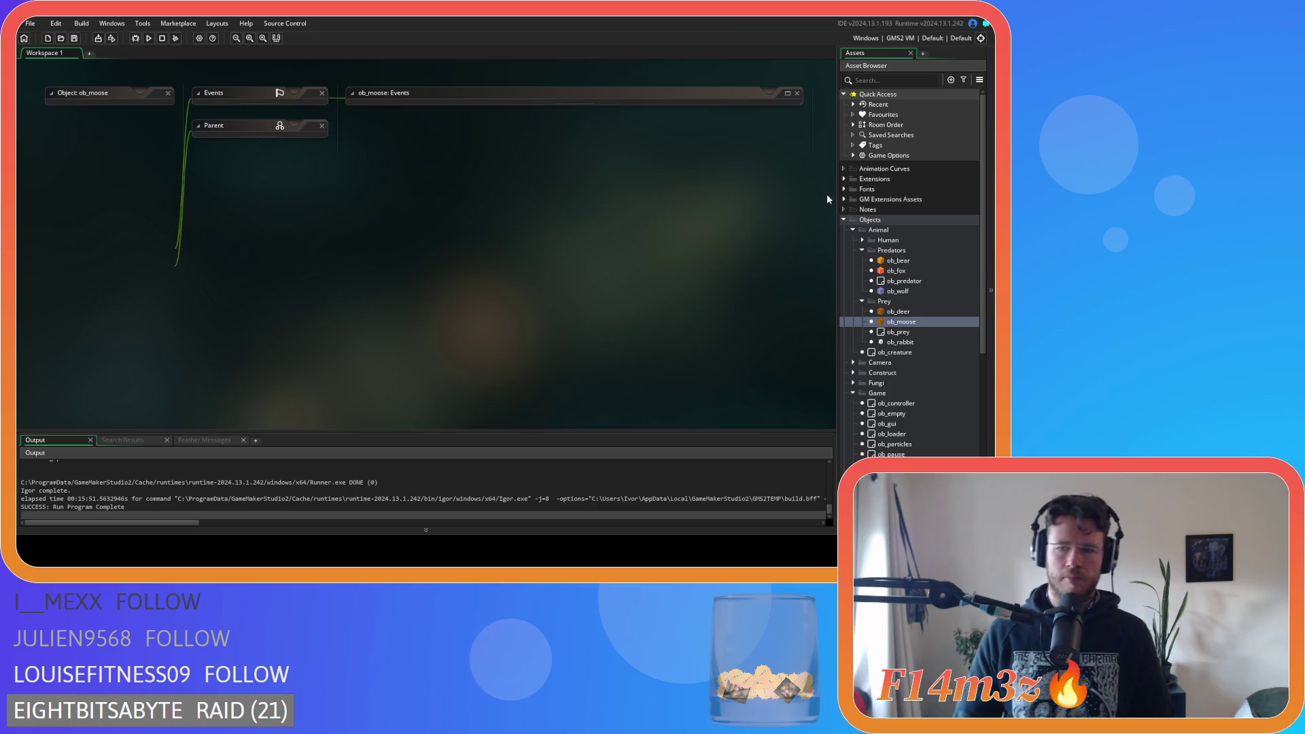
Collapse the Prey, Predators, Animal, Game and Objects folders in the Asset Browser
click(863, 301)
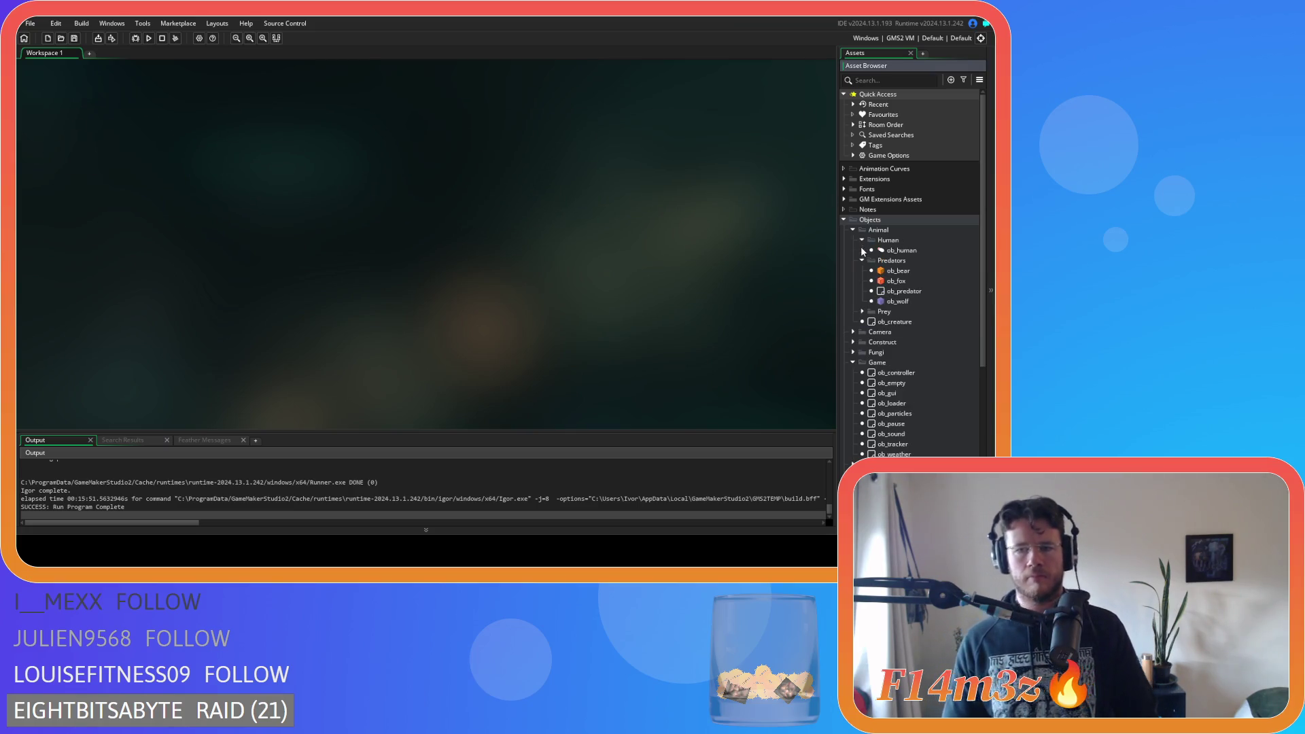
click(863, 250)
click(854, 231)
click(854, 271)
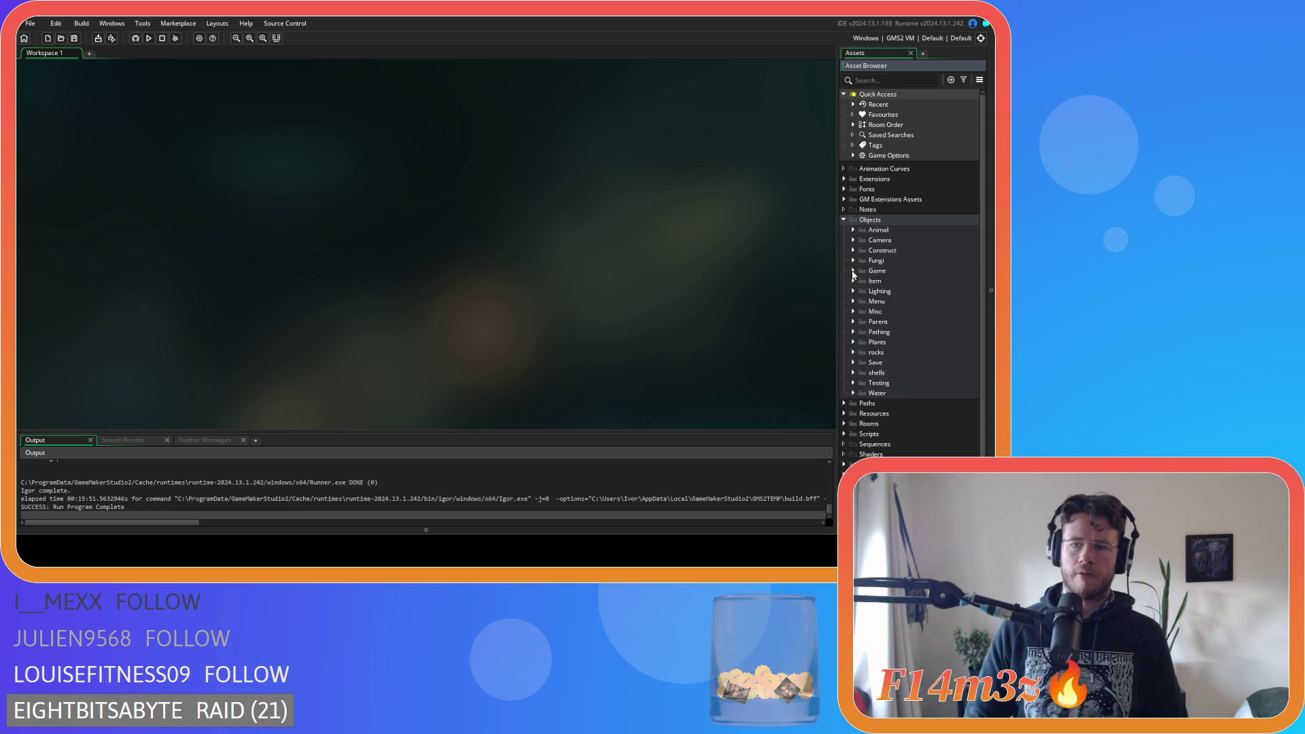
click(843, 219)
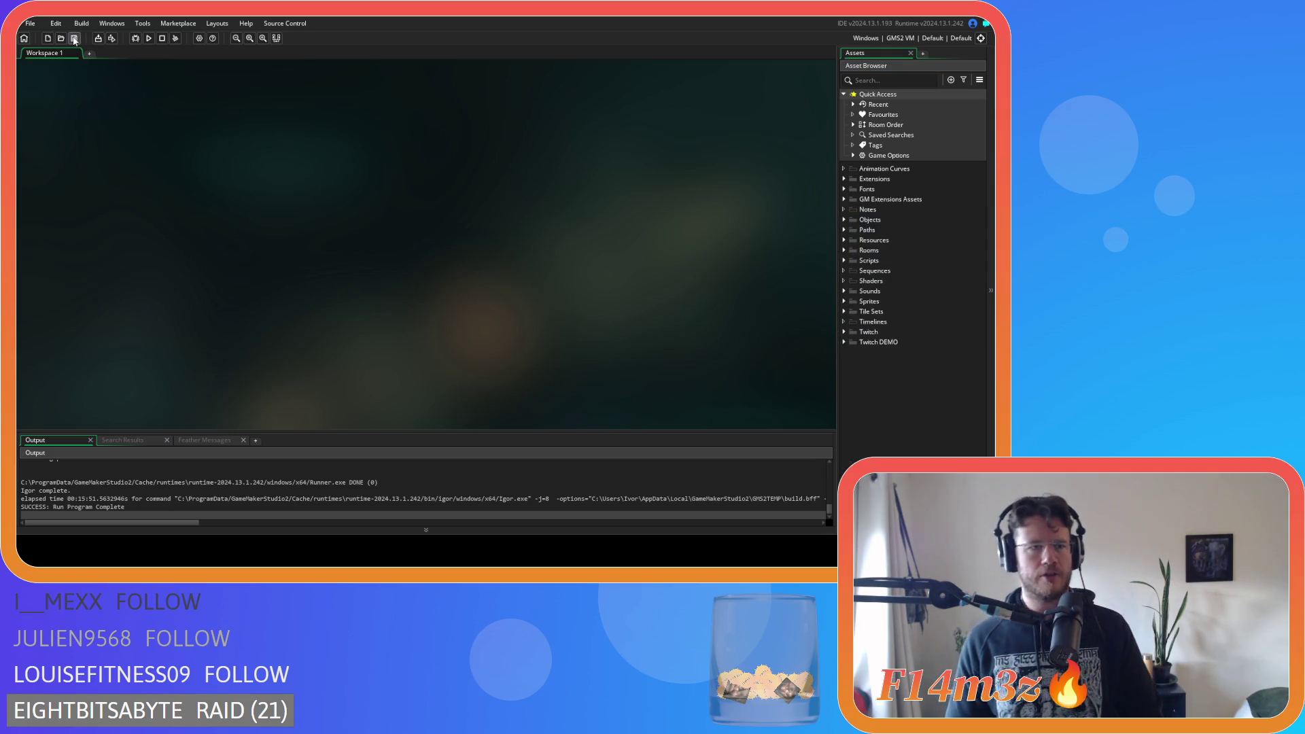
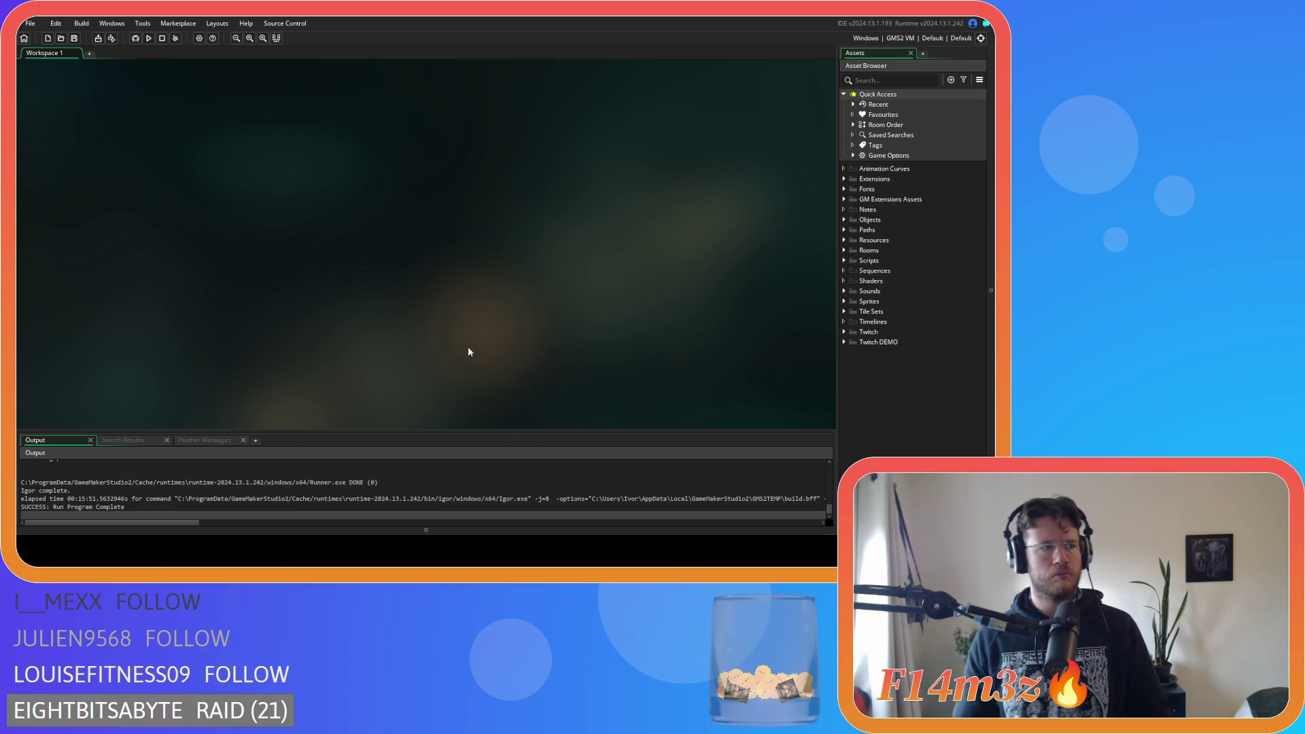
Open ob_human's Create code and search it for 720 as a whole word
click(845, 220)
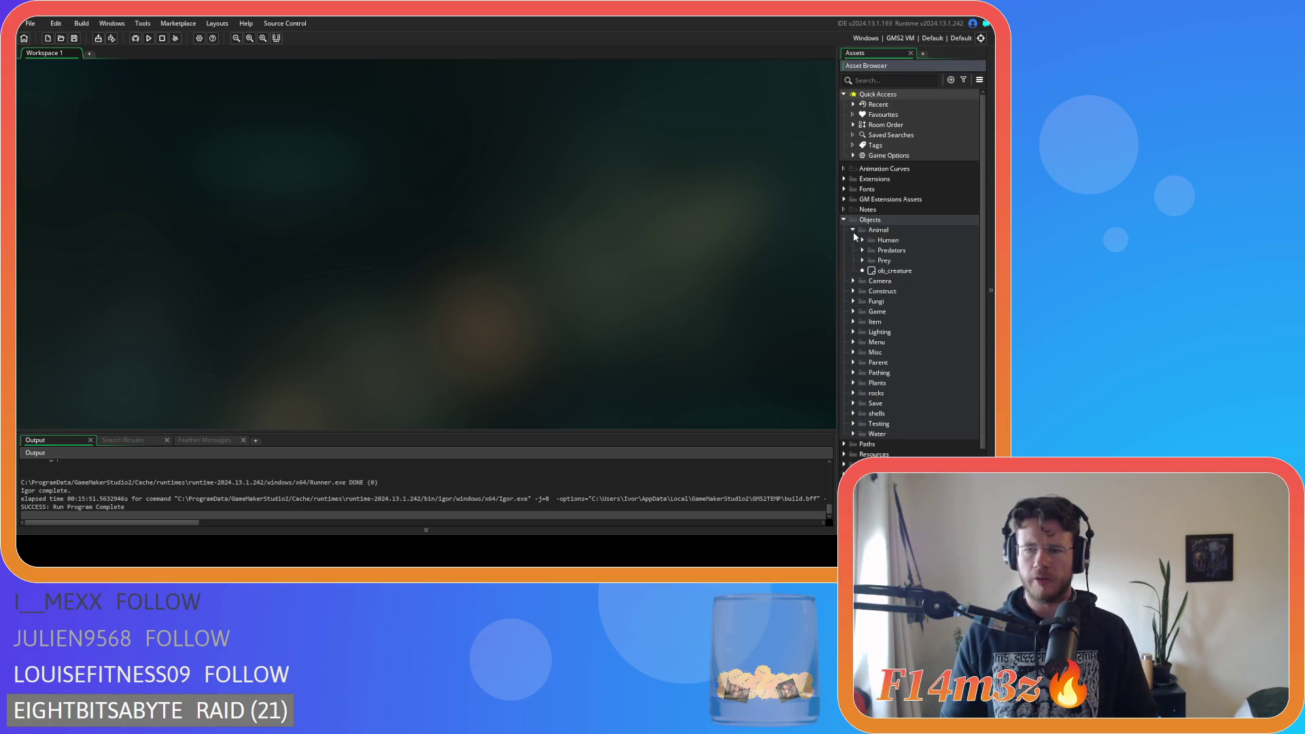
click(862, 240)
double_click(884, 250)
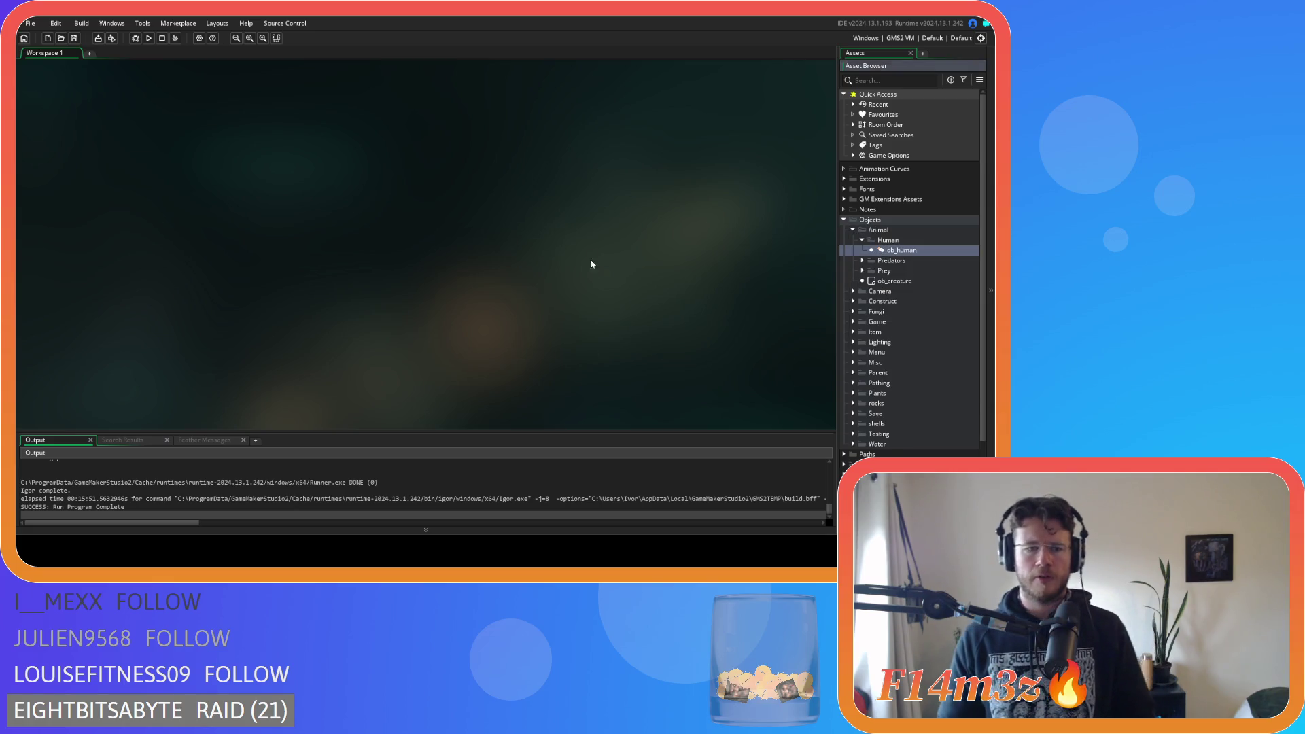
click(480, 256)
key(ctrl+f)
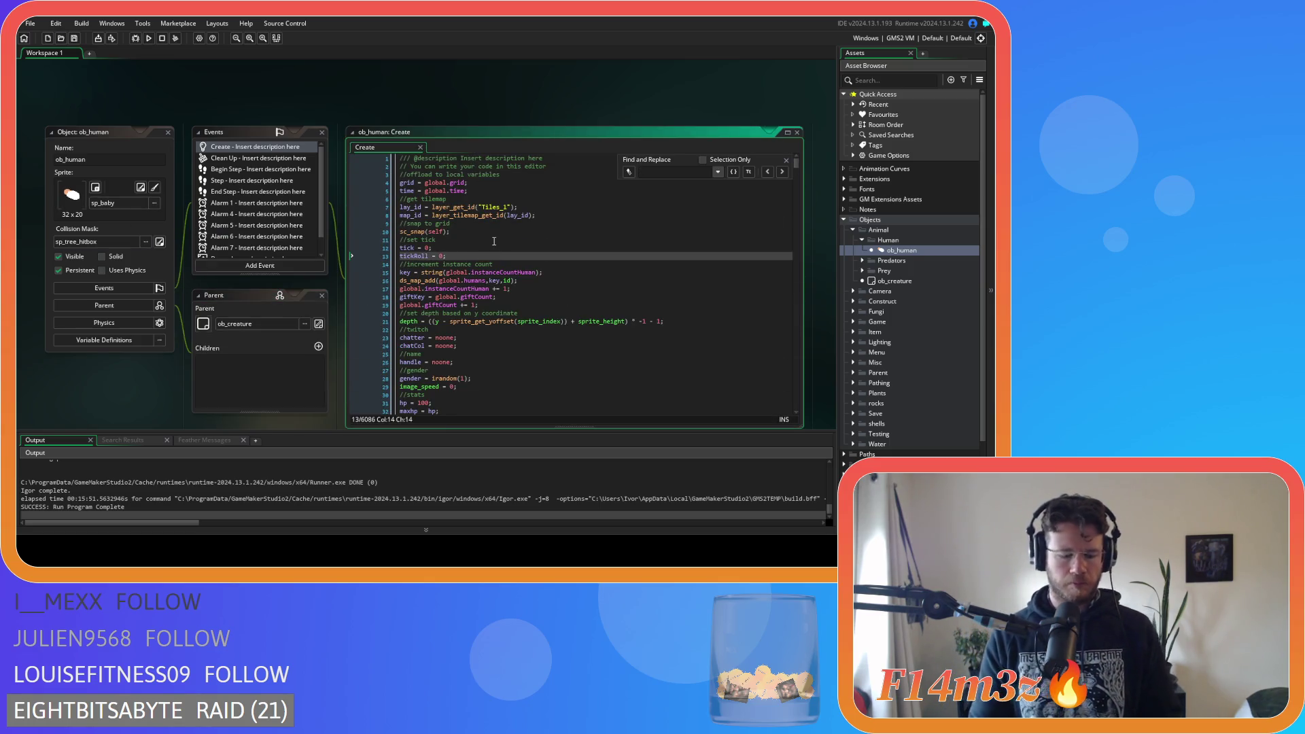
text(720)
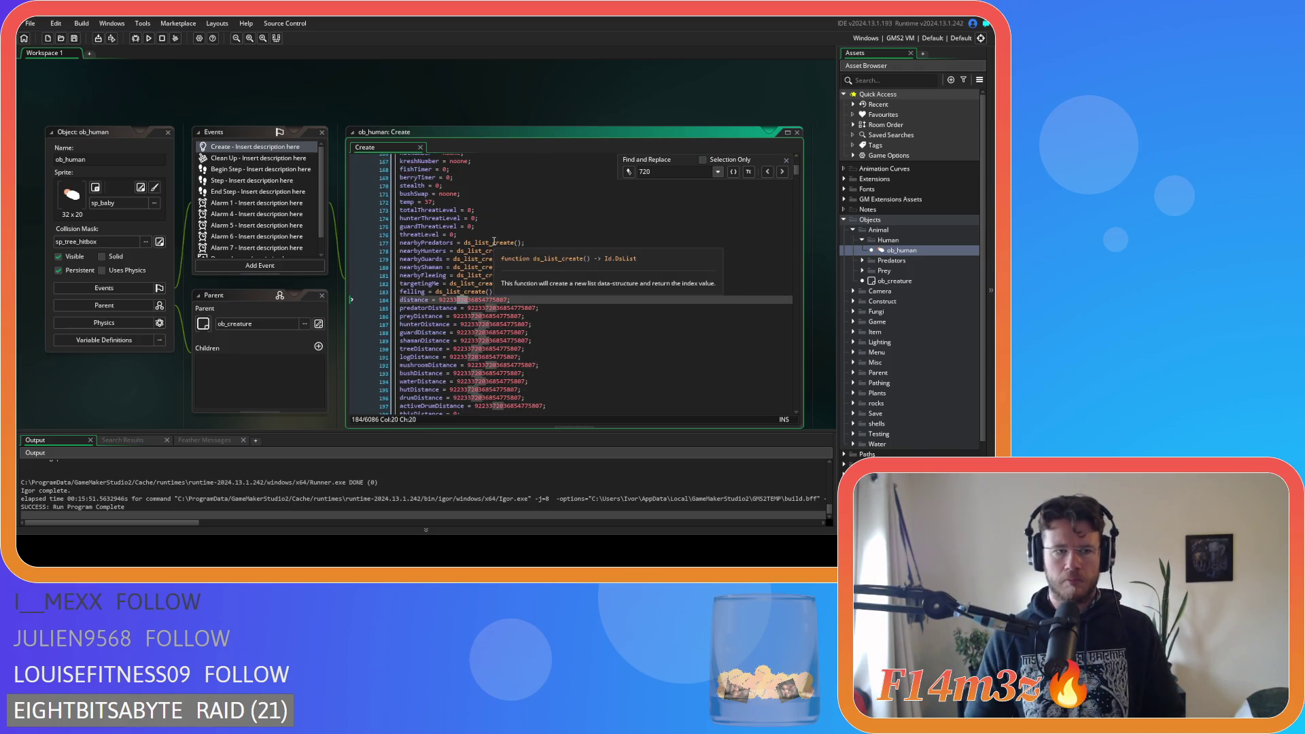
click(734, 171)
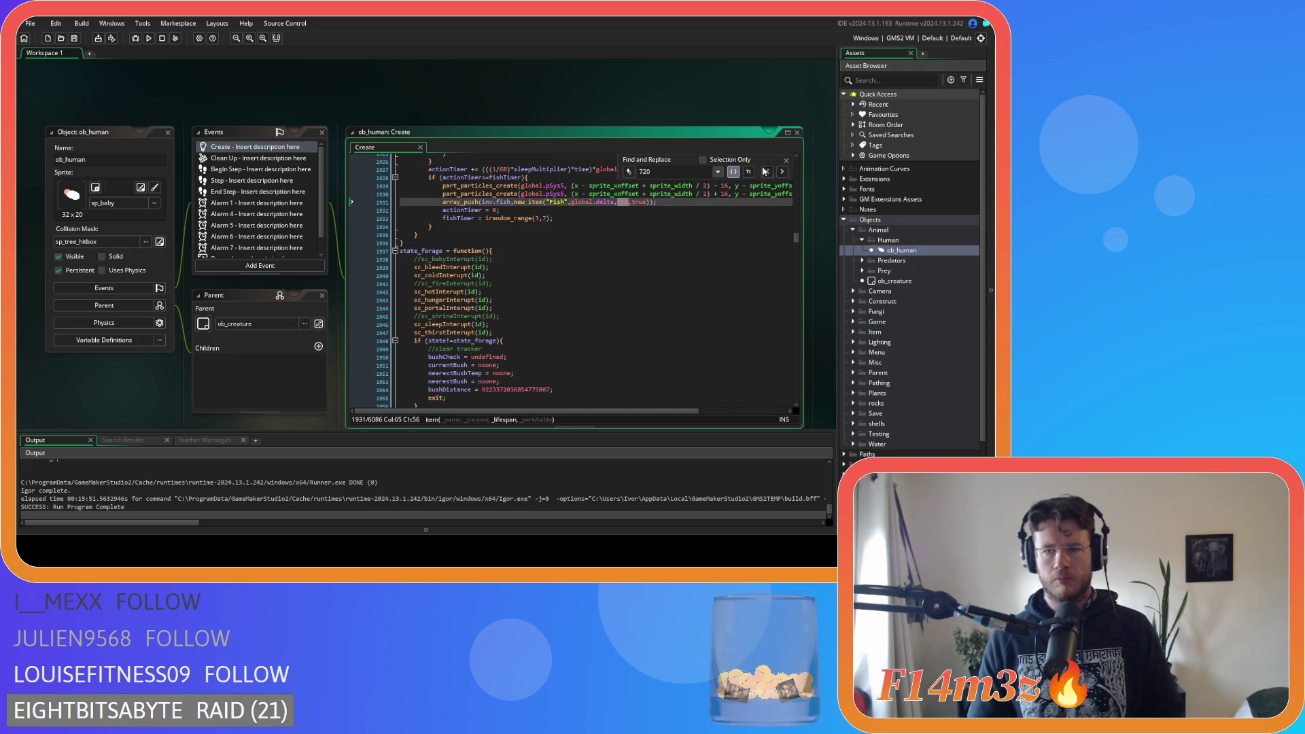
Search for array_push and change the 720 lifespans on lines 1931 and 2016 to 240
click(786, 160)
double_click(469, 202)
key(ctrl+f)
double_click(624, 202)
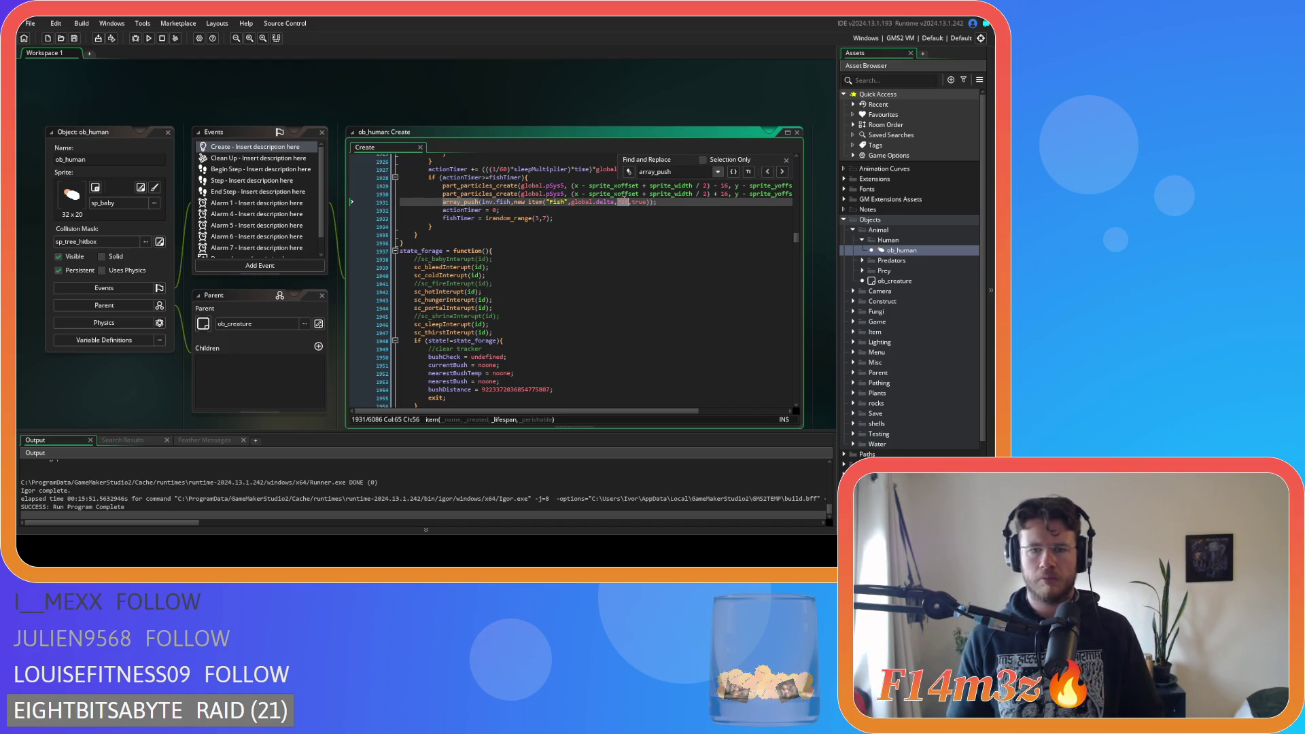
text(240)
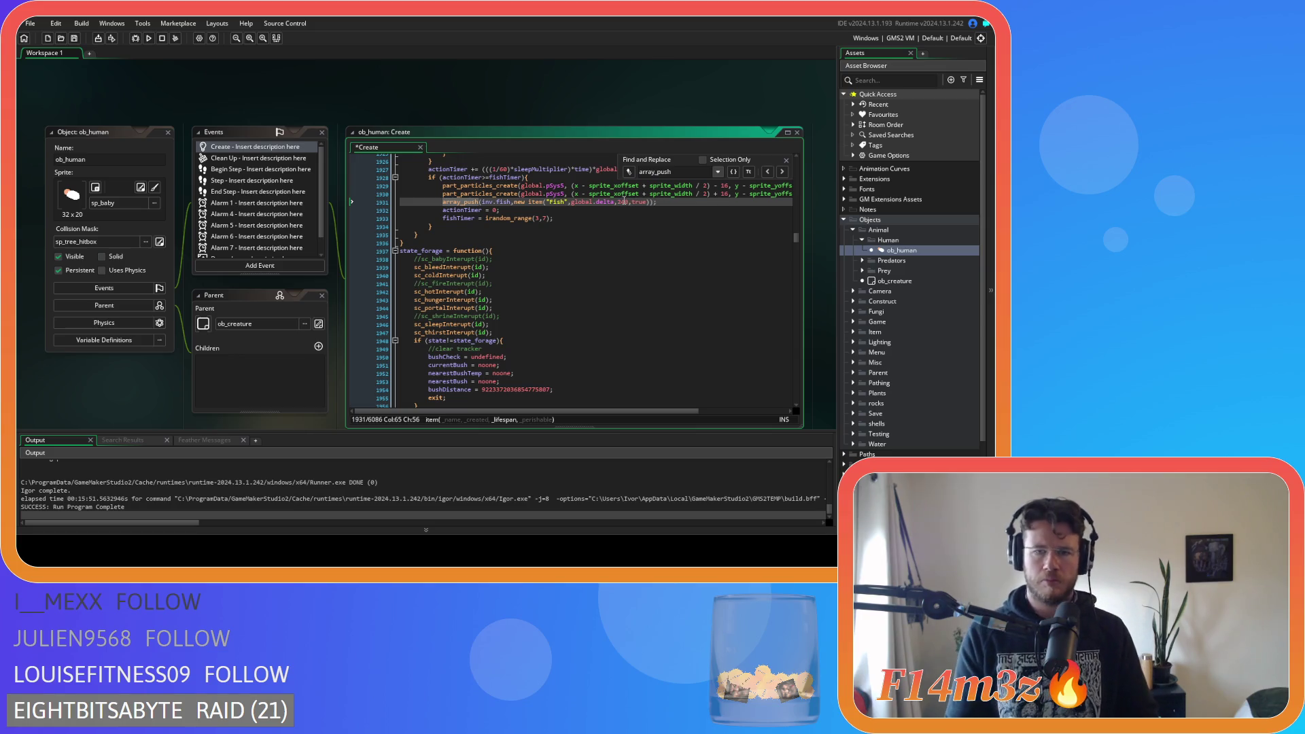
click(782, 171)
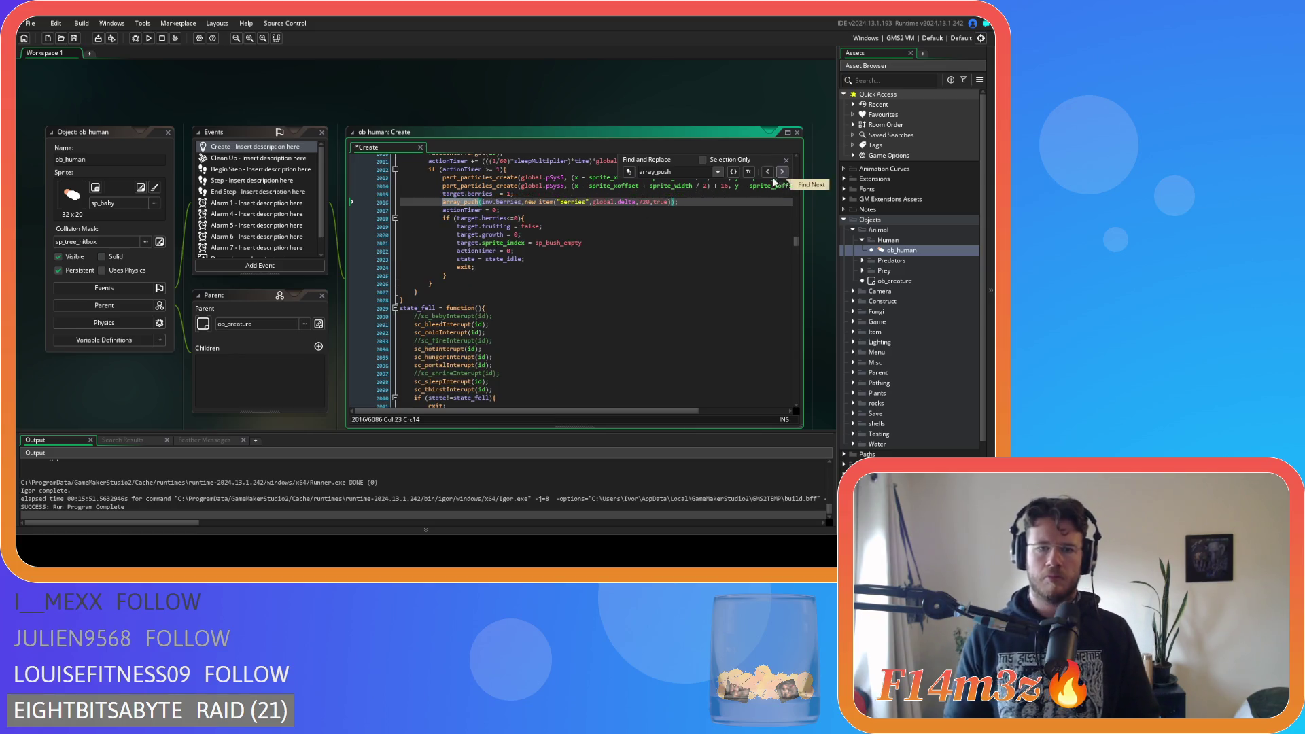
click(643, 202)
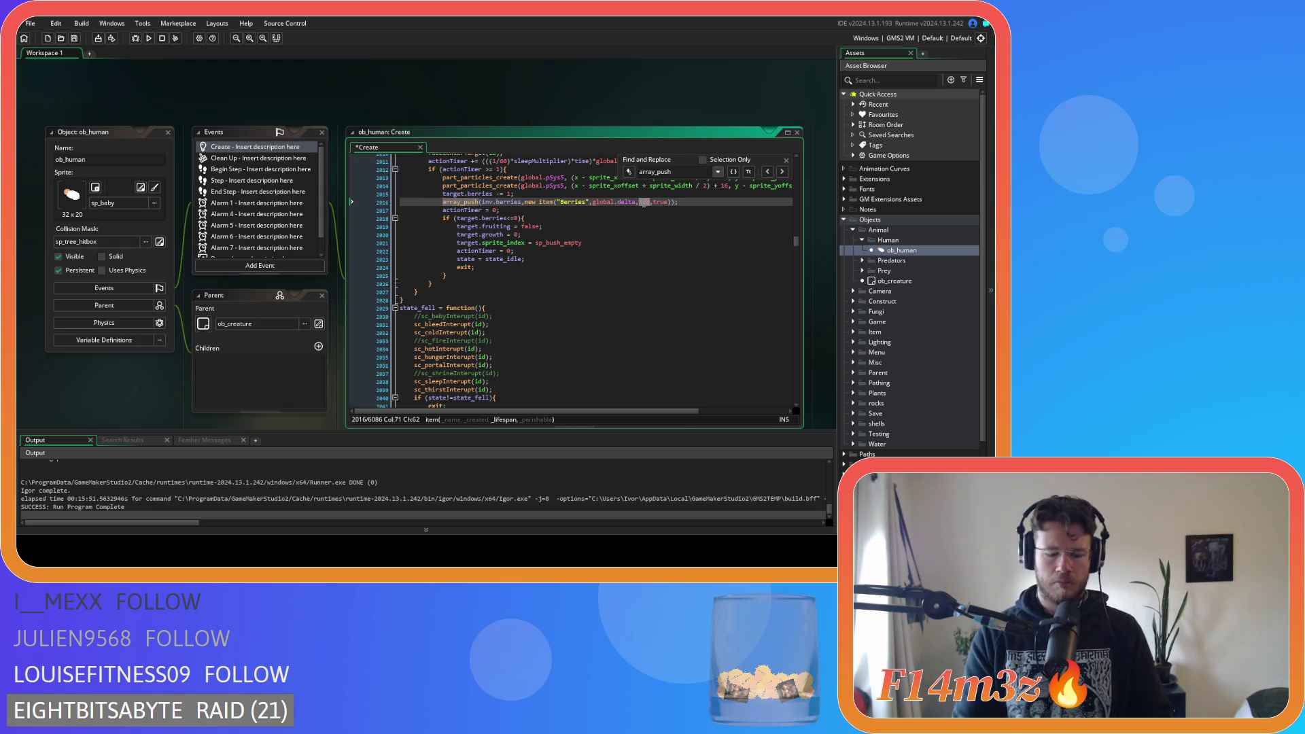
text(240)
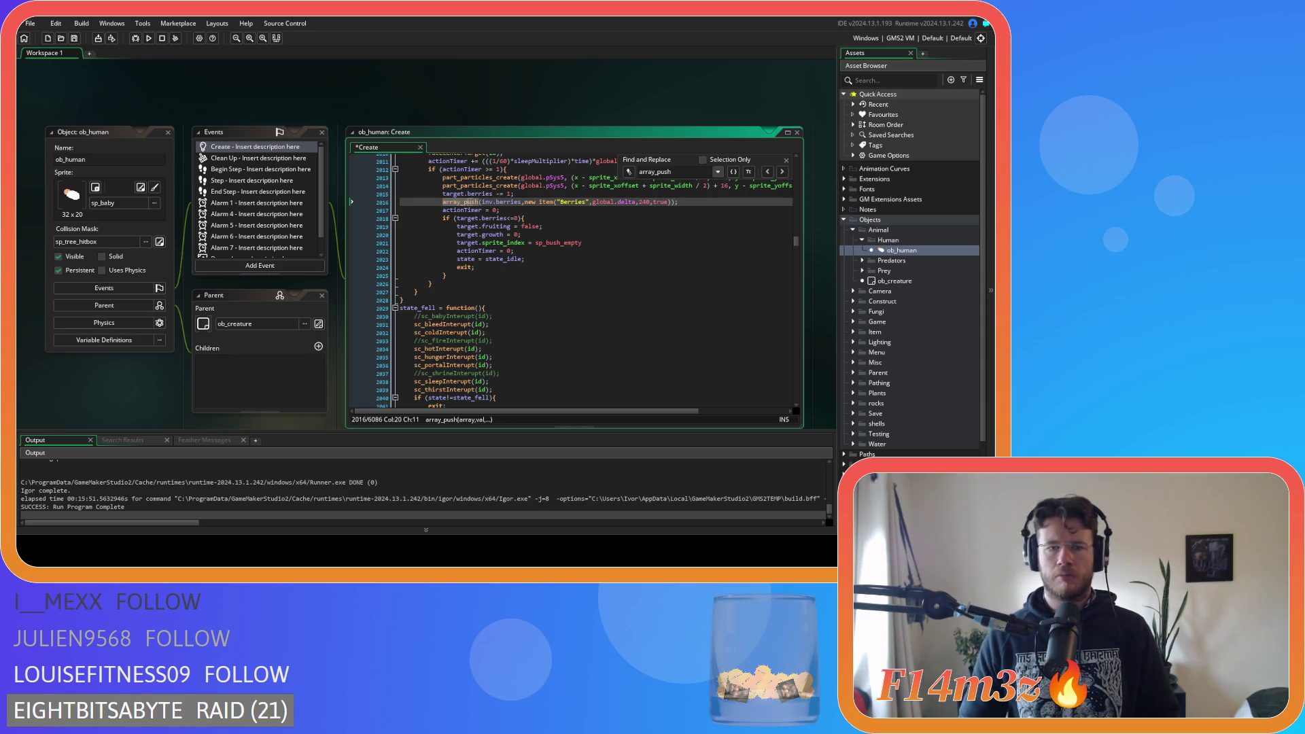
Change the 720 lifespans on lines 3042, 3078 and 3081 to 240
click(783, 172)
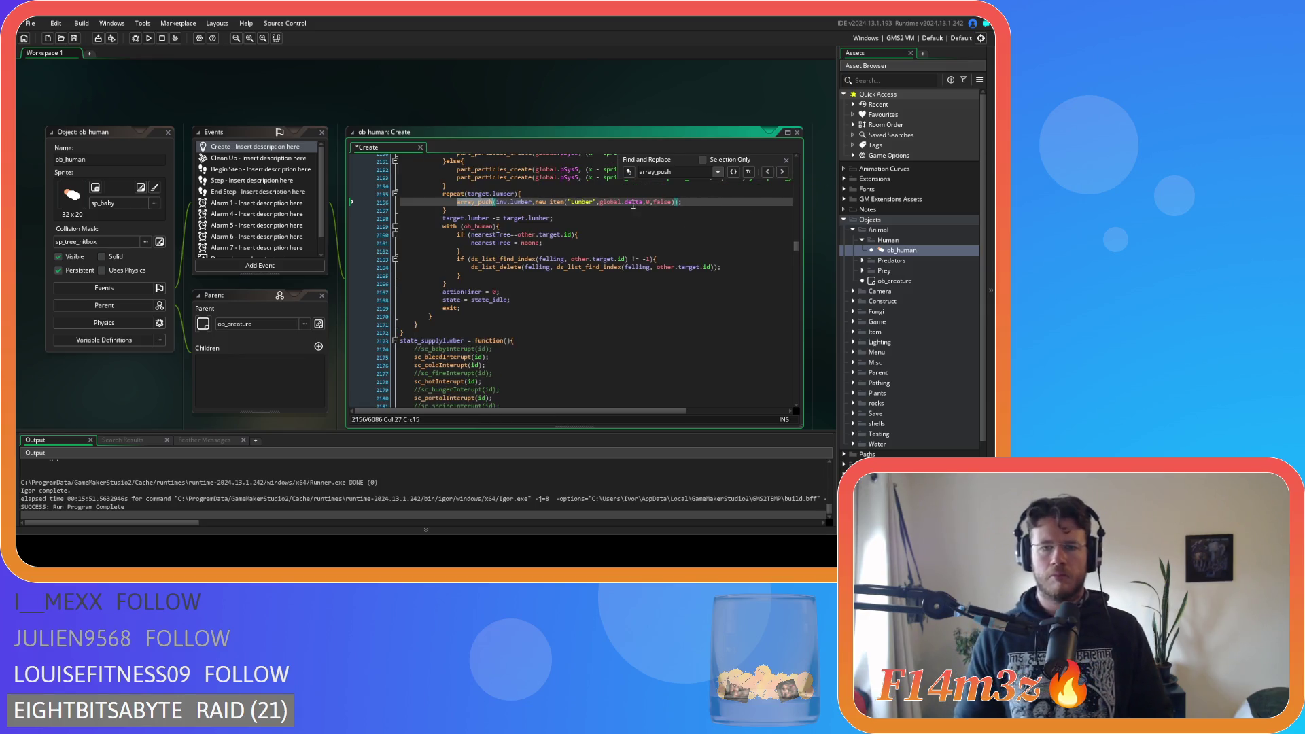
click(783, 172)
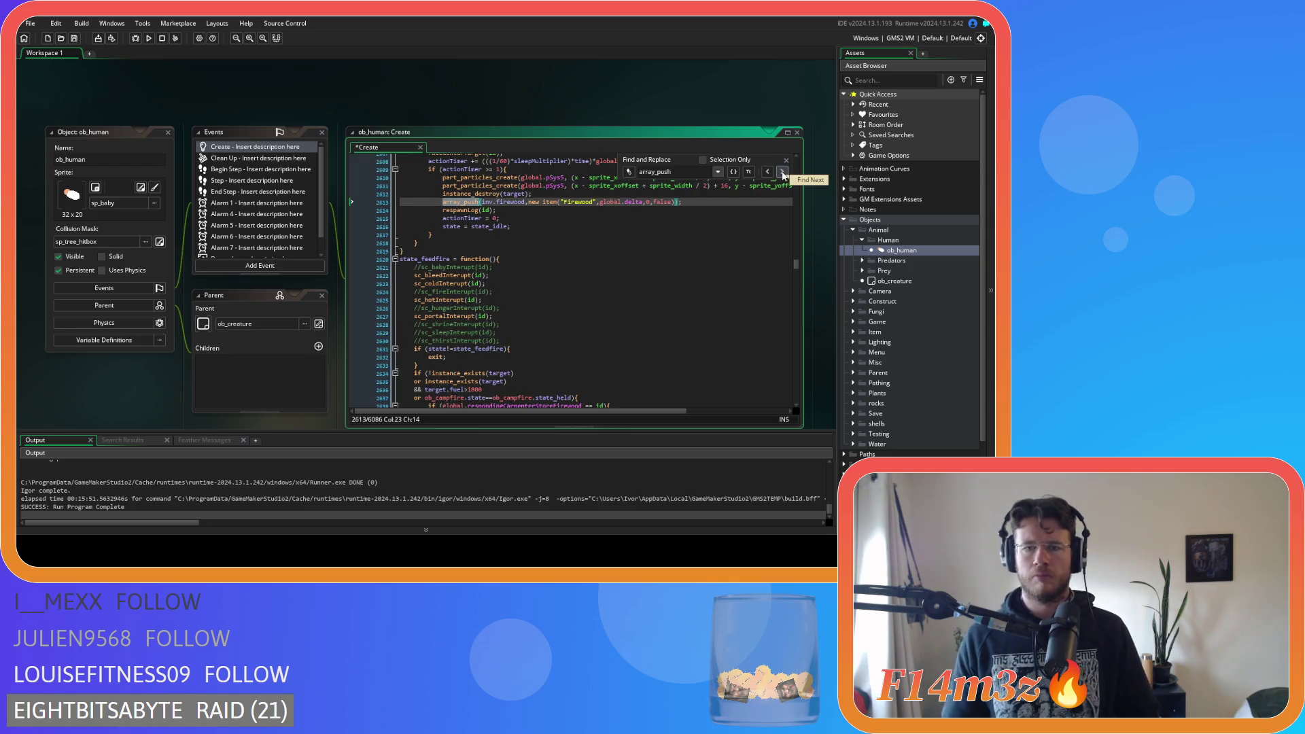
click(782, 172)
click(783, 172)
double_click(651, 251)
text(240)
click(782, 172)
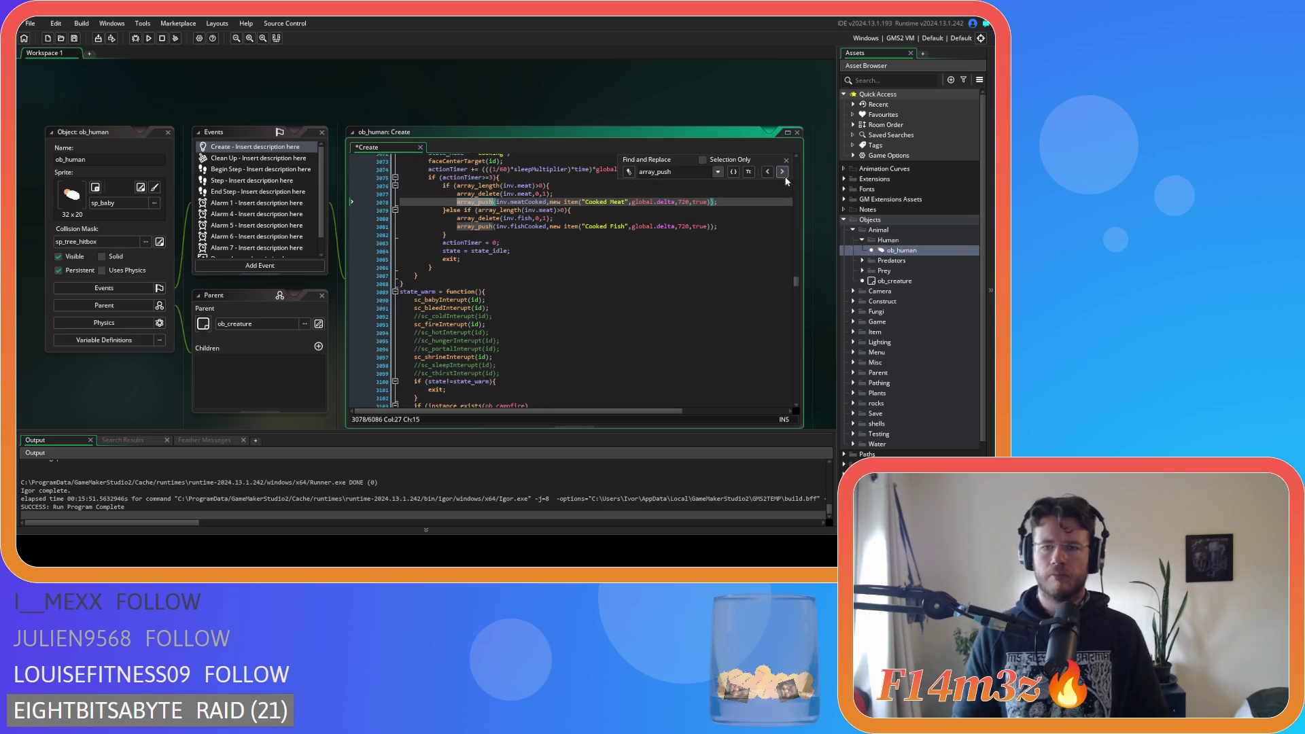
double_click(683, 202)
text(240)
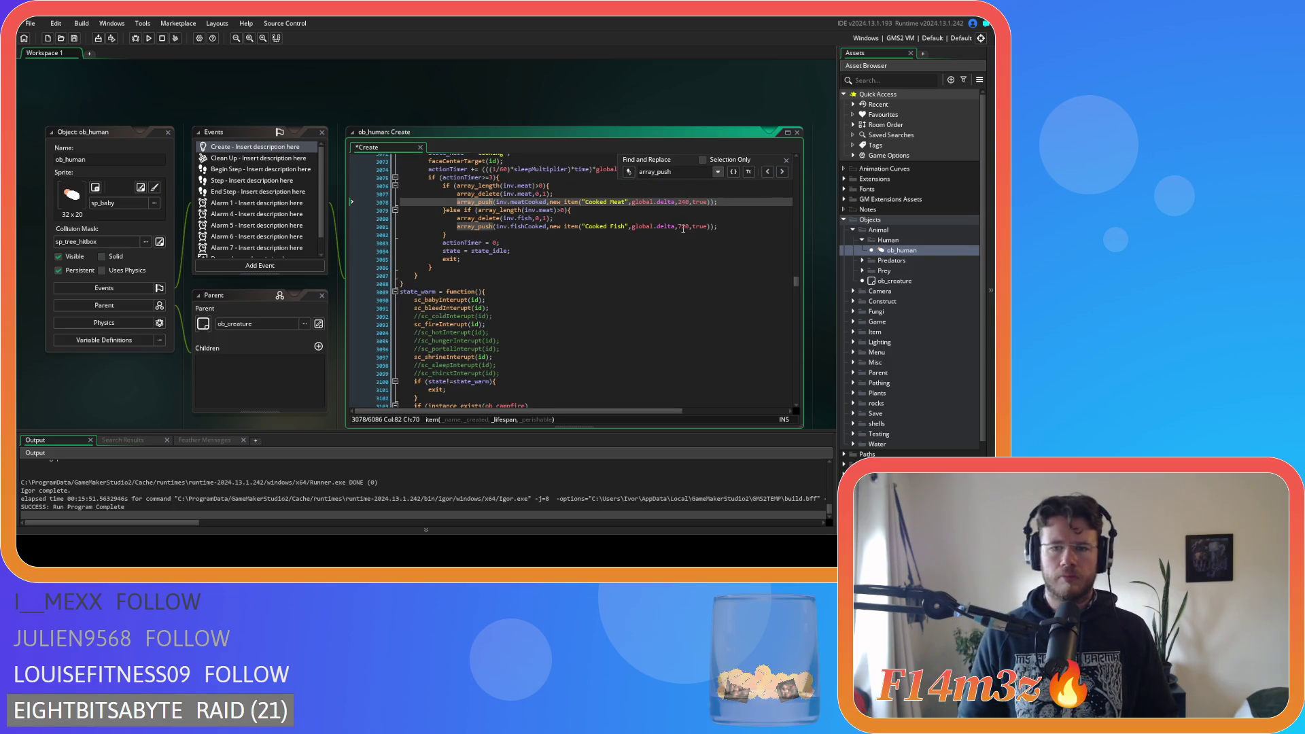
double_click(683, 226)
text(240)
Step through the remaining array_push calls to check their lifespan values, then close the search
click(782, 172)
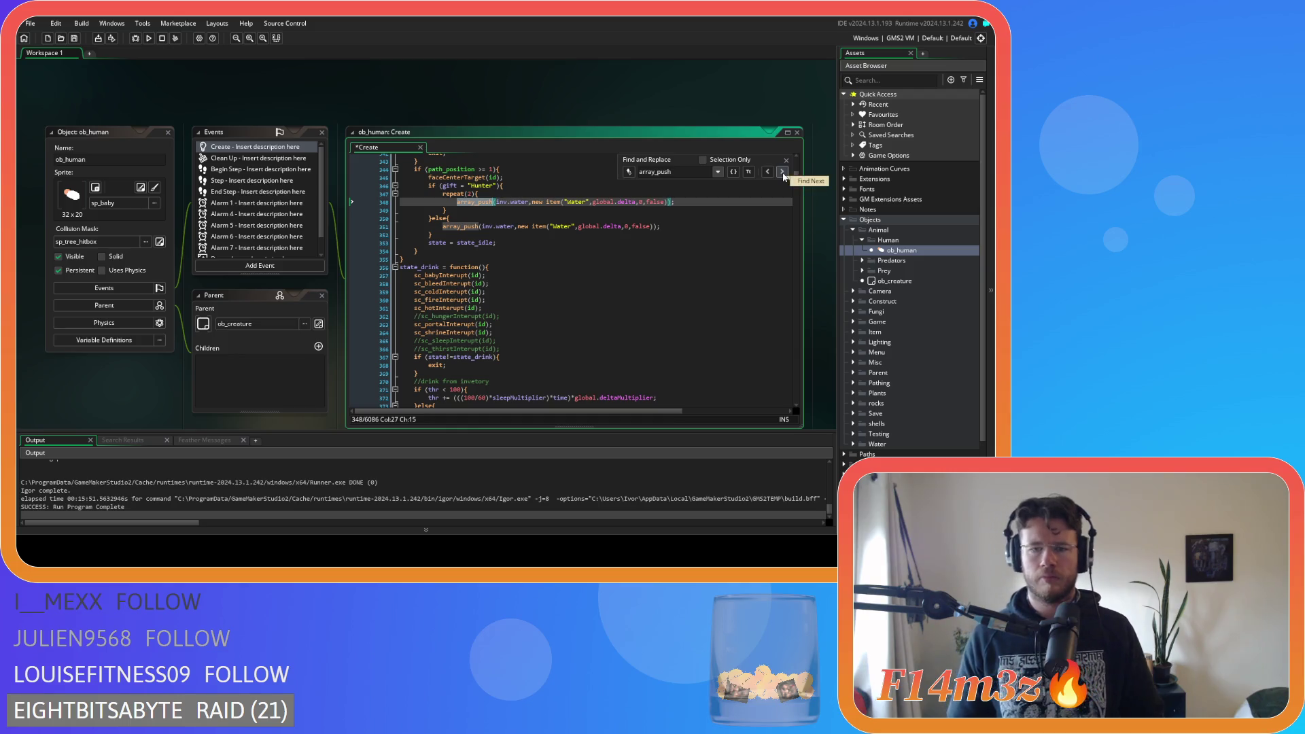
click(782, 171)
click(782, 172)
click(783, 172)
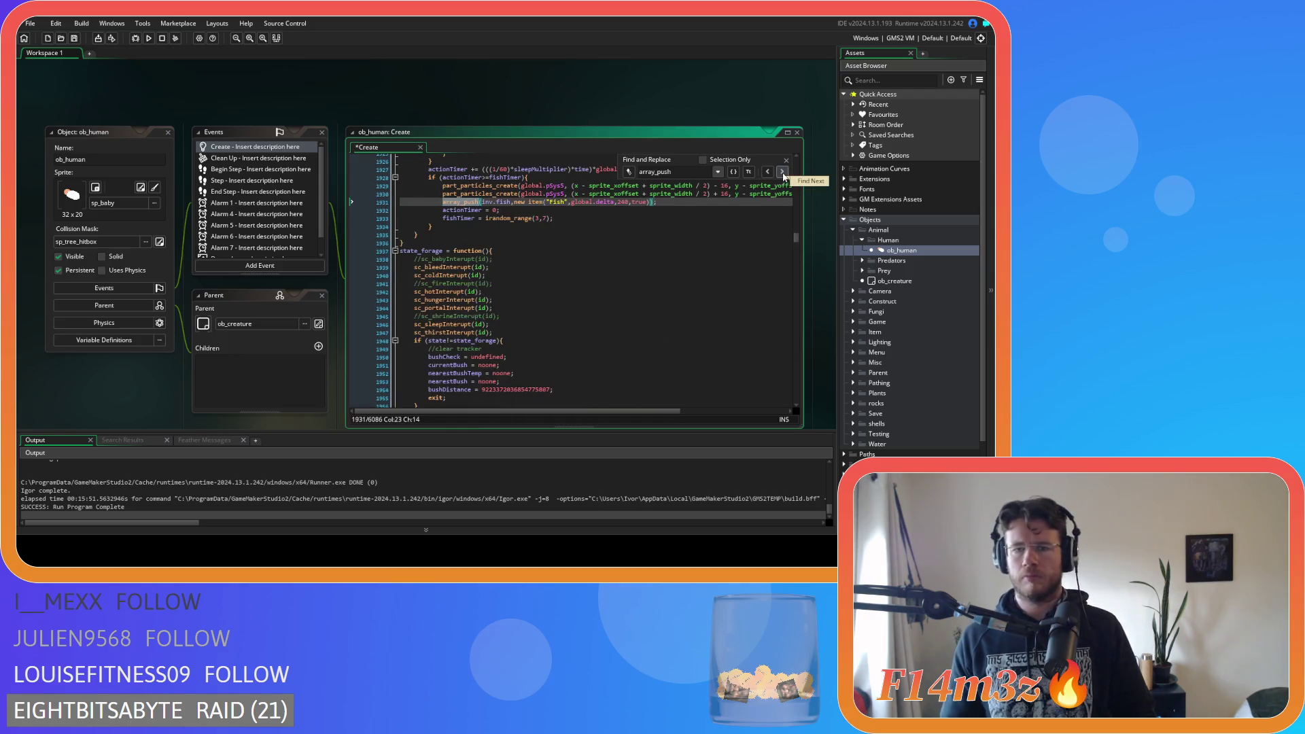
click(782, 172)
click(782, 171)
click(782, 172)
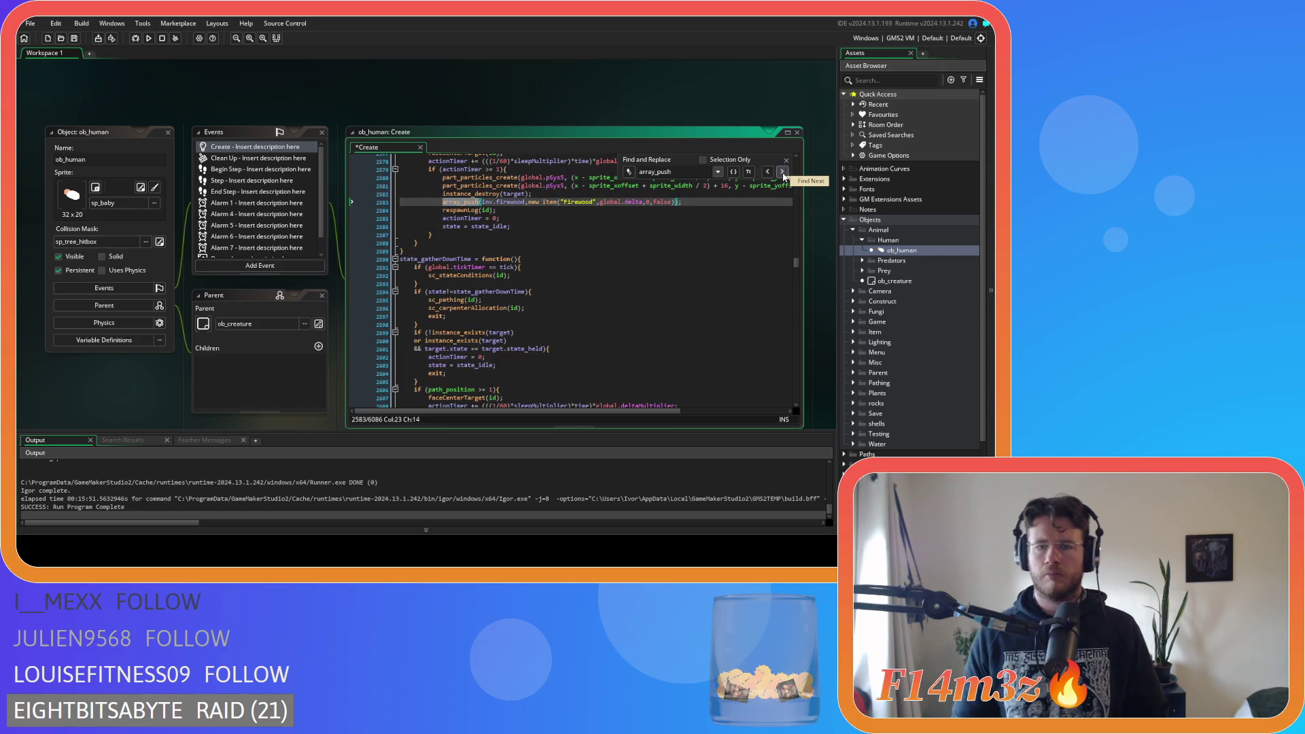
click(782, 172)
click(782, 172)
click(782, 172)
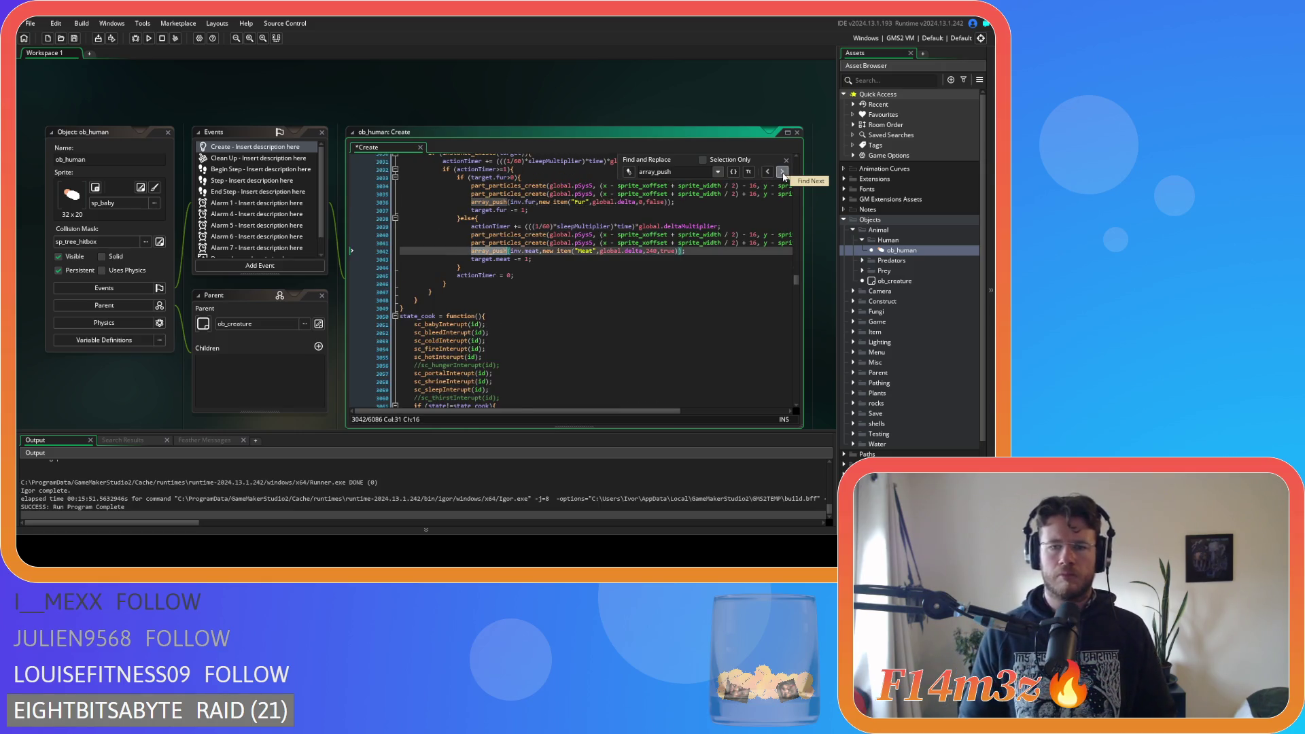
click(783, 172)
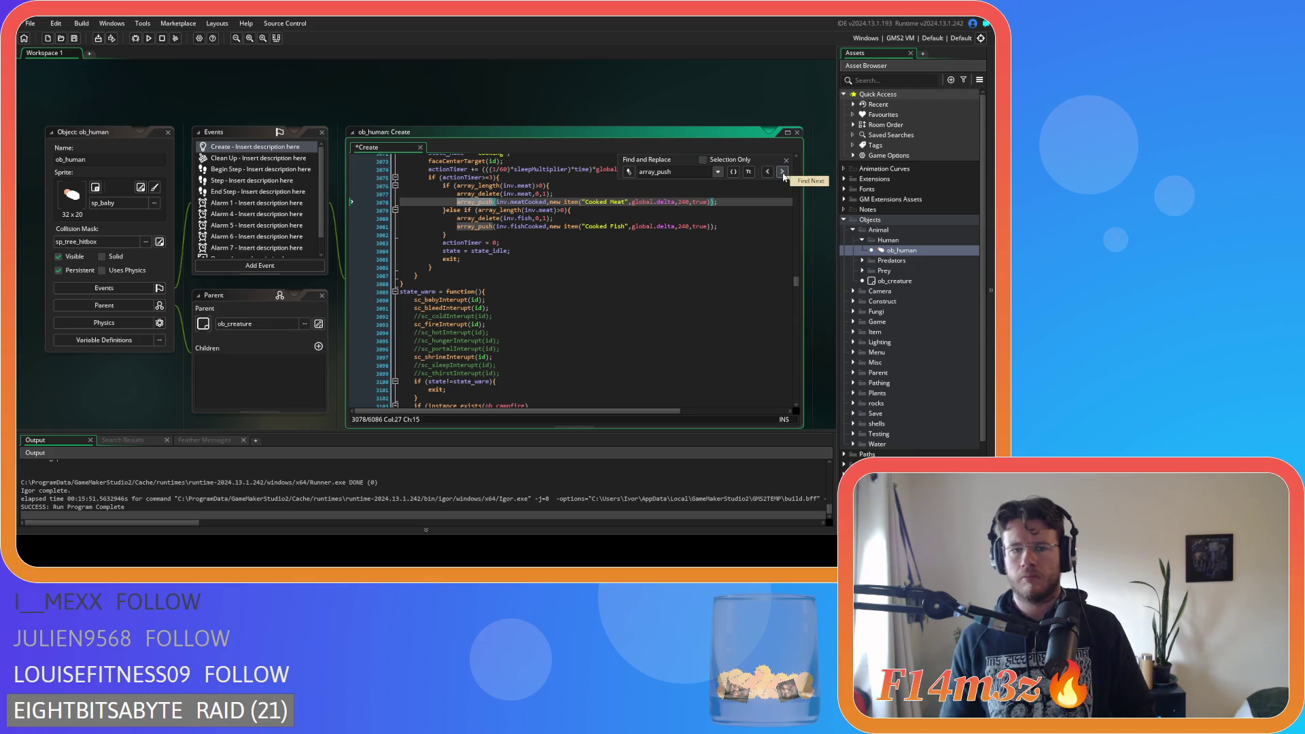
click(786, 160)
click(698, 202)
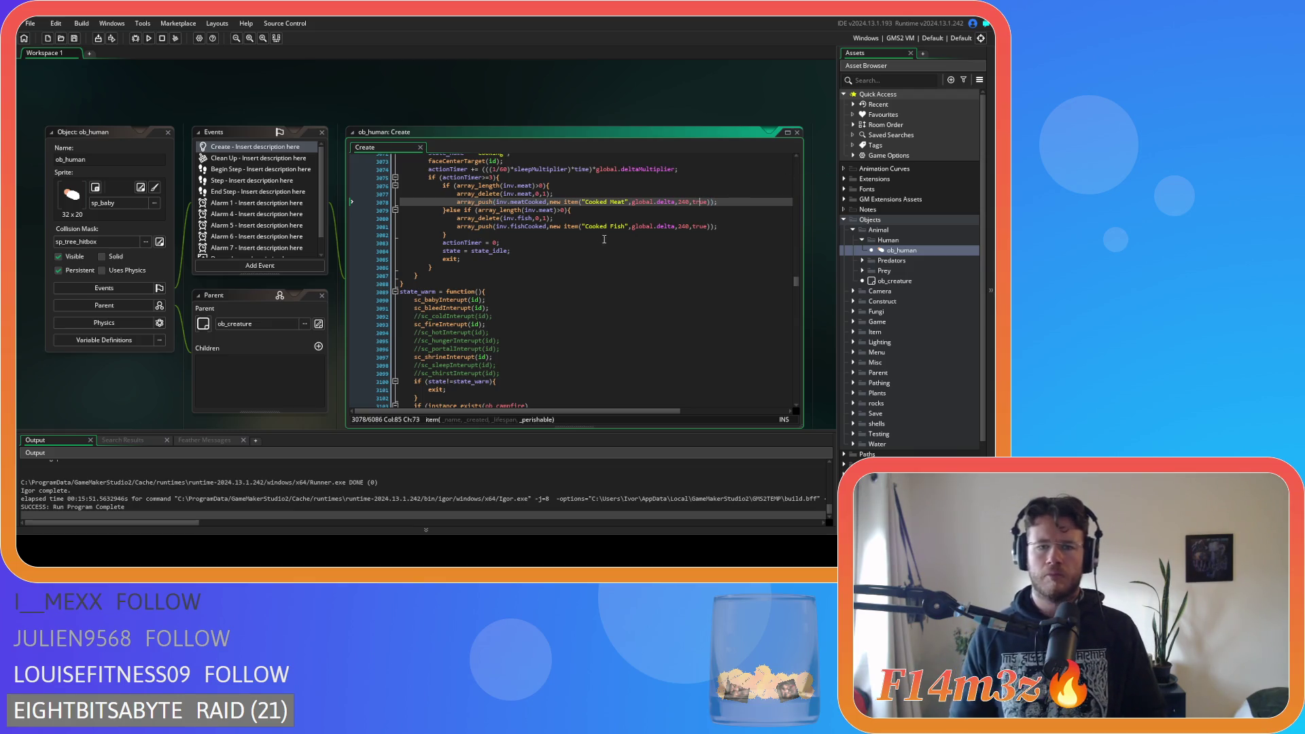
Find array_sort and wrap the line 4195 comparator as round(elm1.created - elm2.created)
mouse_move(515, 209)
key(ctrl+f)
text(arra)
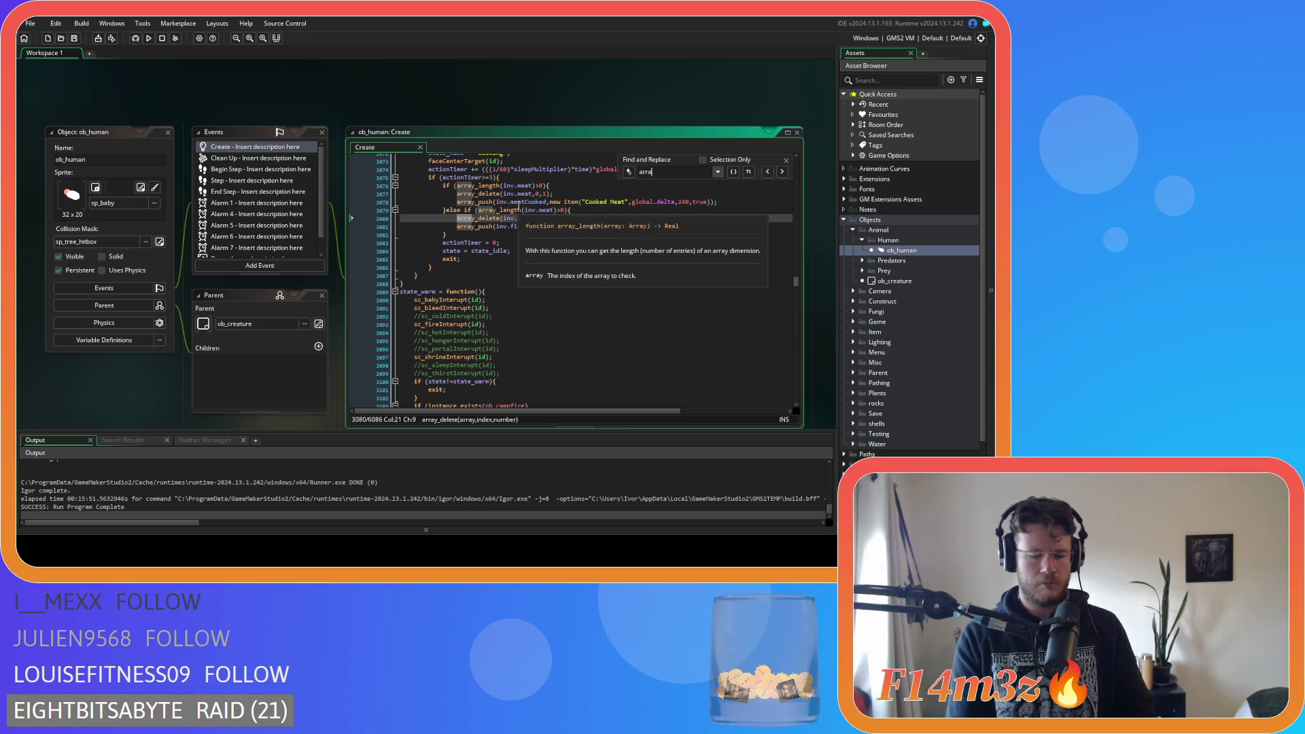
text(y_sort)
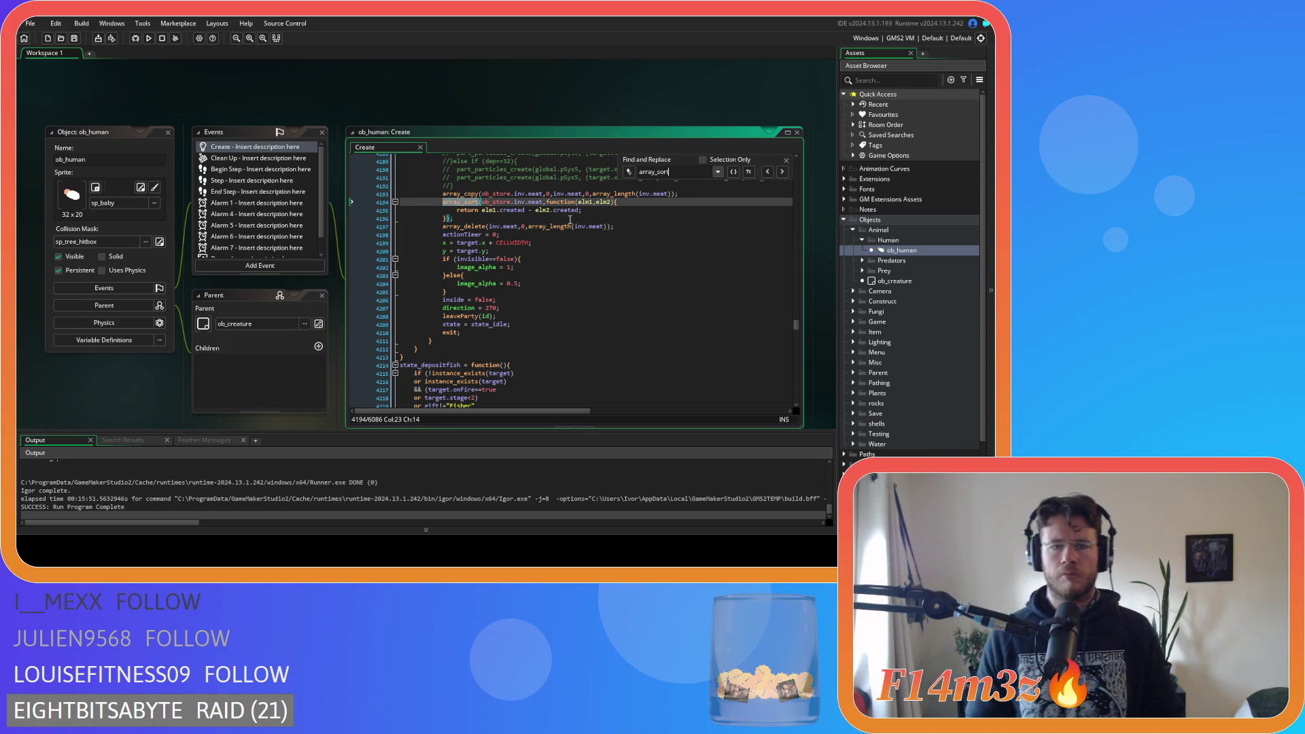
click(490, 210)
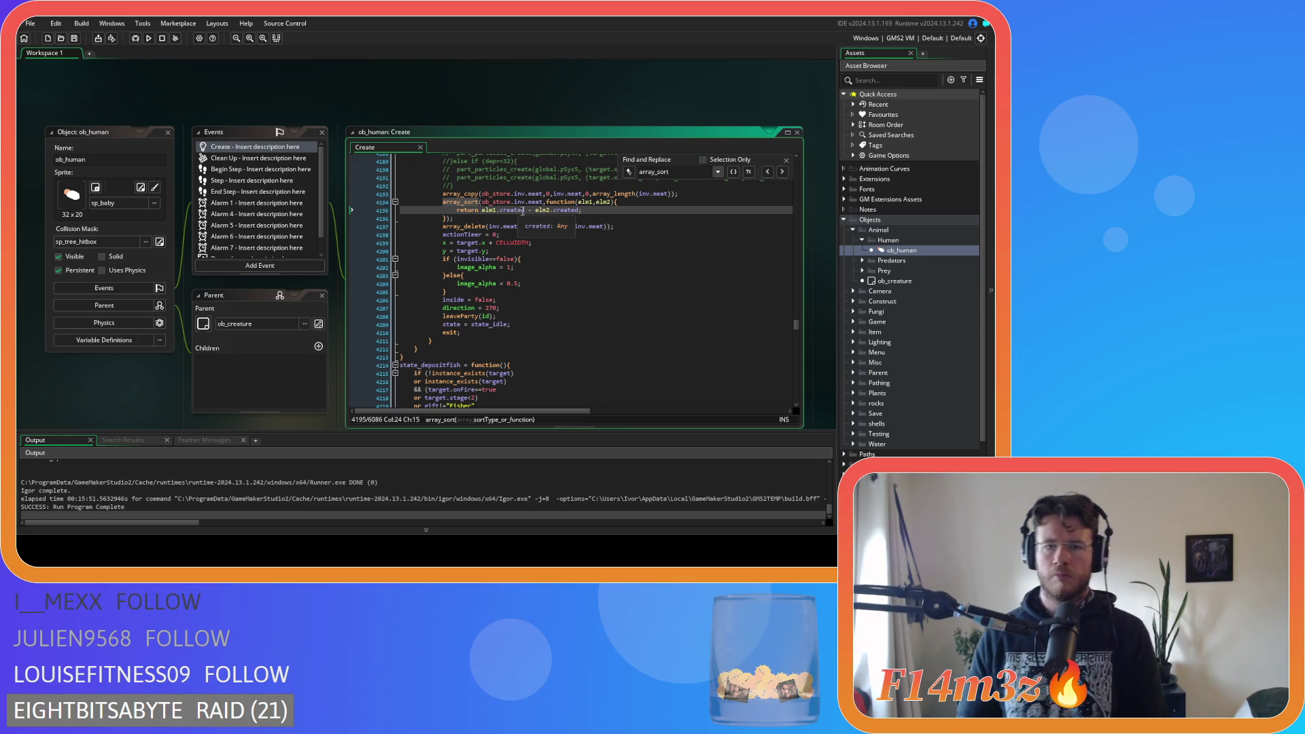
text(round()
key(F3)
click(608, 175)
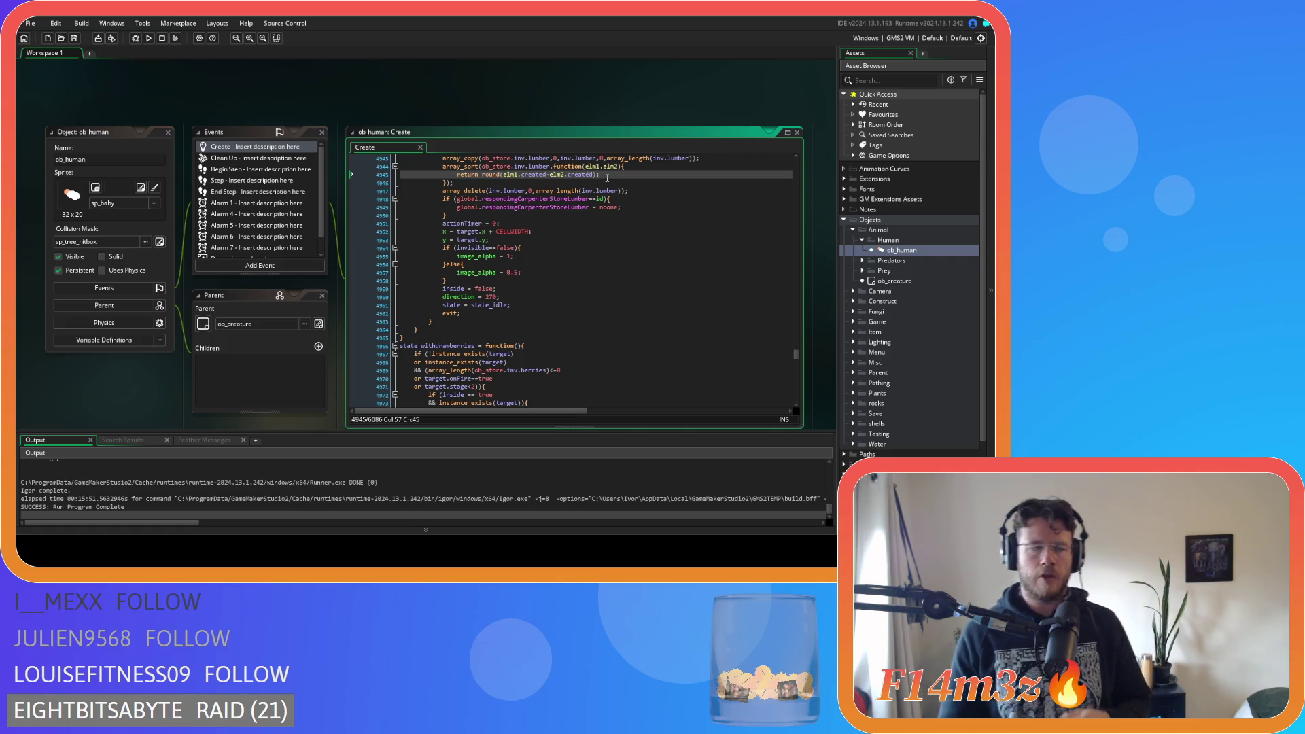
Close all open editor windows from the workspace menu
right_click(213, 66)
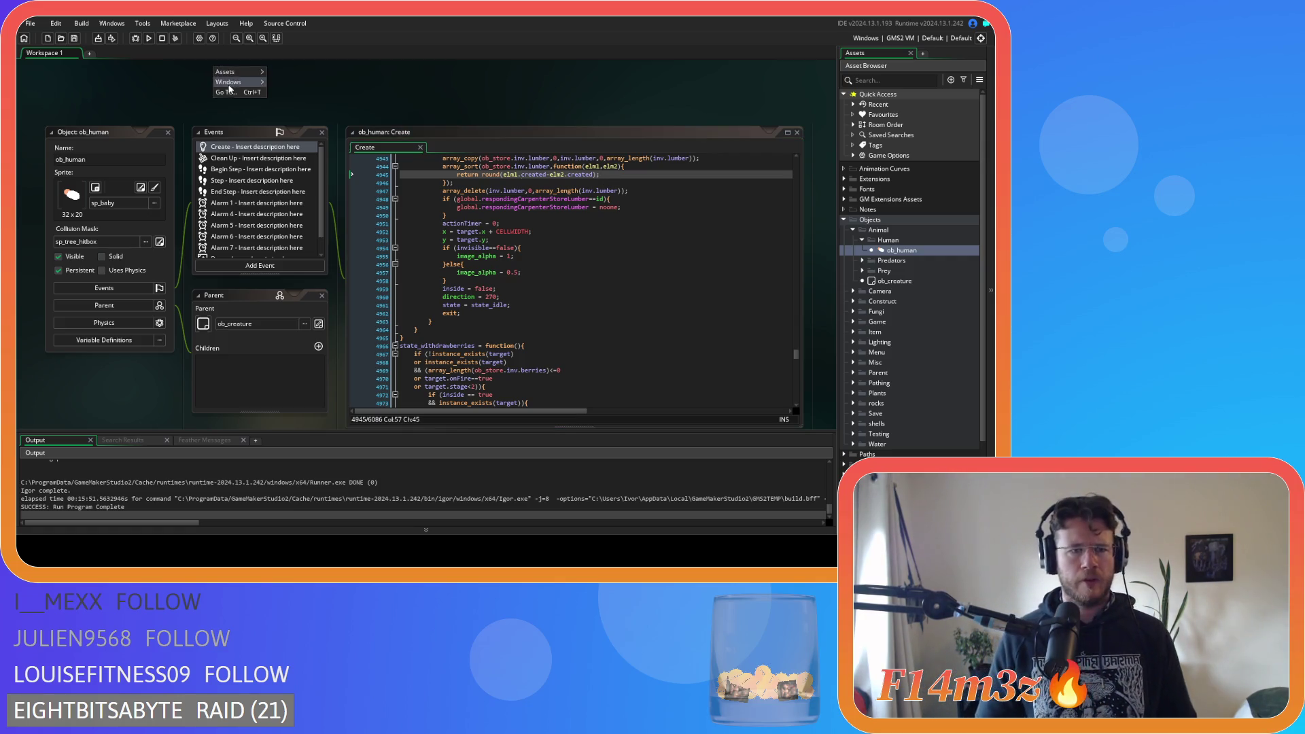
right_click(231, 83)
right_click(576, 97)
mouse_move(590, 112)
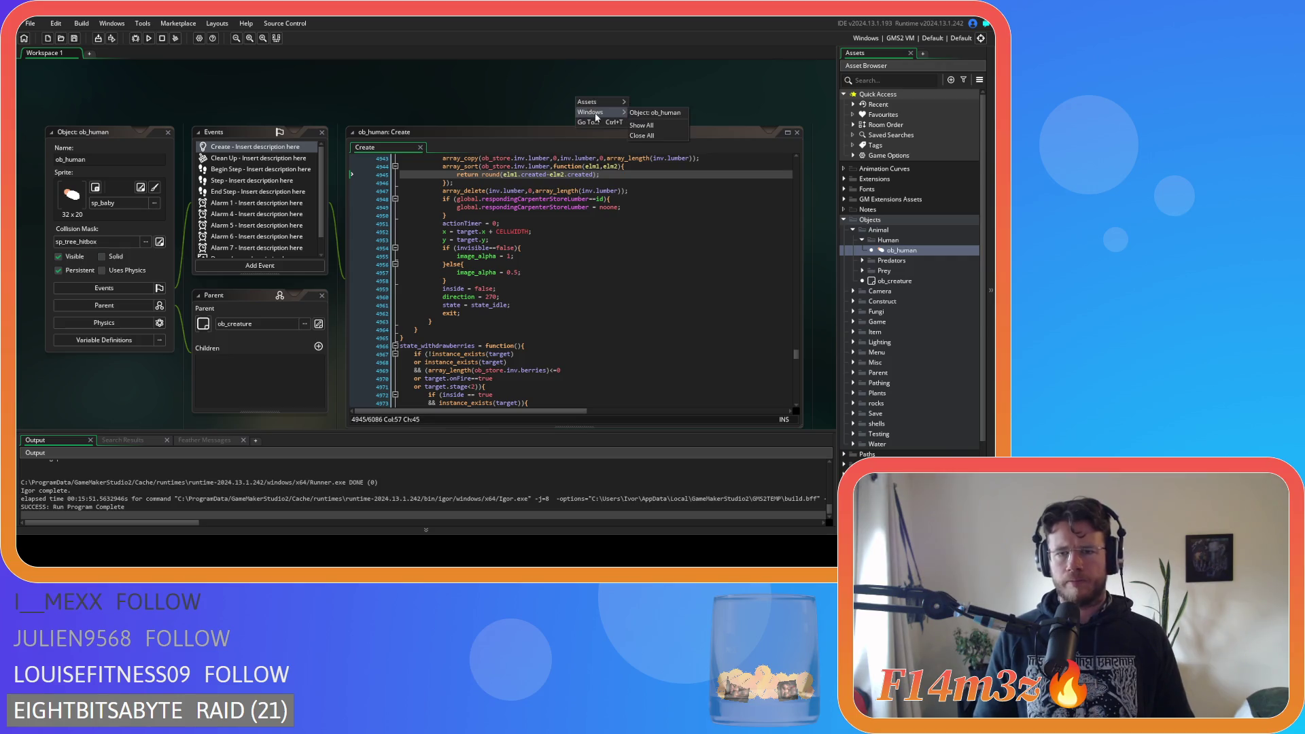
click(642, 147)
In ob_controller's Begin Step, make global.delta add global.temp/60 instead of 1, and save
click(861, 240)
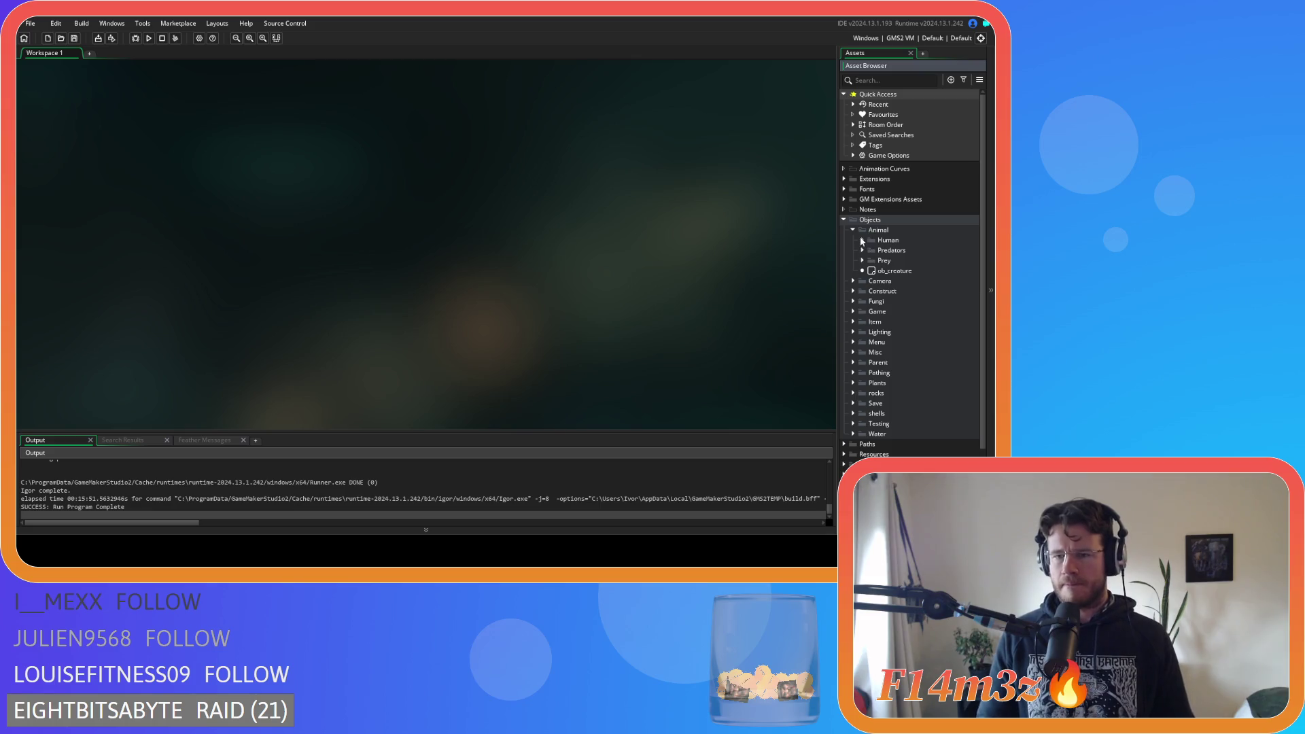
click(853, 312)
double_click(870, 322)
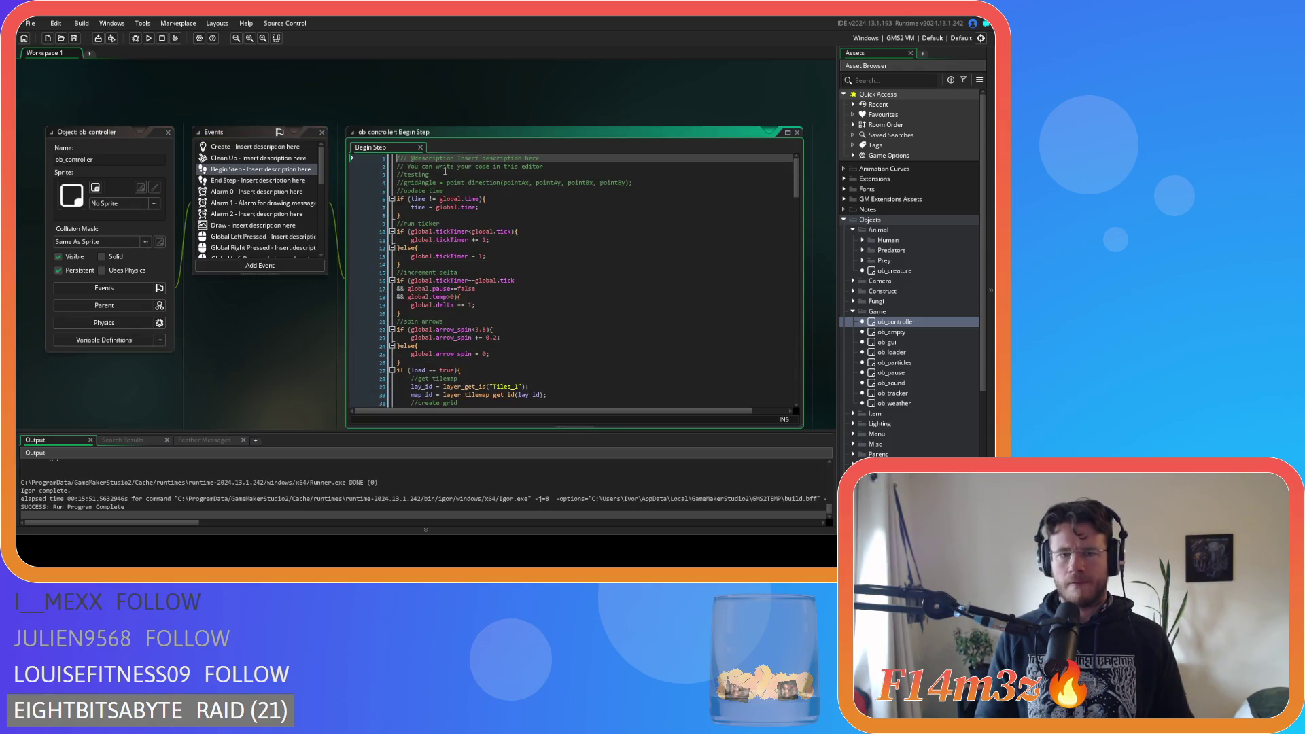
click(535, 278)
scroll(534, 274, down, 1)
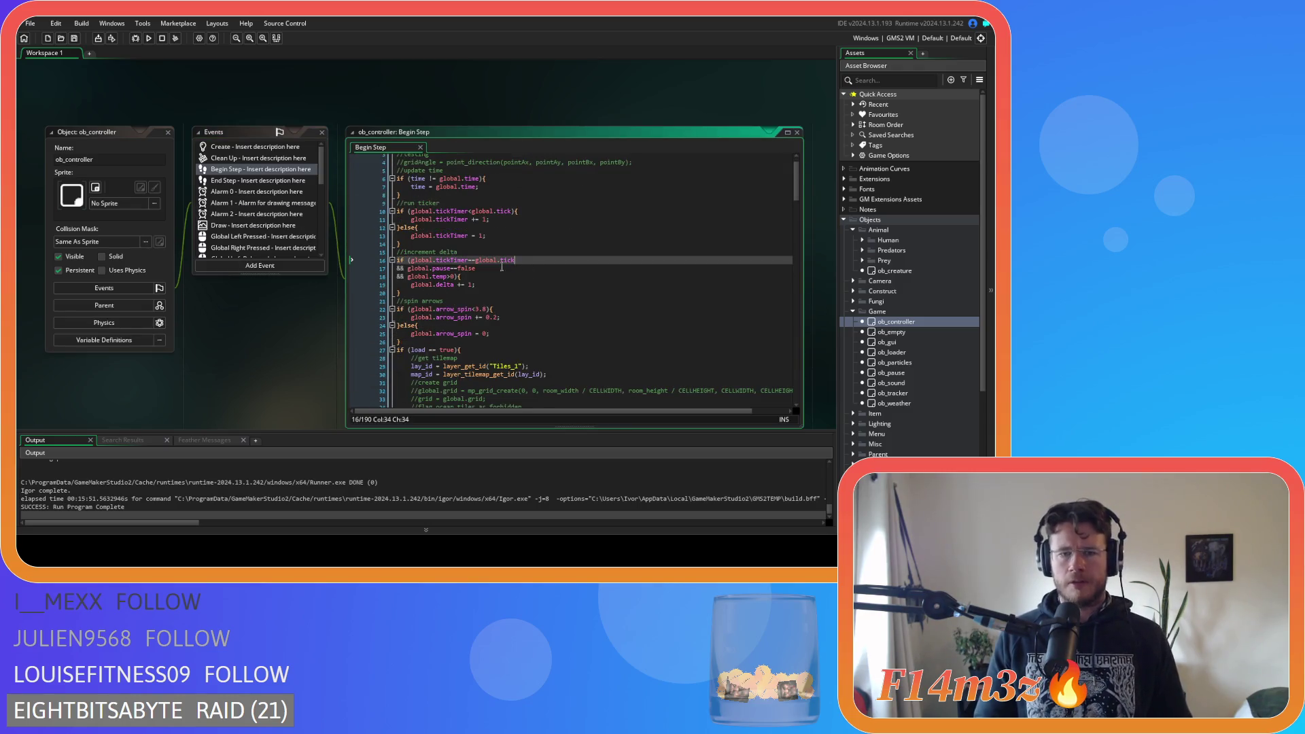
click(470, 285)
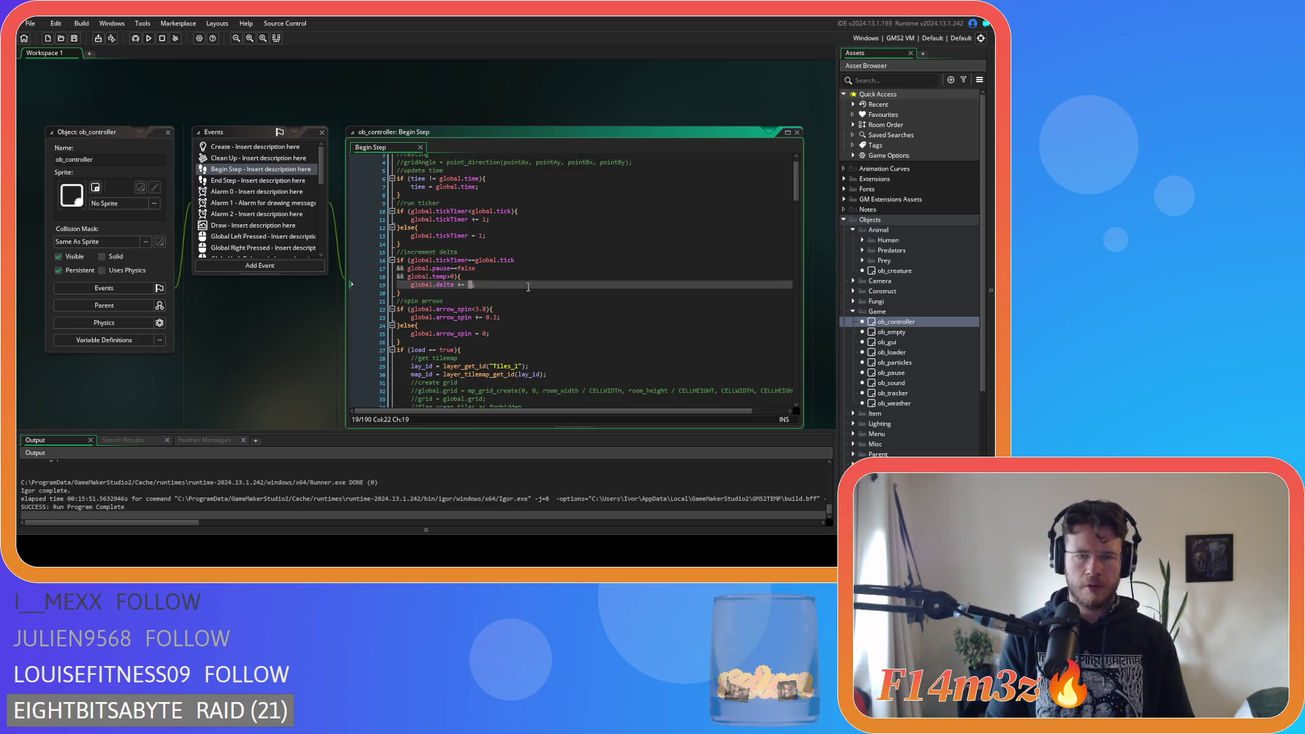
text(global.)
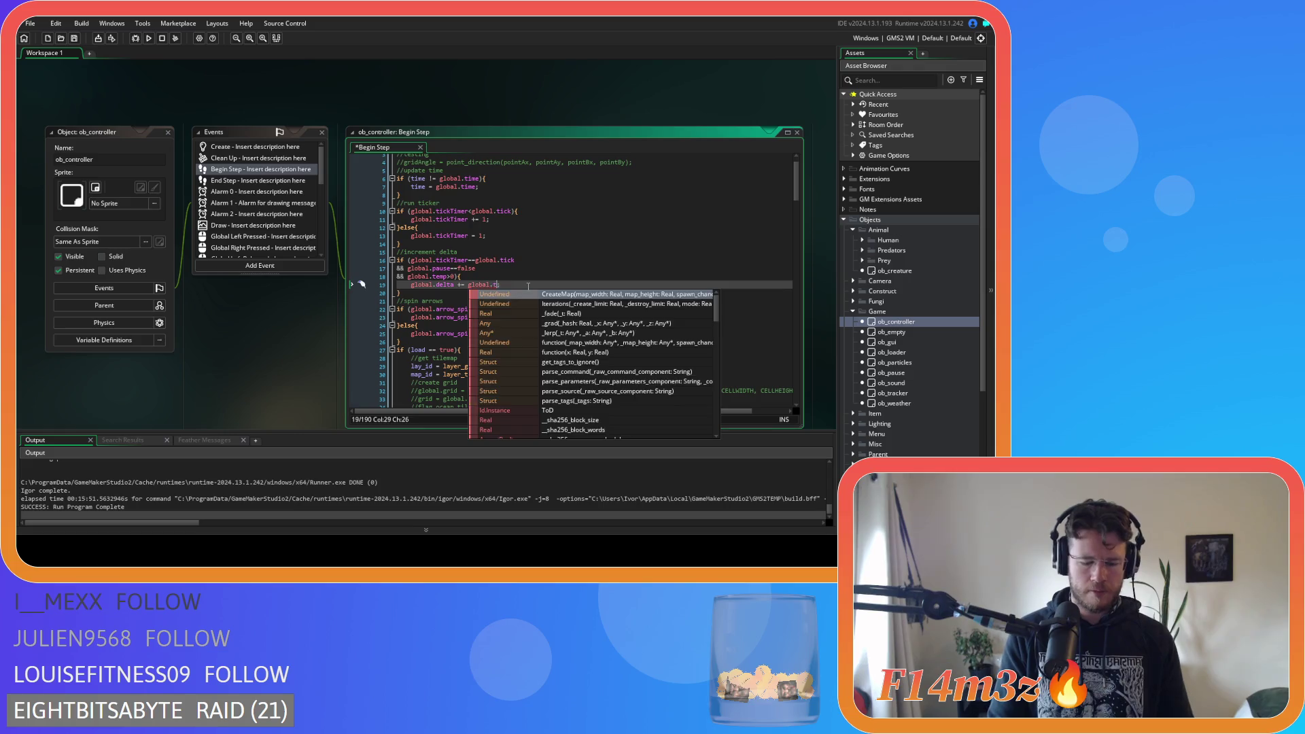
text(temp/60;)
key(ctrl+s)
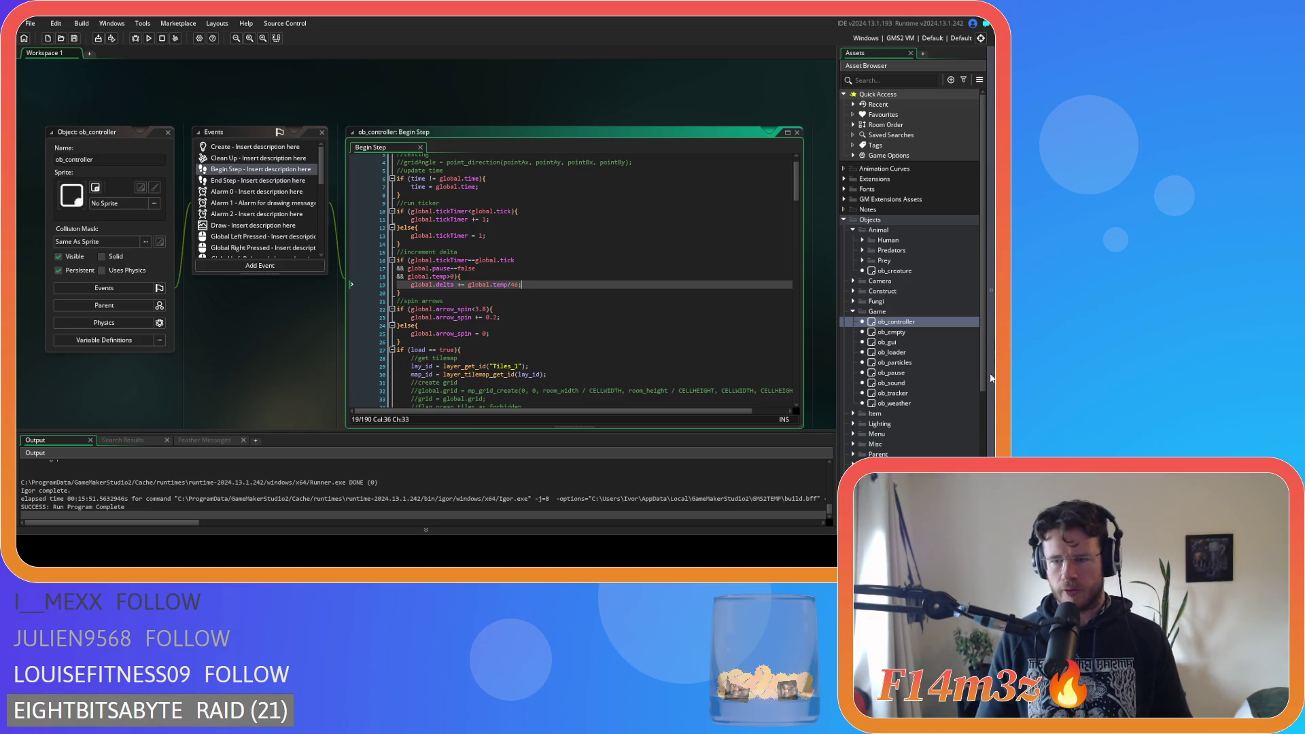
double_click(908, 404)
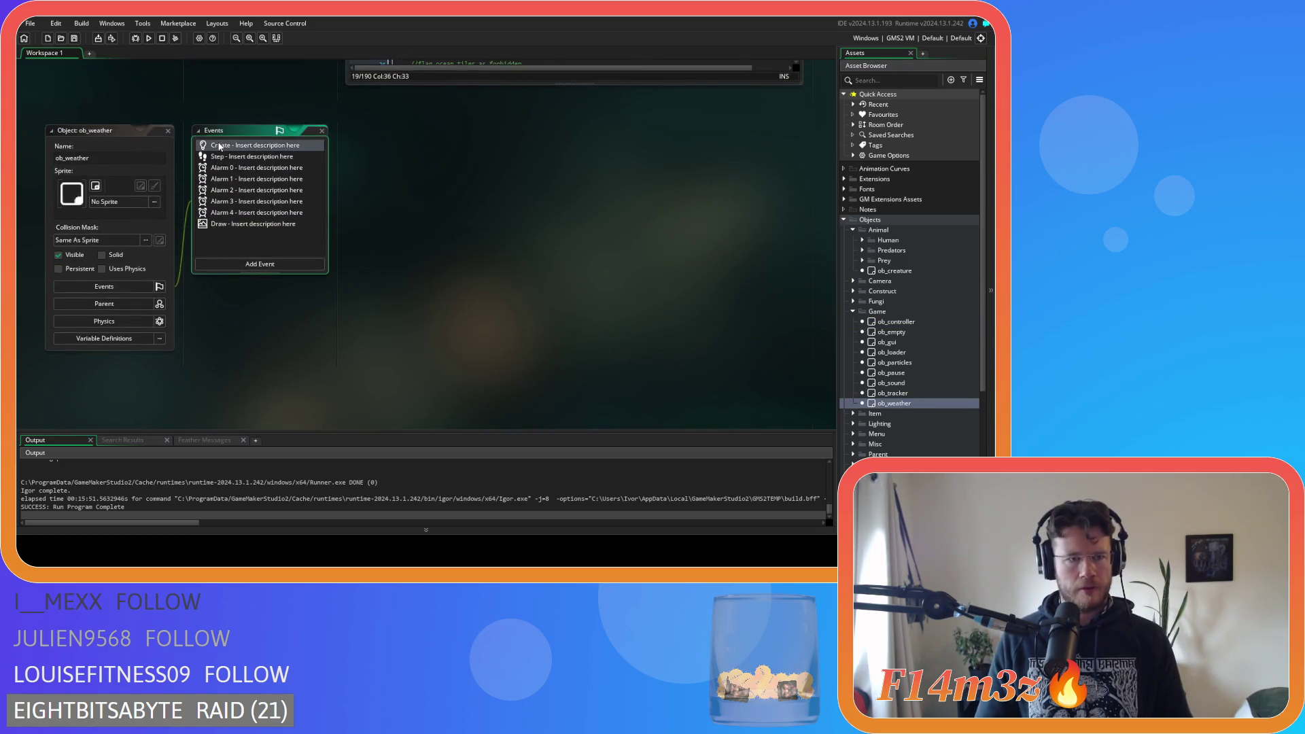
Read through ob_weather's seasonal Create code, then switch back to the ob_controller window
scroll(622, 293, down, 5)
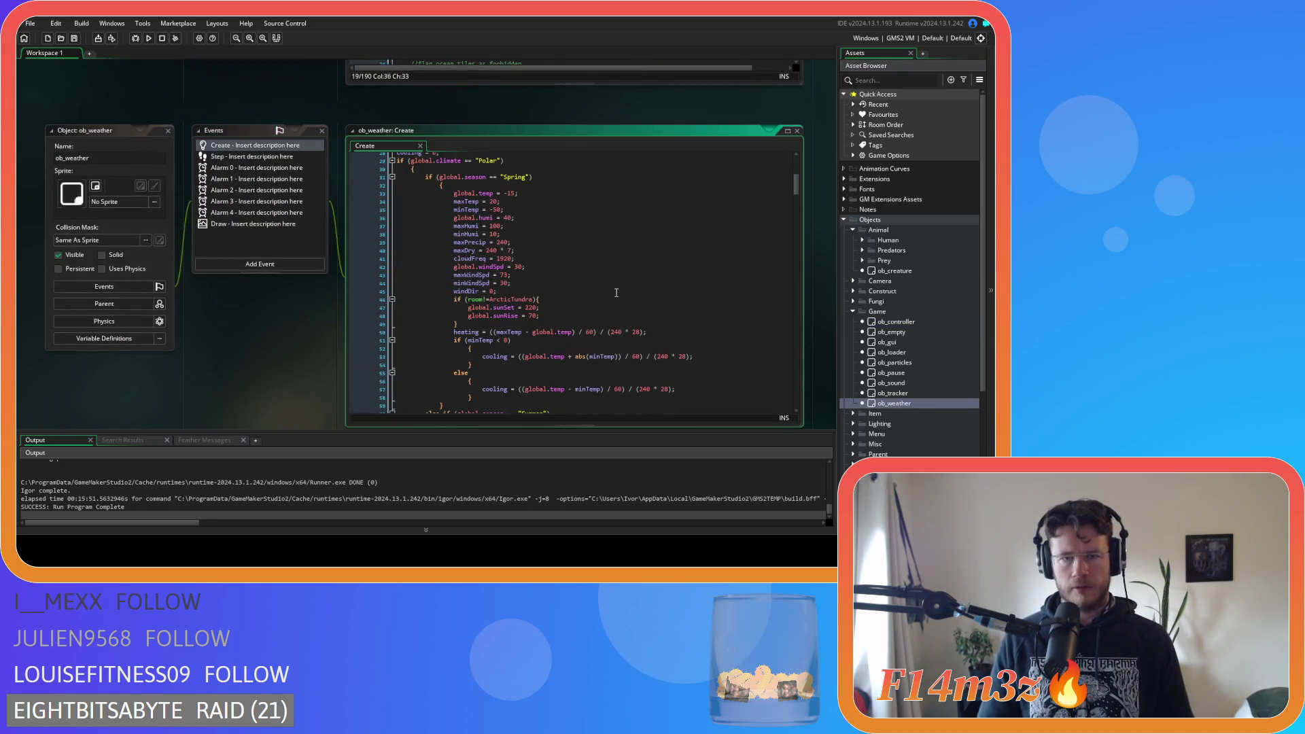
scroll(617, 292, down, 20)
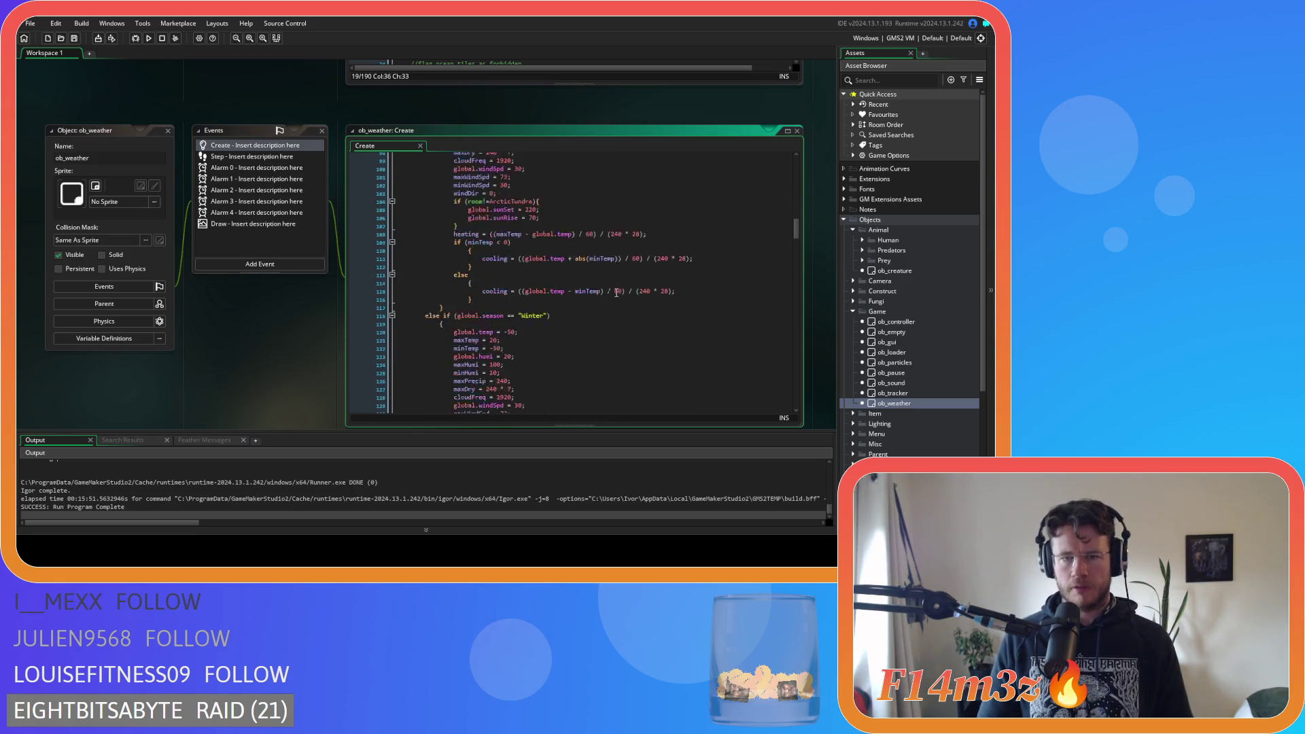
scroll(617, 287, down, 20)
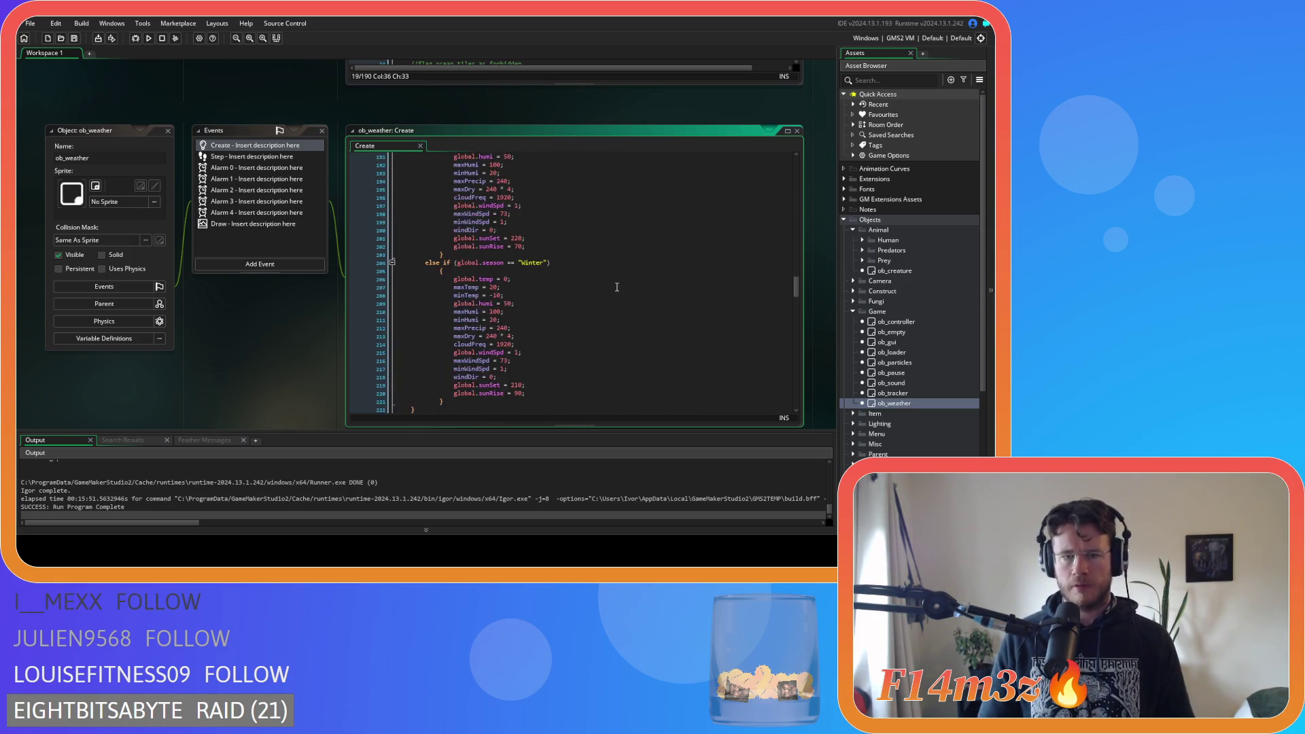
scroll(617, 287, down, 11)
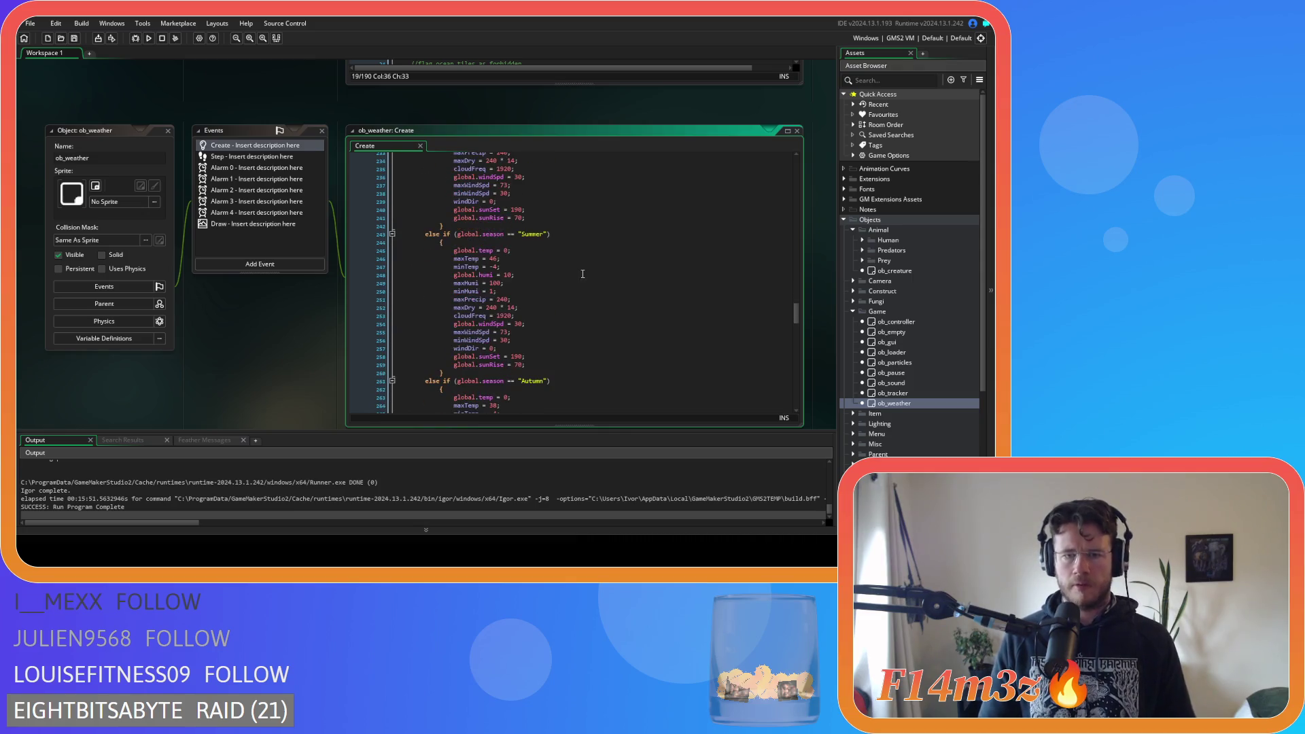
click(533, 258)
right_click(235, 336)
mouse_move(258, 352)
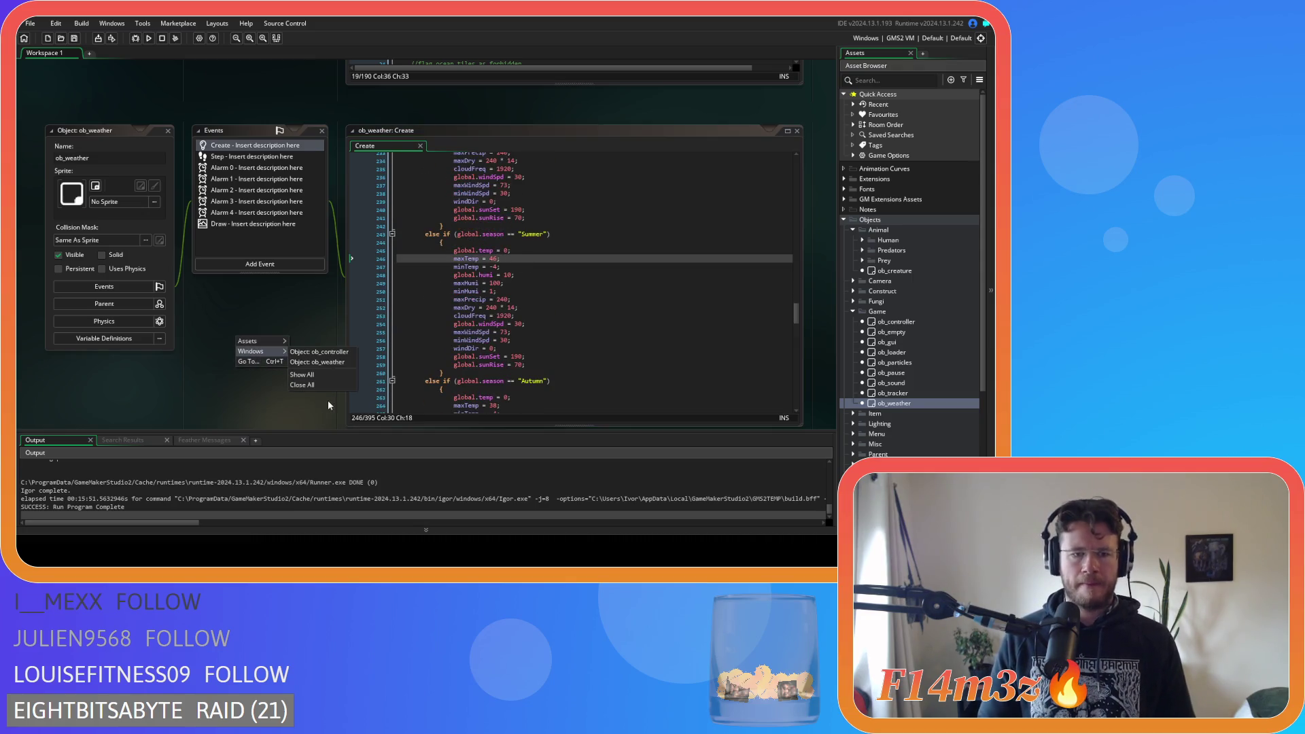
click(319, 351)
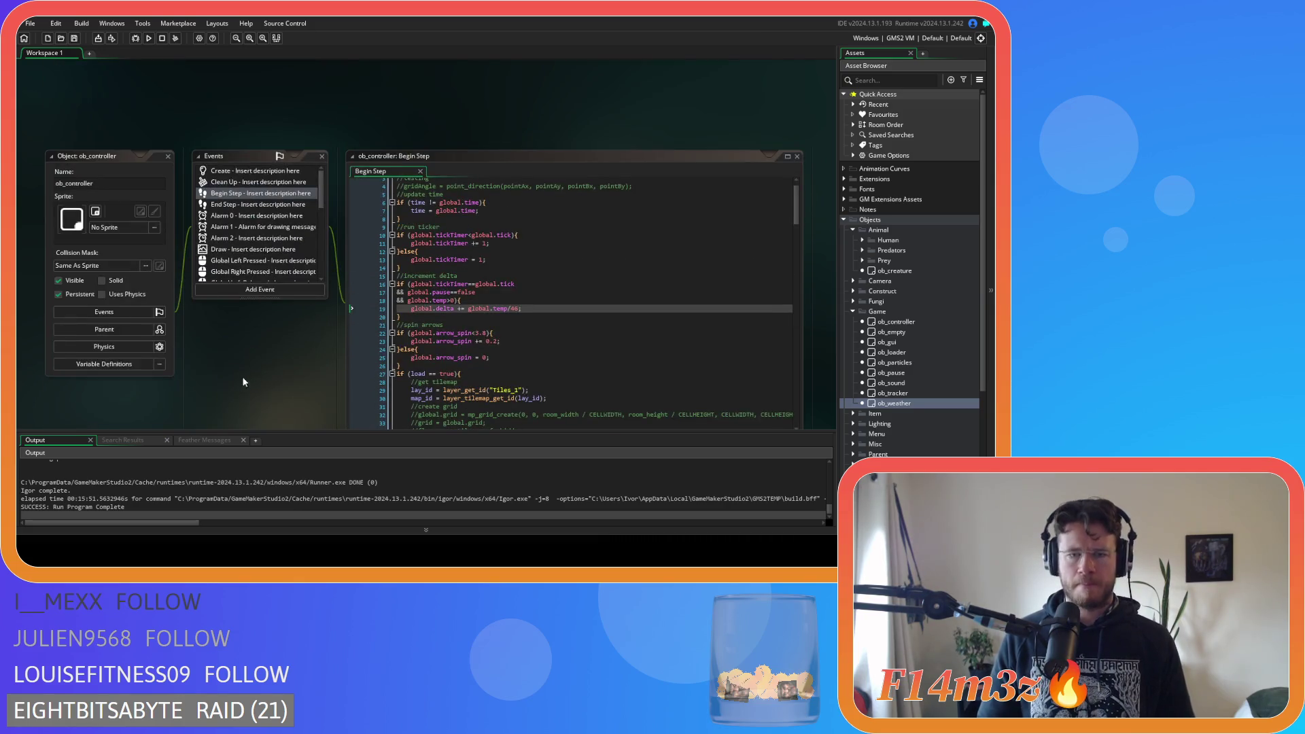
Select global.delta on ob_controller's line 19 and find all its uses across the project
right_click(446, 102)
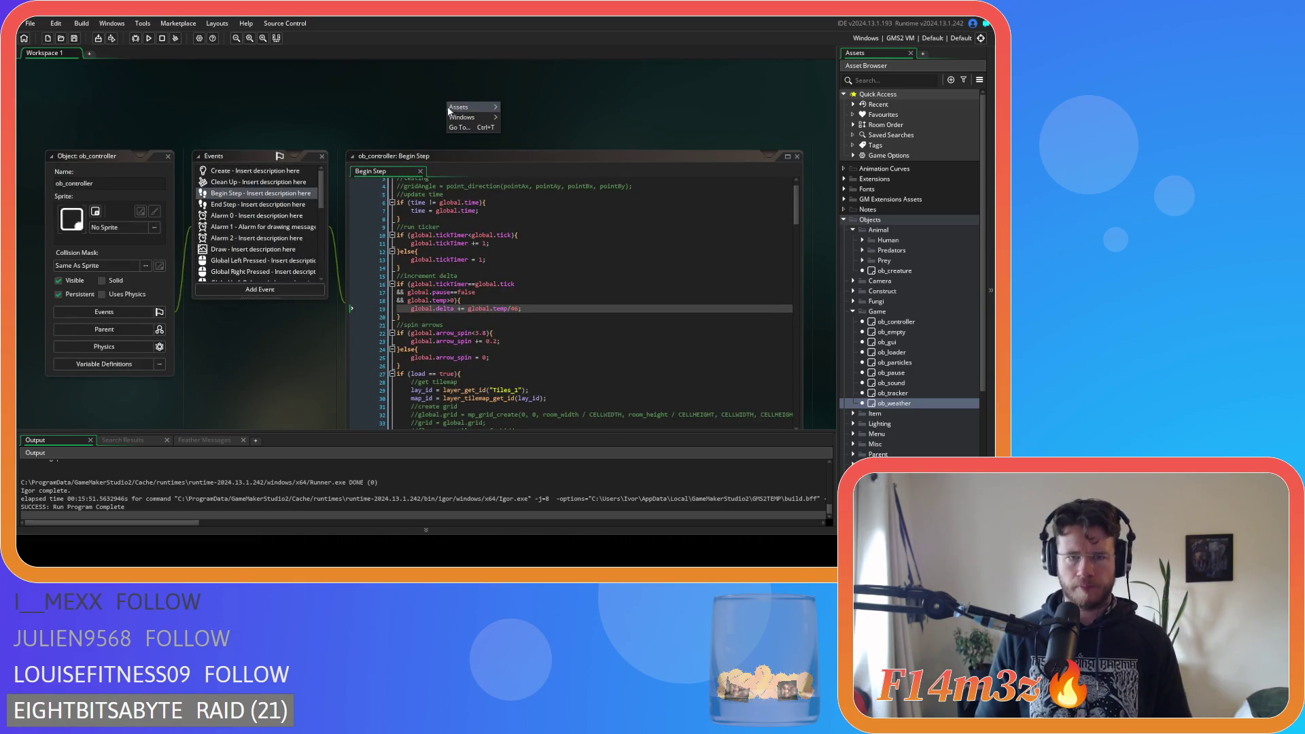
mouse_move(465, 117)
click(391, 109)
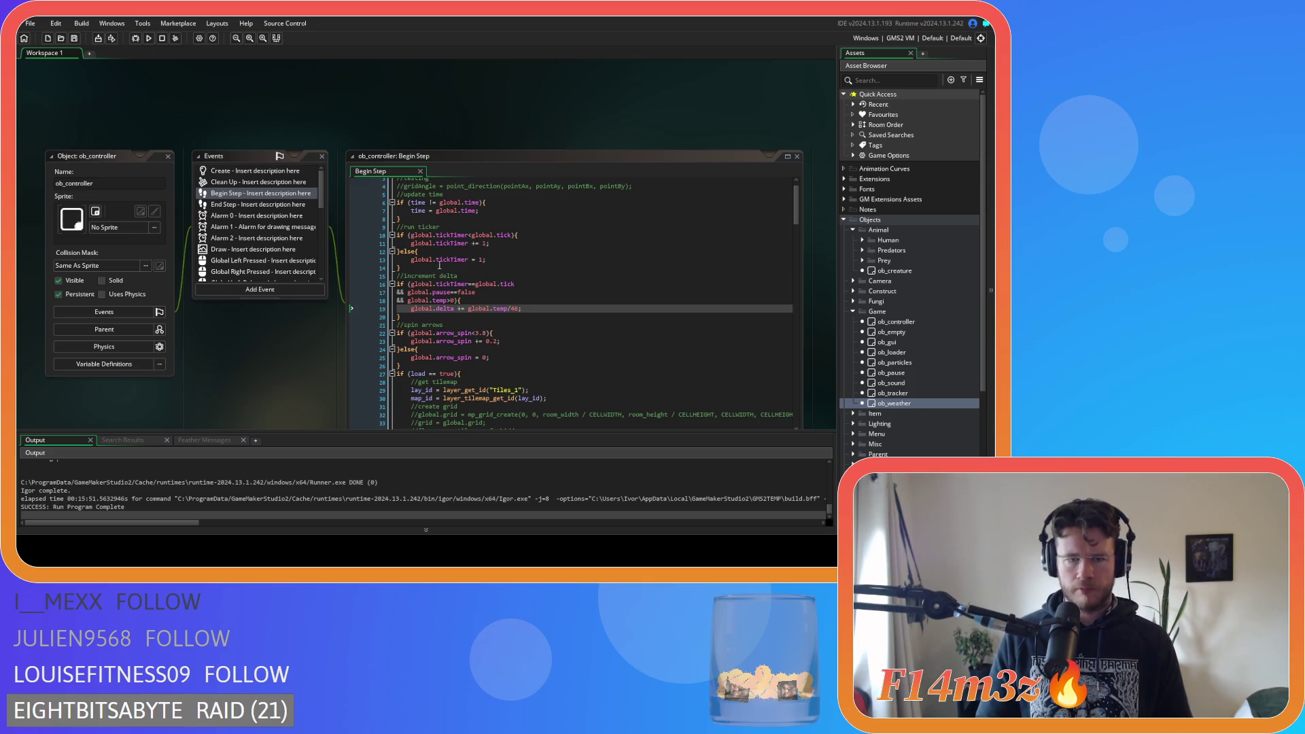
click(409, 309)
key(ctrl+shift+f)
click(280, 142)
Rerun the global.delta search with Whole Word Only and open the sc_saveController match
scroll(182, 488, down, 10)
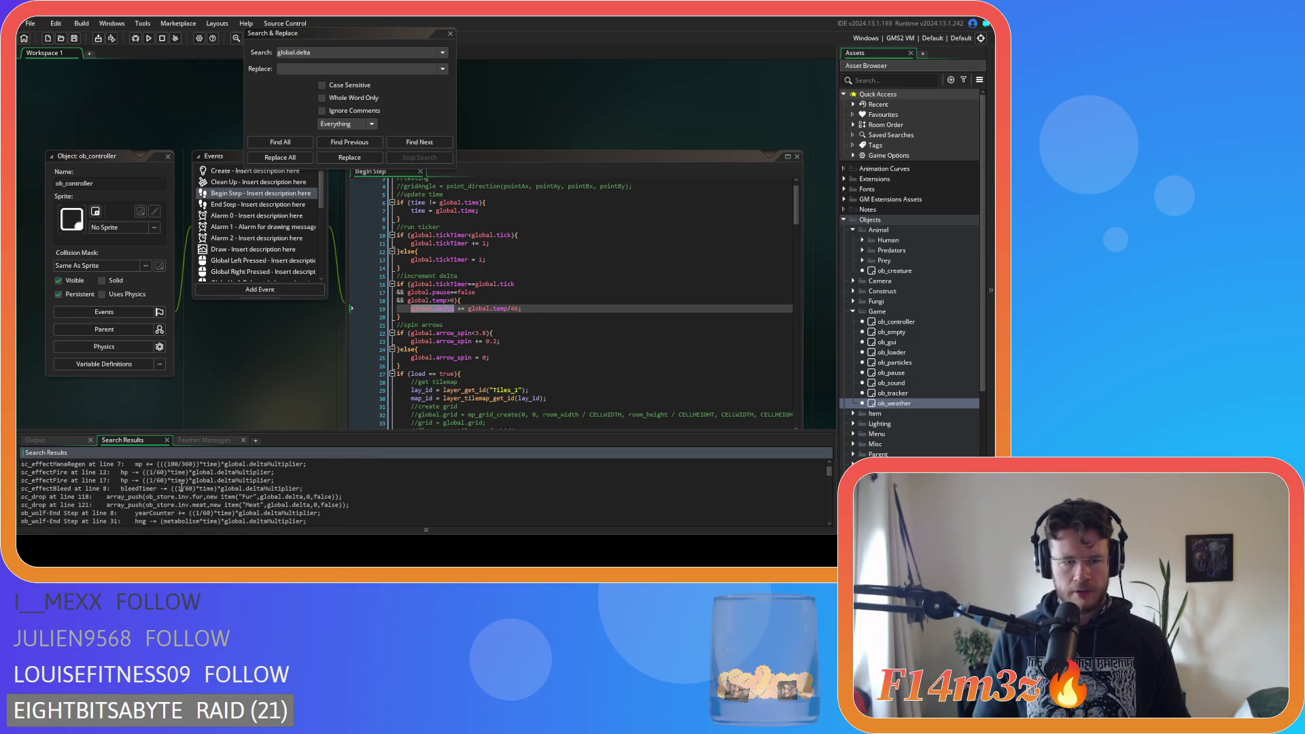
scroll(184, 488, down, 2)
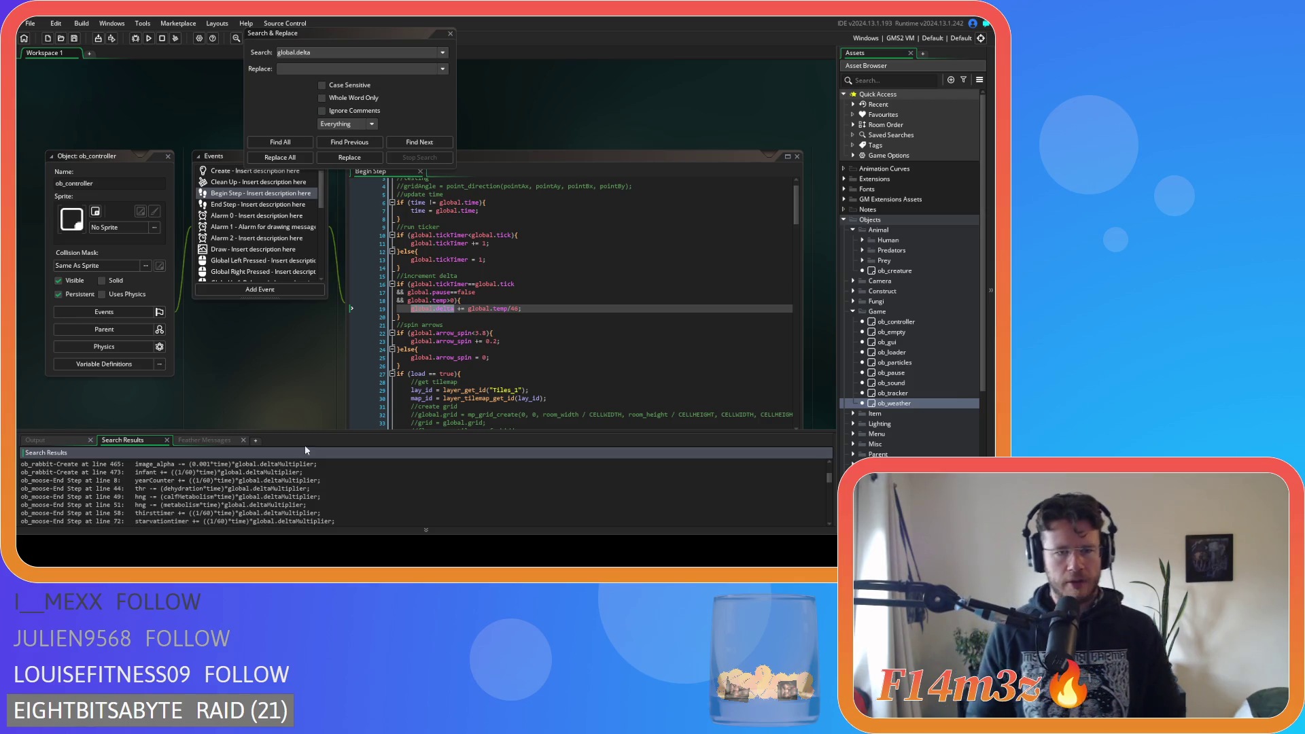
click(322, 97)
click(280, 141)
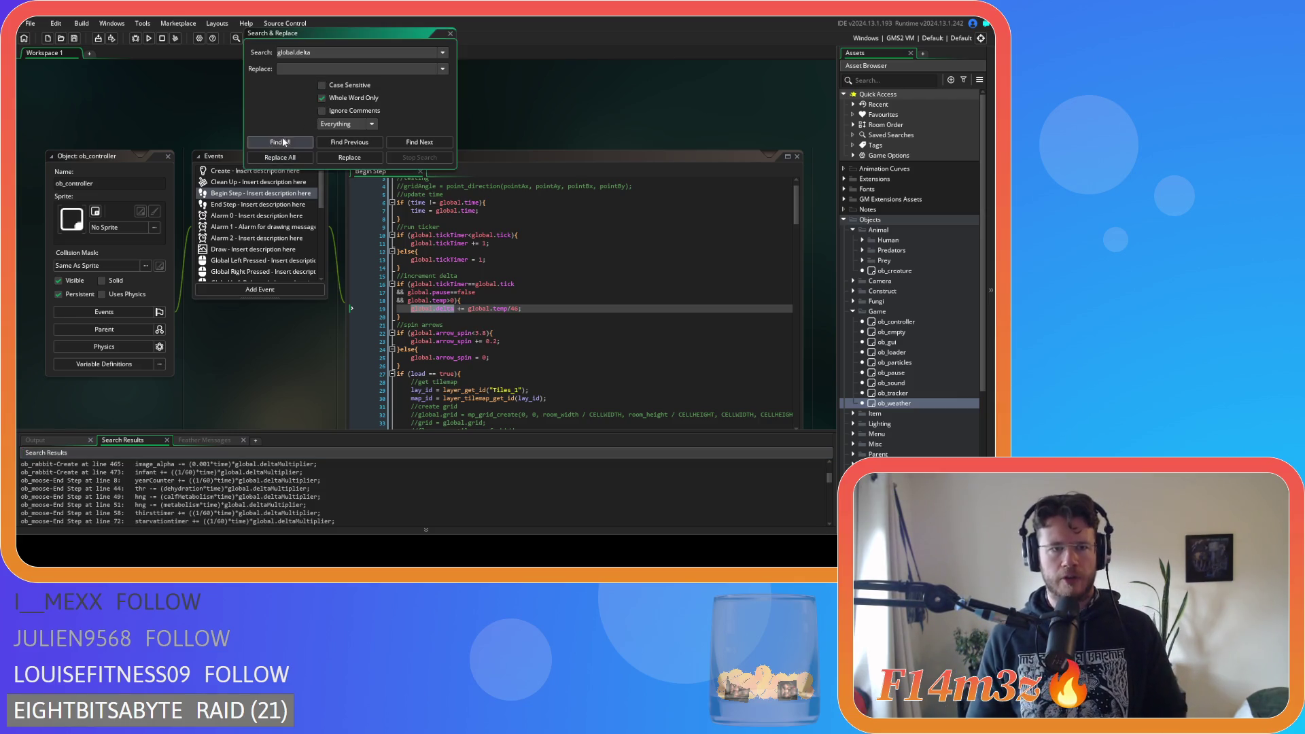
scroll(230, 496, down, 5)
scroll(229, 496, up, 10)
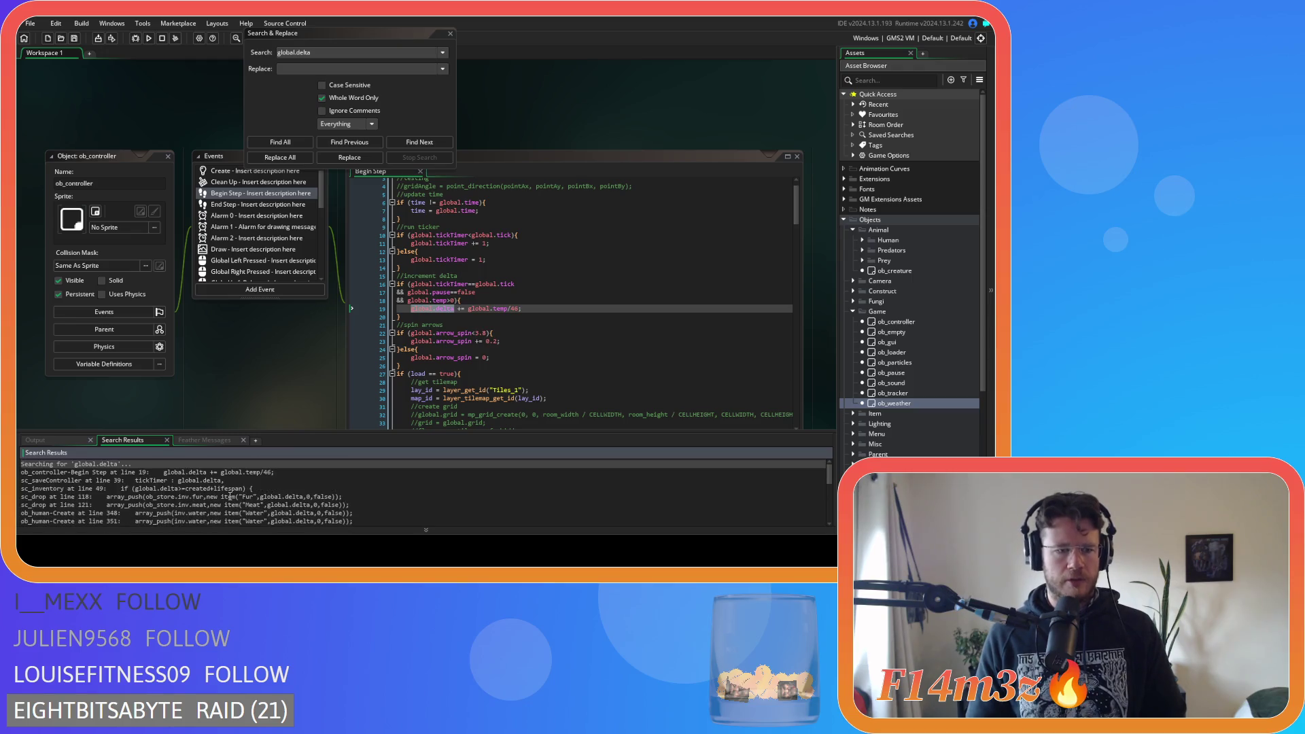
click(293, 489)
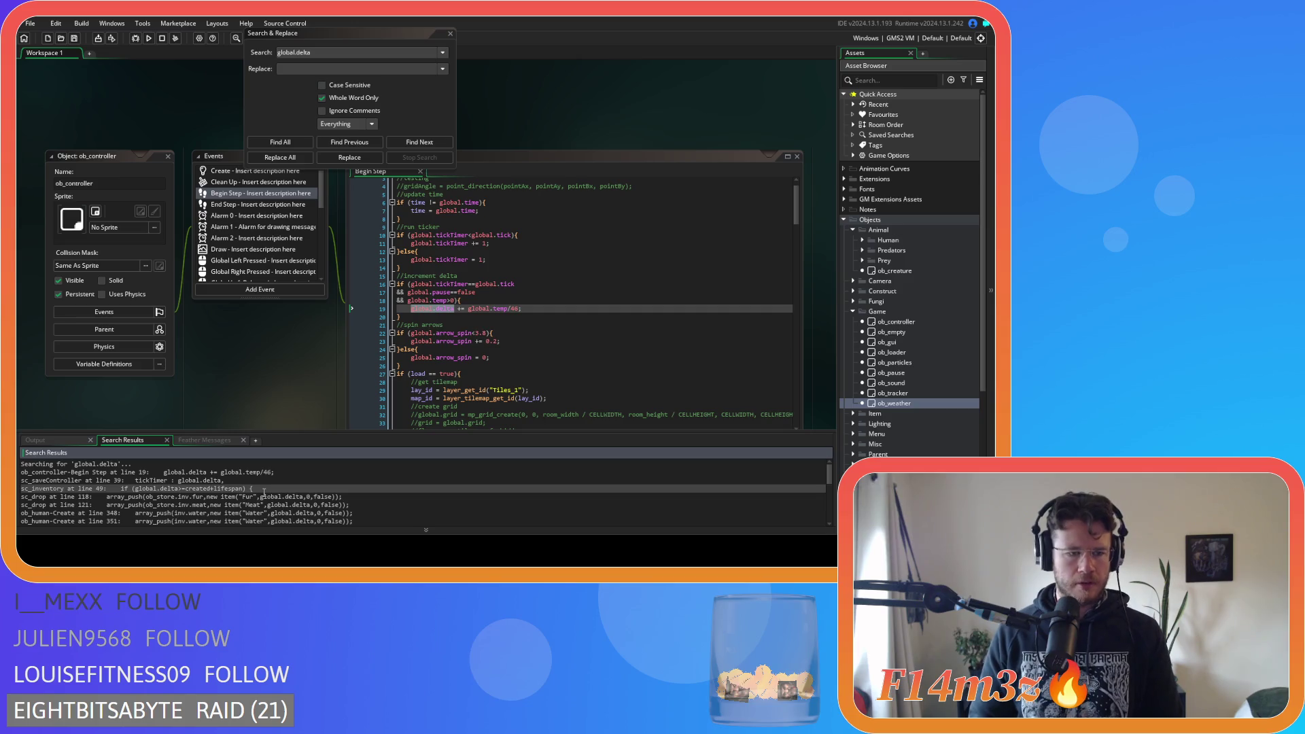
double_click(182, 479)
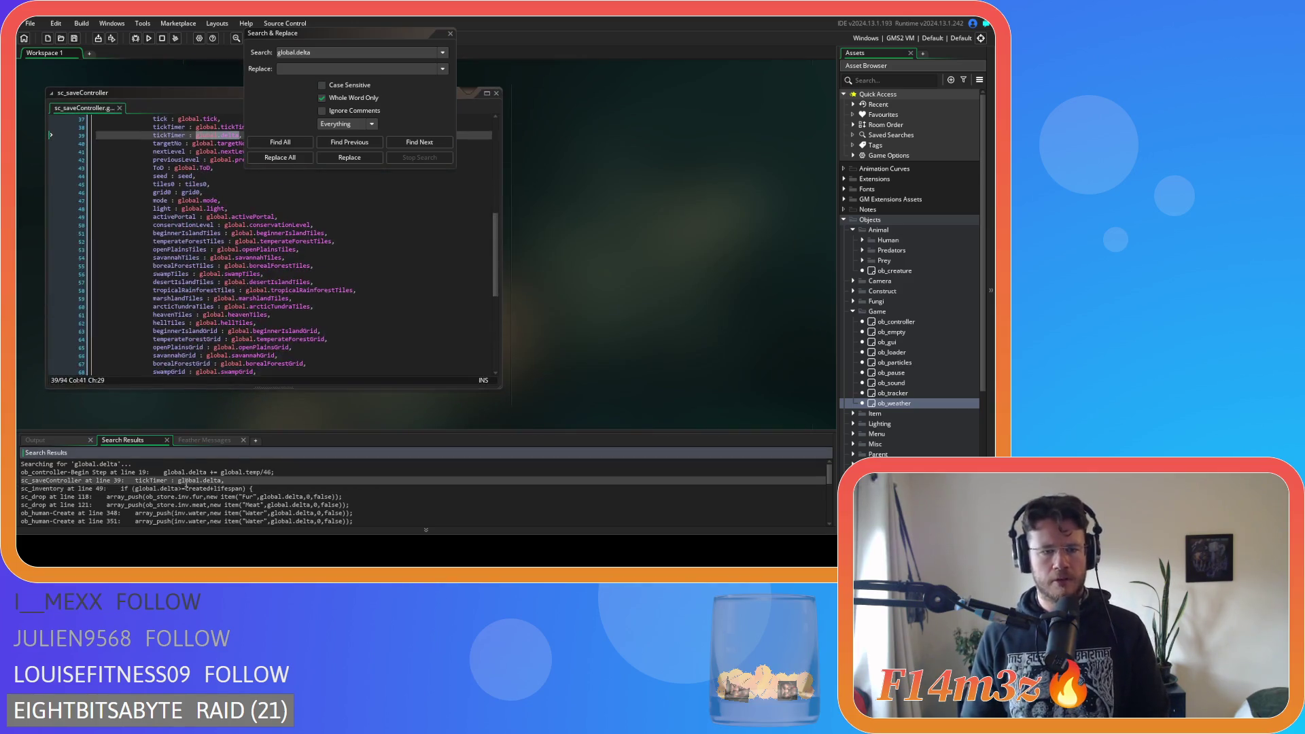
Rename the tickTimer key storing global.delta on sc_saveController line 39 to delta, and save
scroll(334, 327, up, 1)
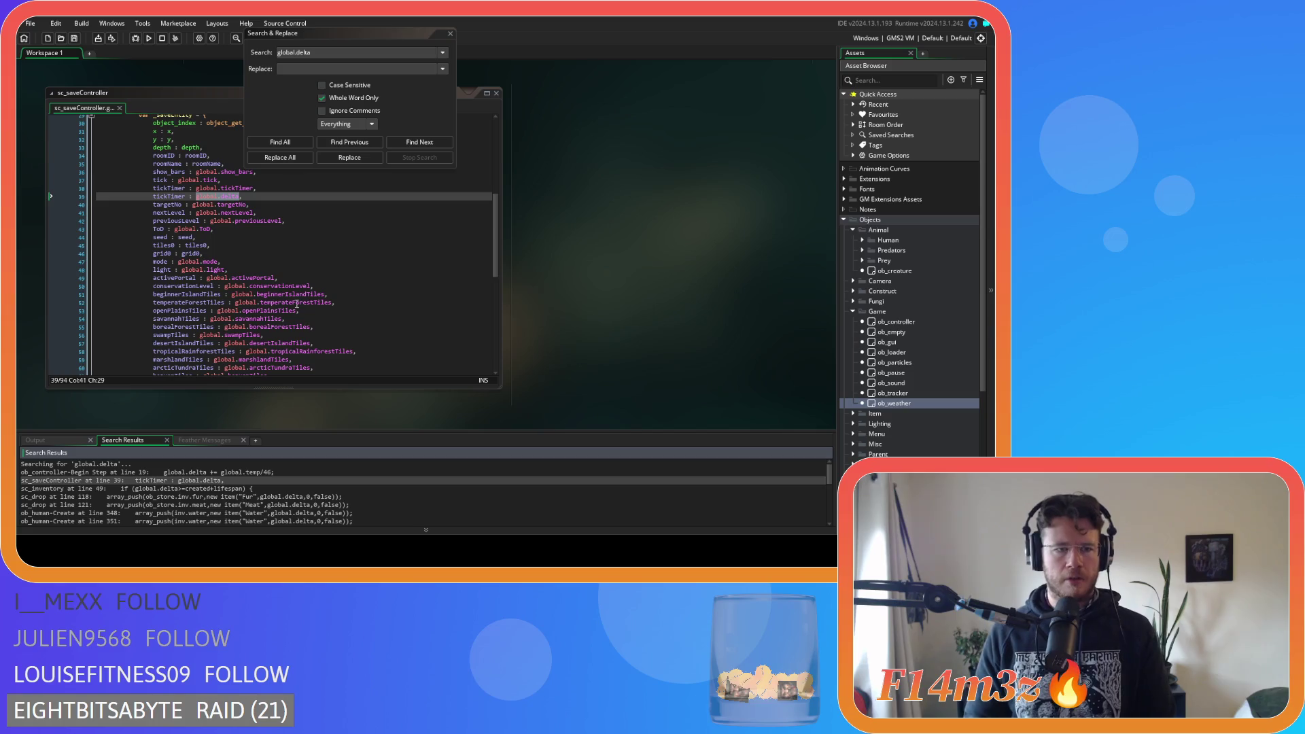
click(164, 200)
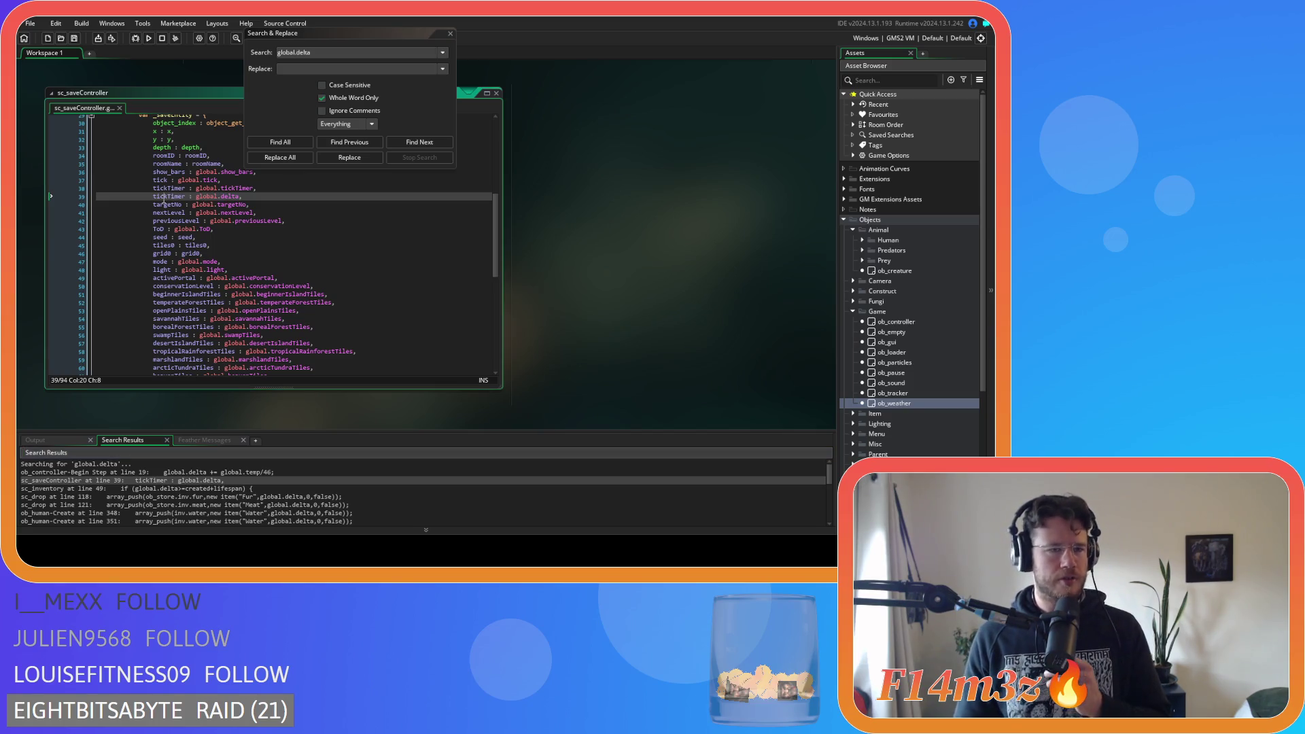
double_click(164, 197)
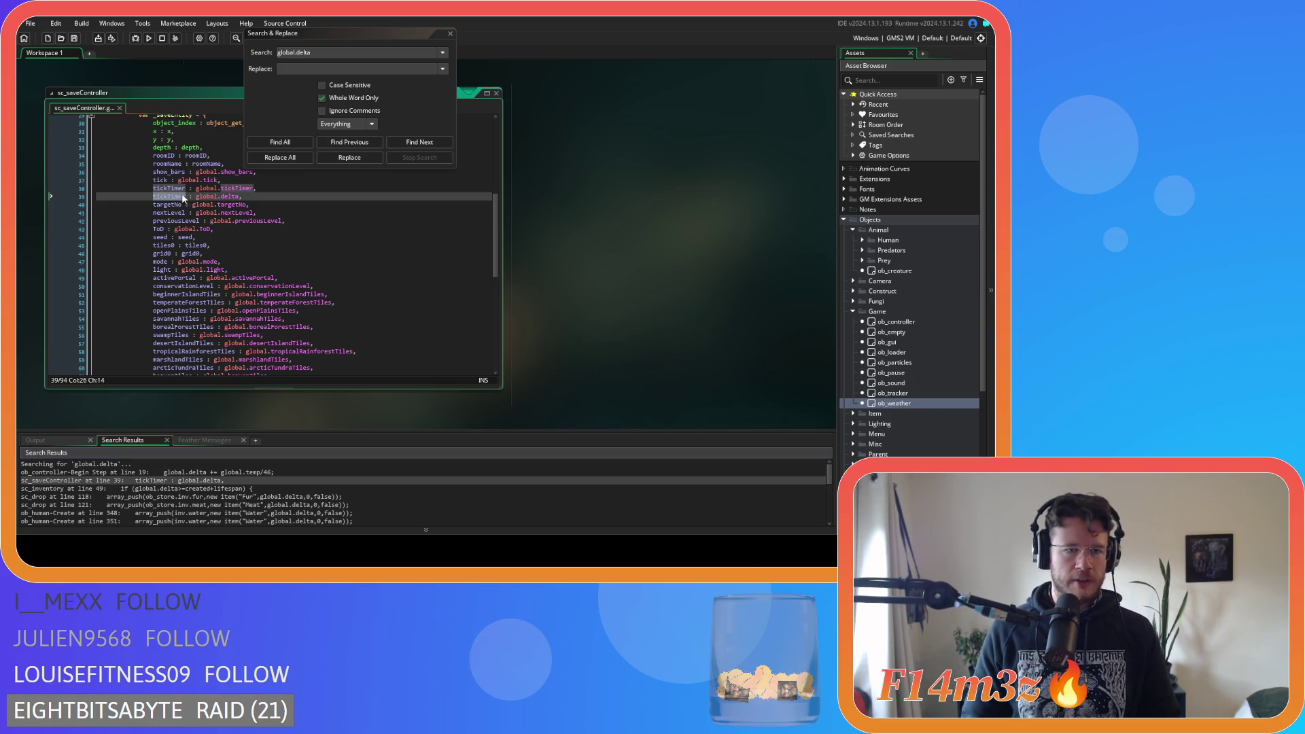
click(441, 241)
click(318, 196)
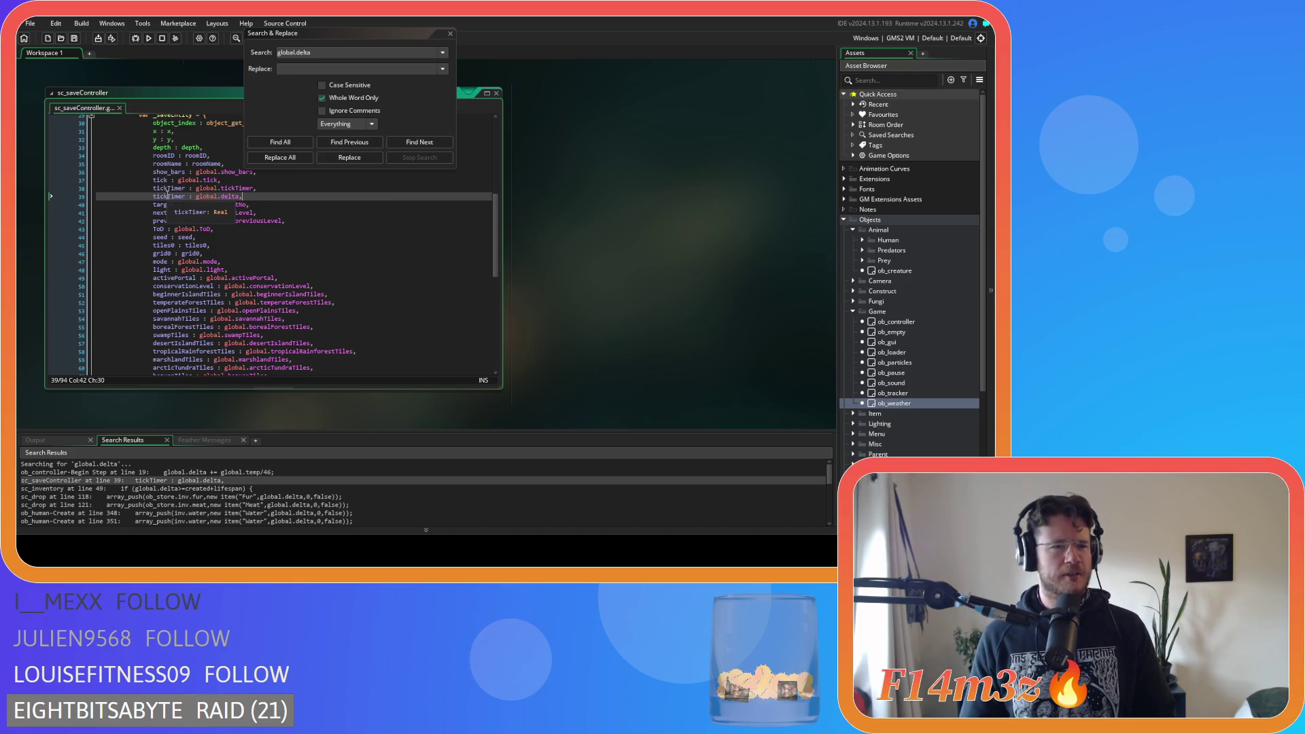
click(450, 33)
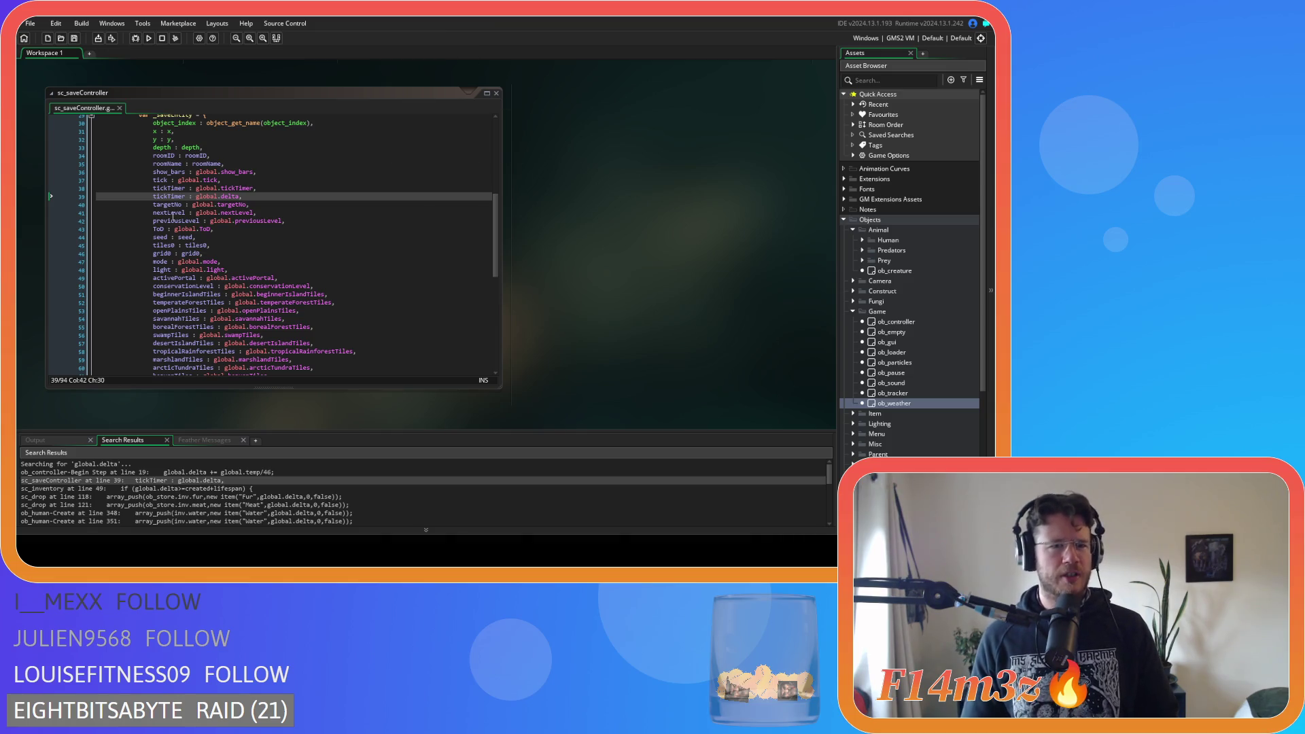
double_click(161, 196)
text(delta)
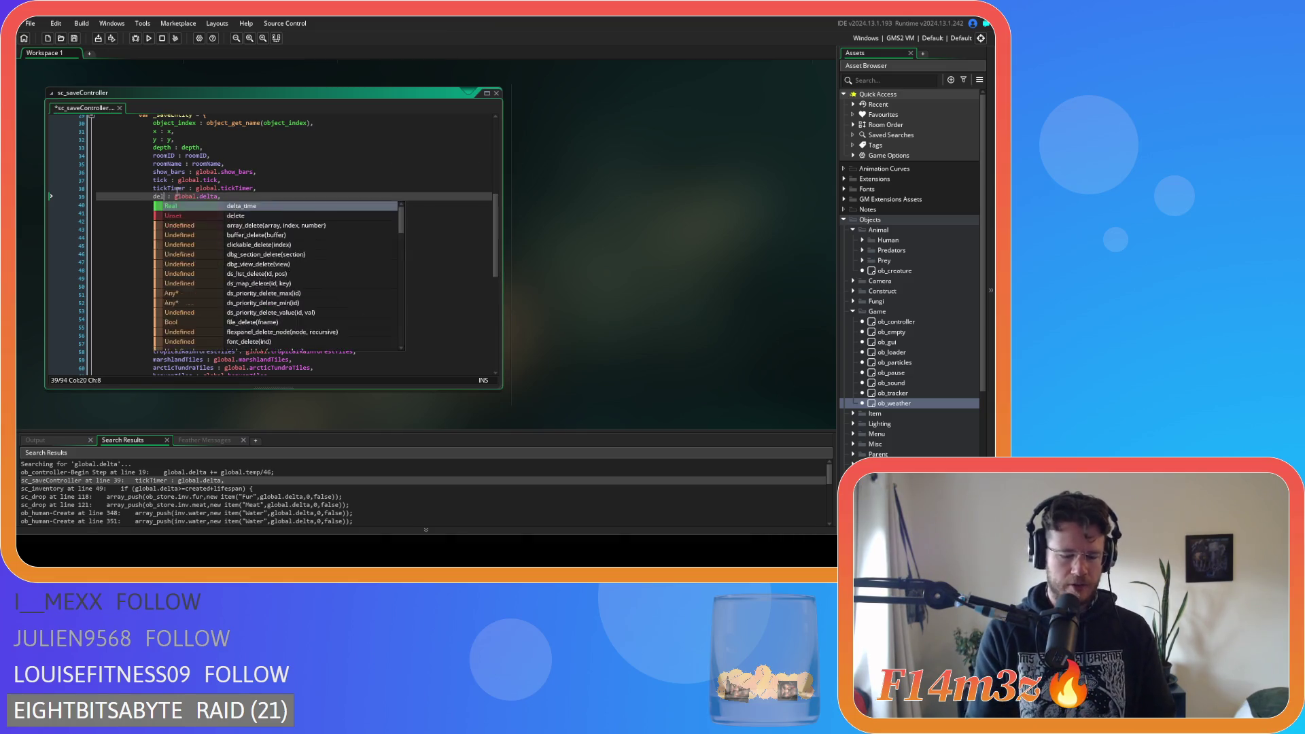
click(551, 197)
key(ctrl+s)
Close all editor windows and collapse the Game, Animal and Objects asset folders
right_click(554, 178)
click(632, 229)
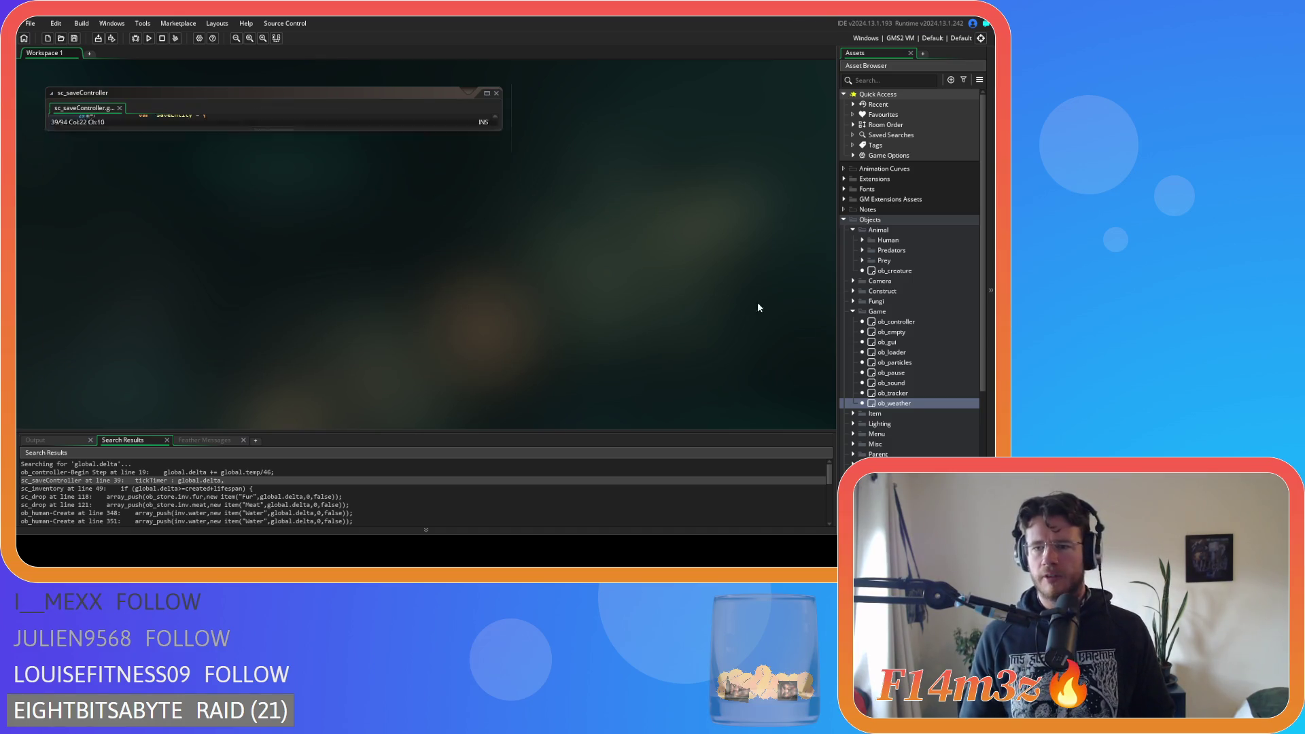
click(853, 311)
click(853, 230)
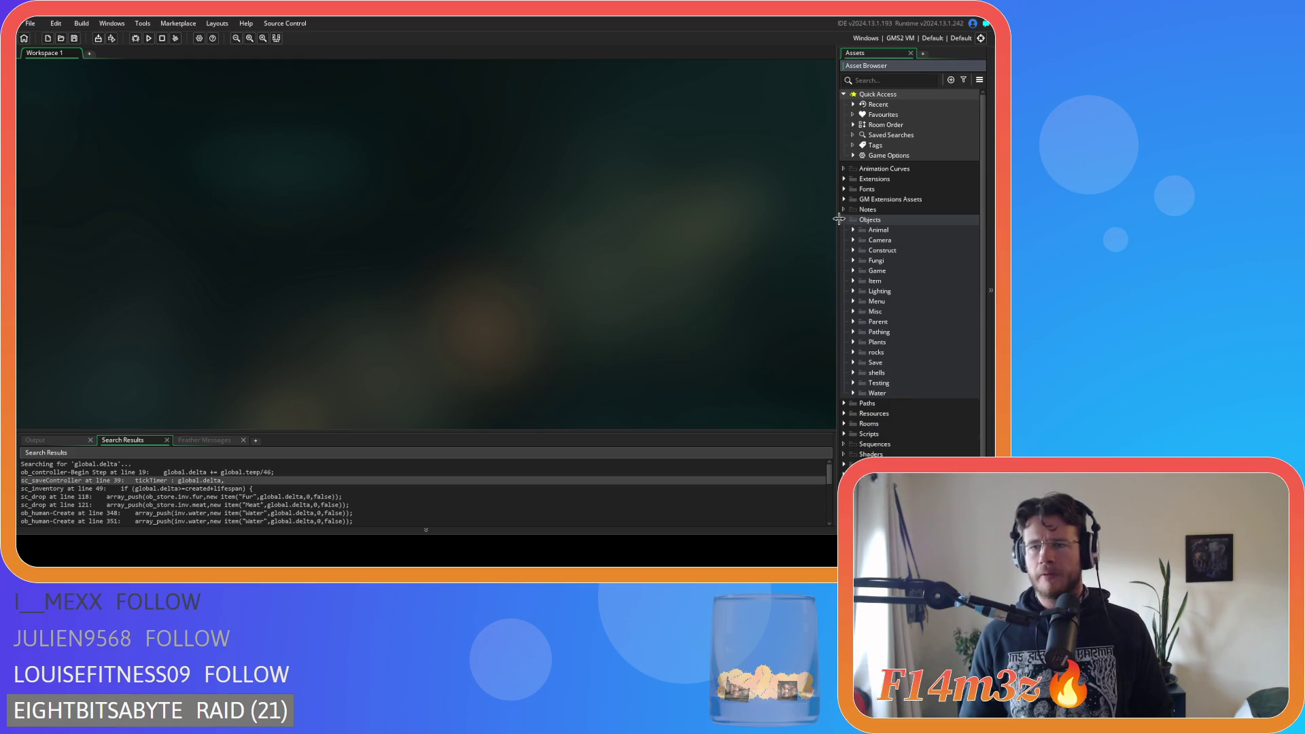
click(843, 220)
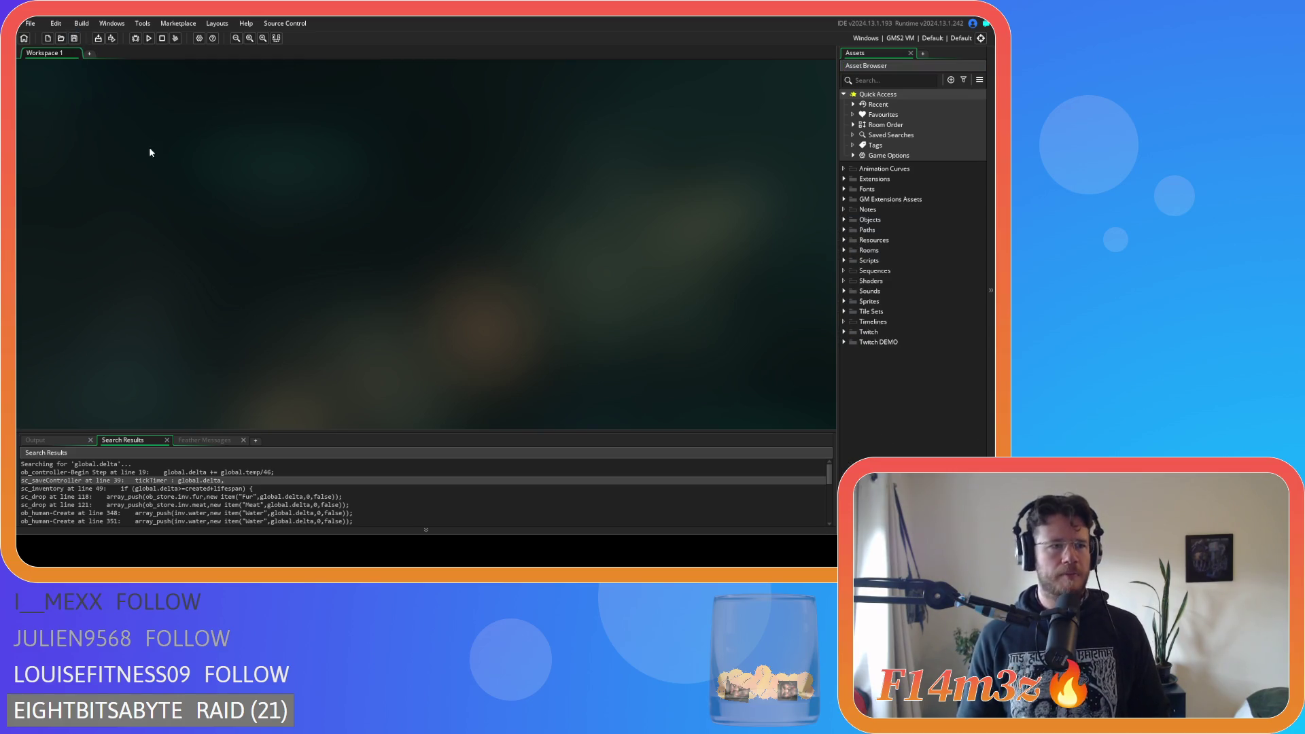
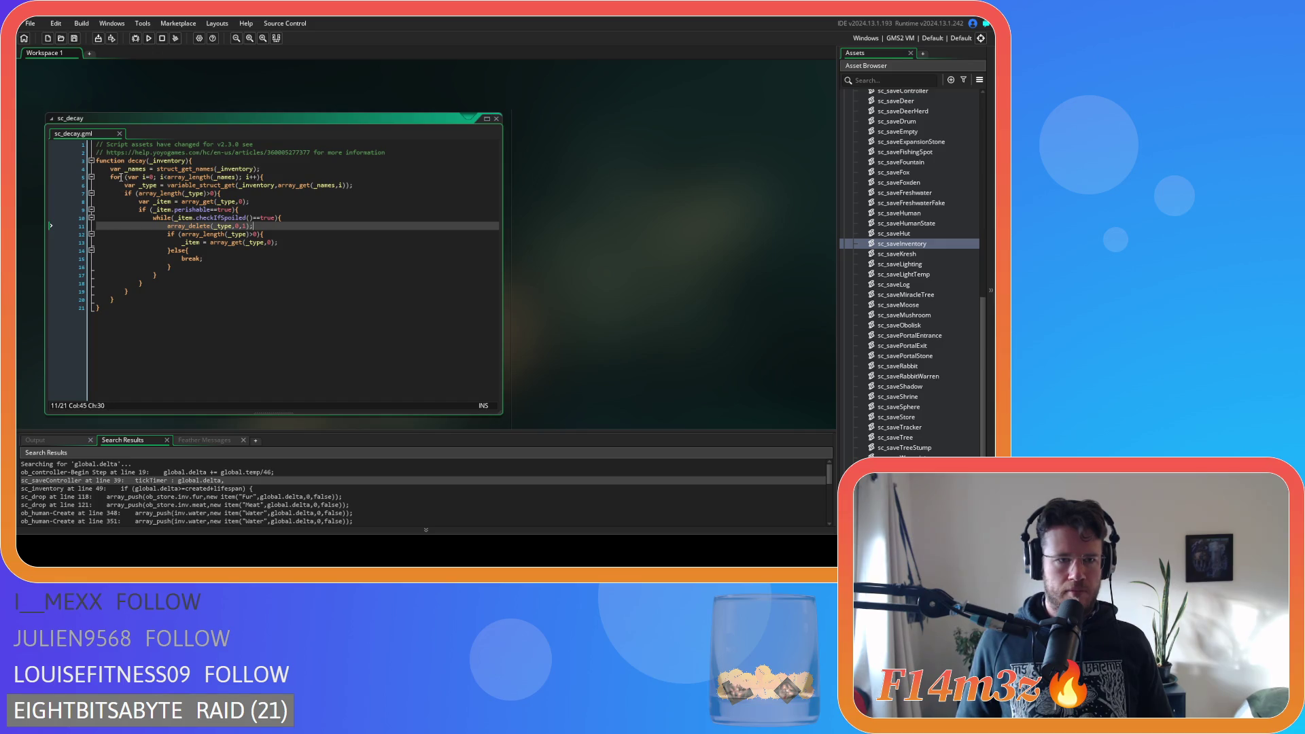
Copy sc_decay's inventory loop into sc_saveInventory's body and align its indentation
drag(108, 168, 135, 291)
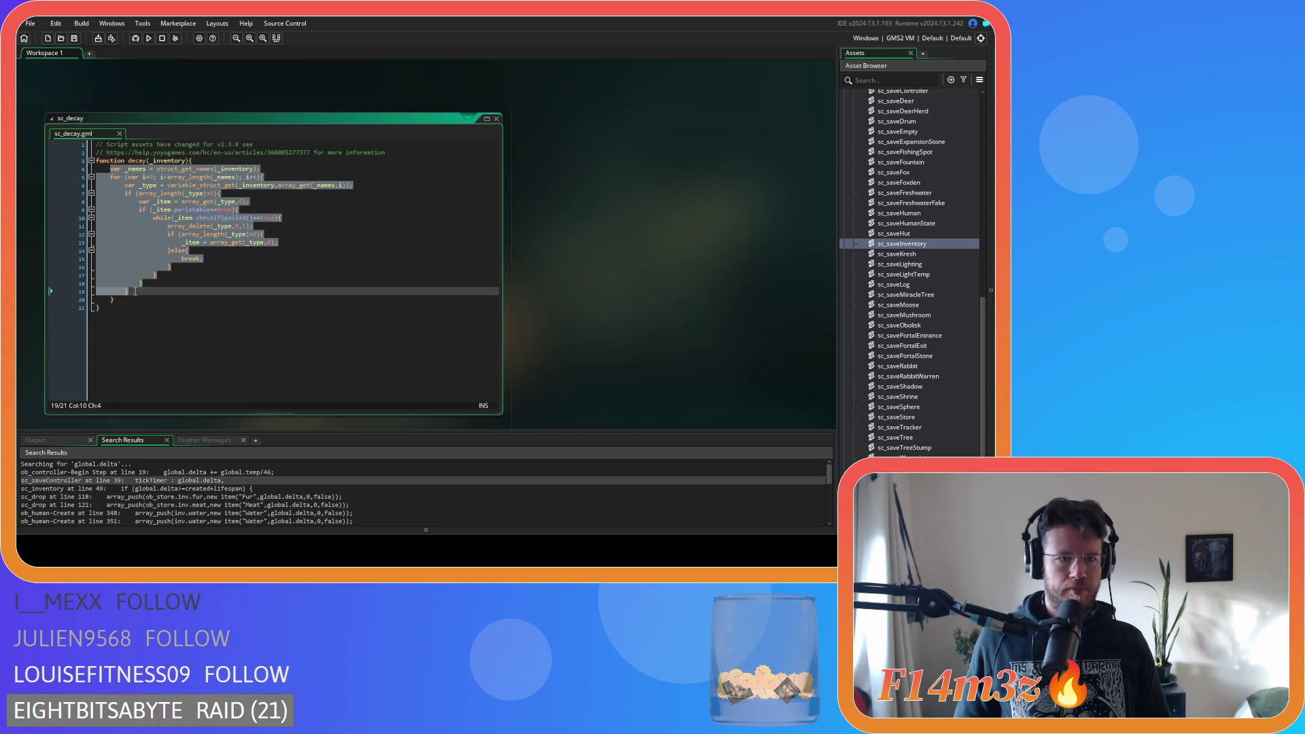
drag(135, 292, 113, 167)
click(134, 301)
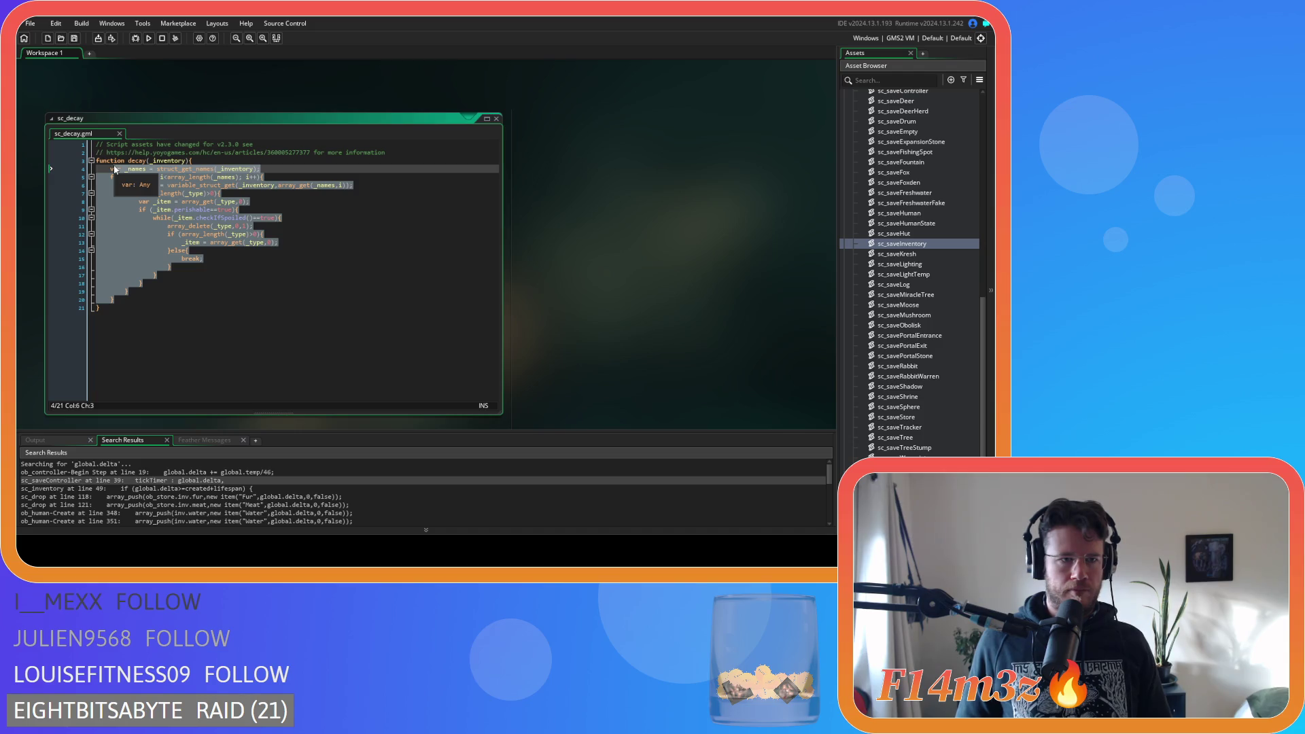
scroll(561, 271, down, 3)
click(216, 236)
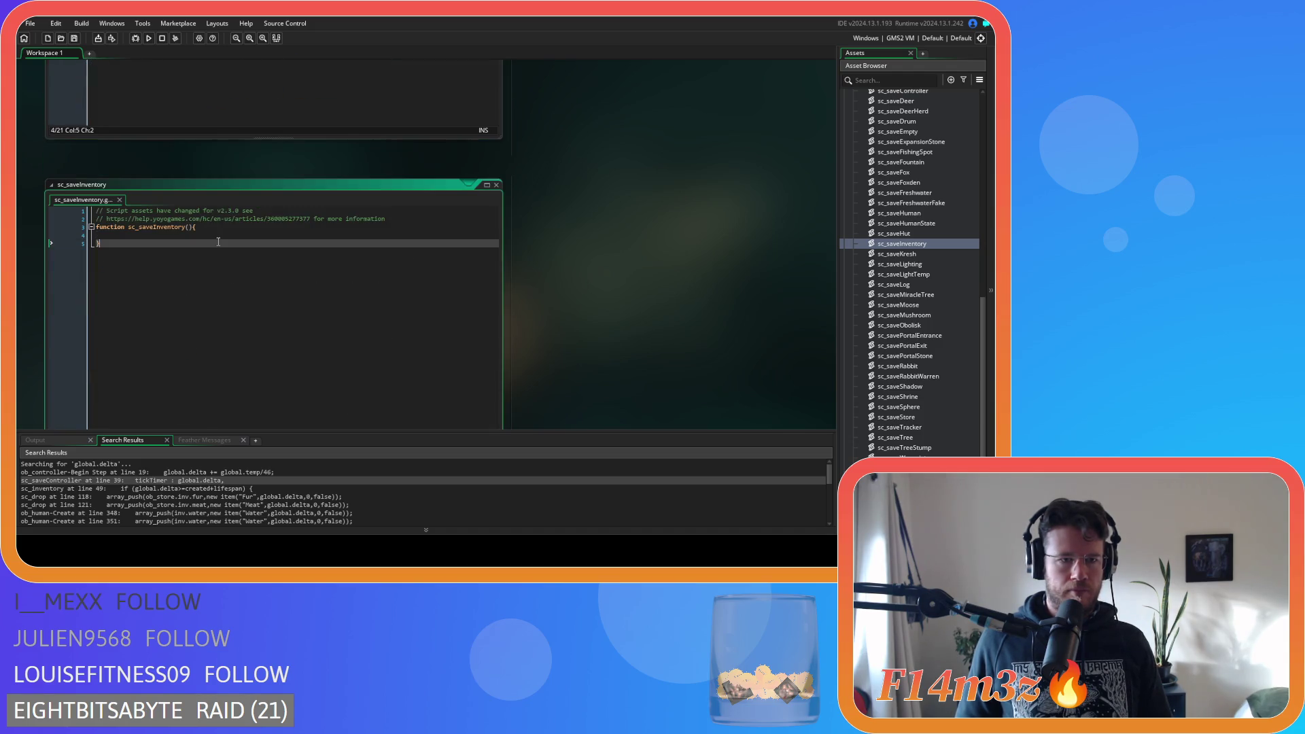
text(var _names = struct_get_names(_inventory); 	for (var i=0; i<array_length(_names); i++){ 		var _type = variable_struct_get(_inventory,array_get(_names,i)); 		if (array_length(_type)>0){ 			var _item = array_get(_type,0); 			if (_item.perishable==true){ 				while(_item.checkIfSpoiled()==true){ 					array_delete(_type,0,1); 					if (array_length(_type)>0){ 						_item = array_get(_type,0); 					}else{ 						break; 					} 				} 			} 		} 	})
drag(127, 365, 46, 234)
key(Tab)
drag(144, 362, 67, 242)
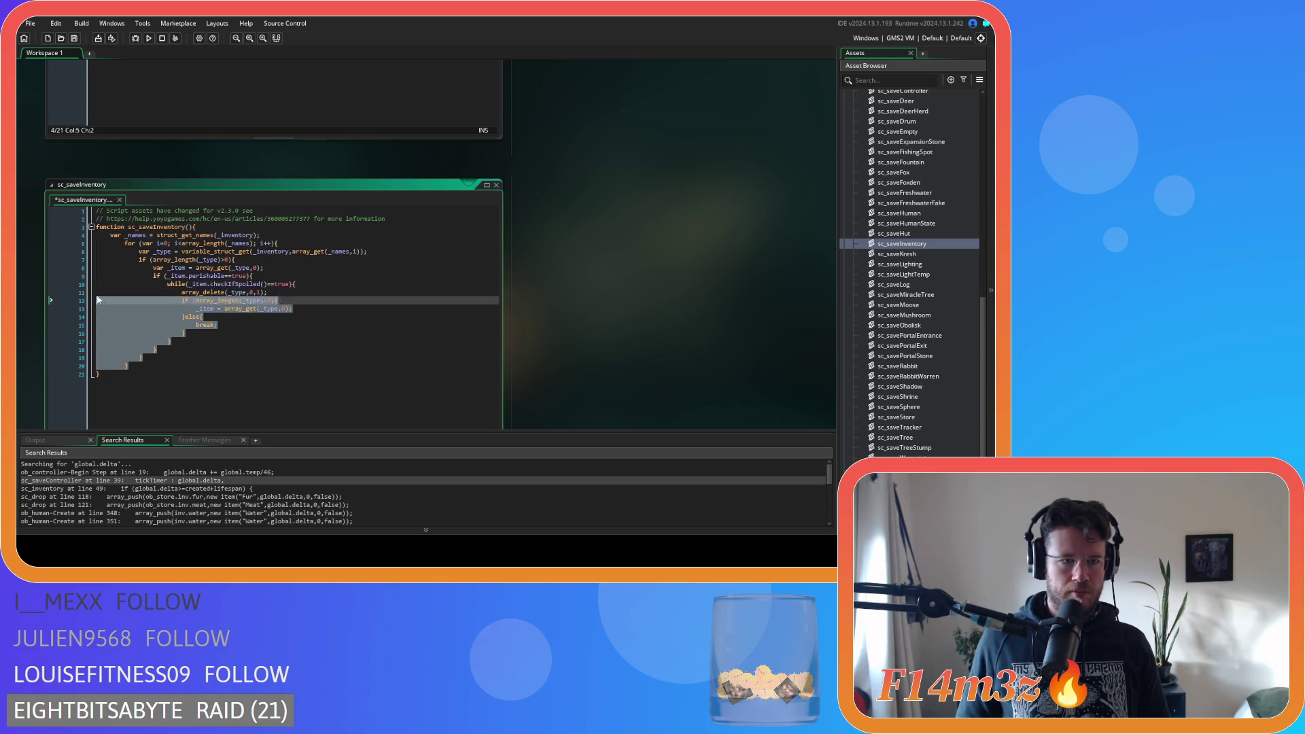
key(shift+Tab)
click(178, 242)
Add a controller parameter, wrap the loop in with (controller){ }, re-indent, and save
click(191, 227)
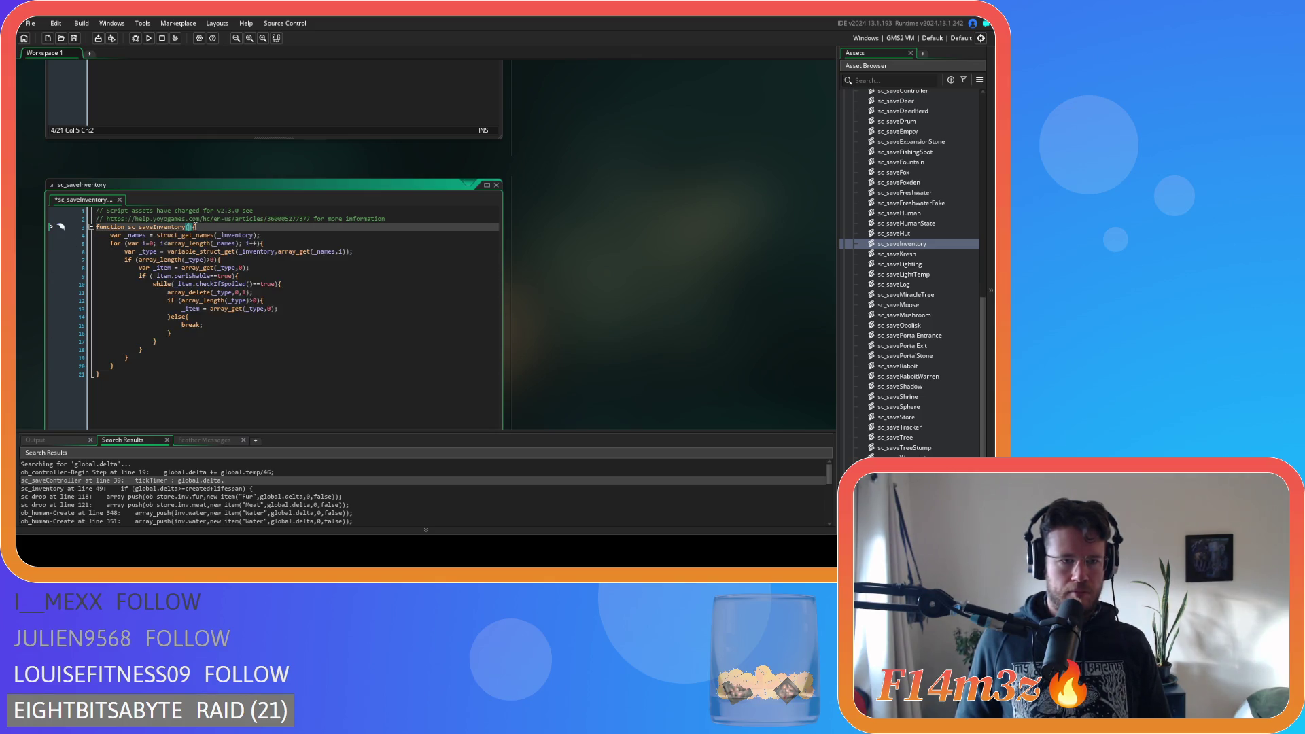
text(controller)
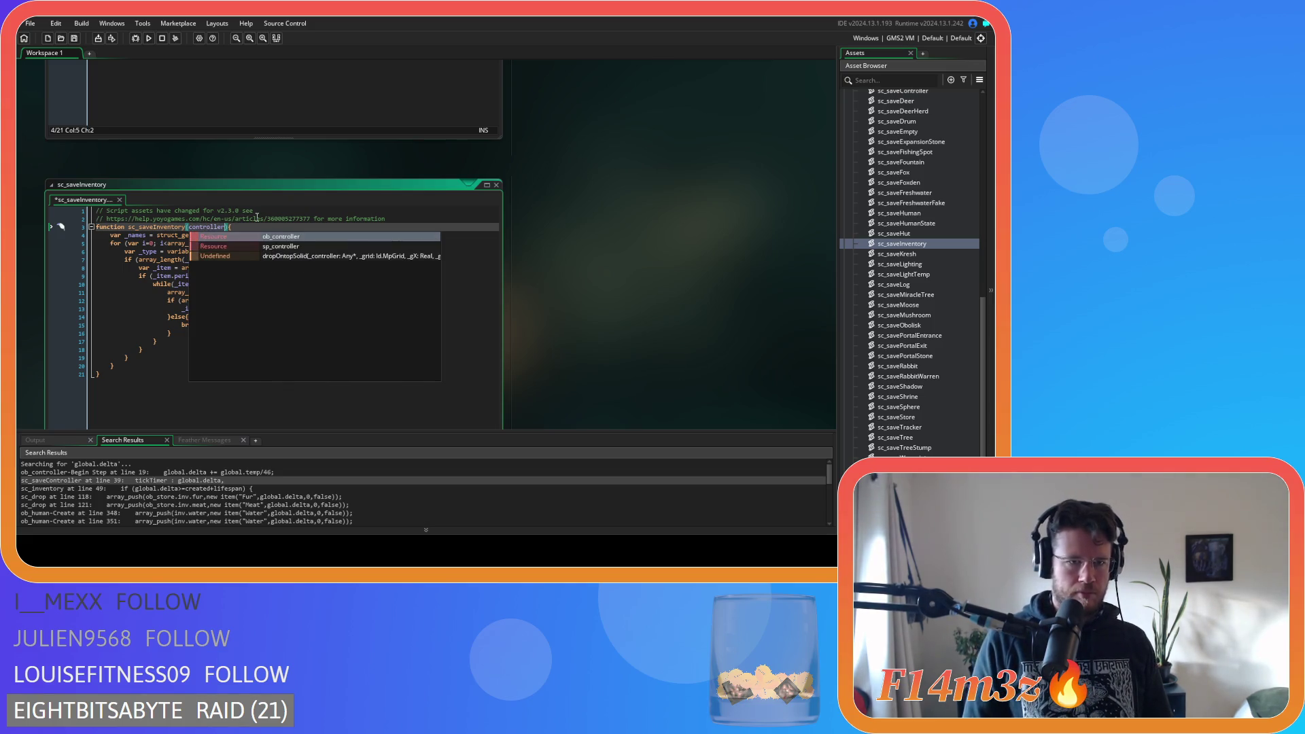
click(248, 225)
key(Return)
text(with ()
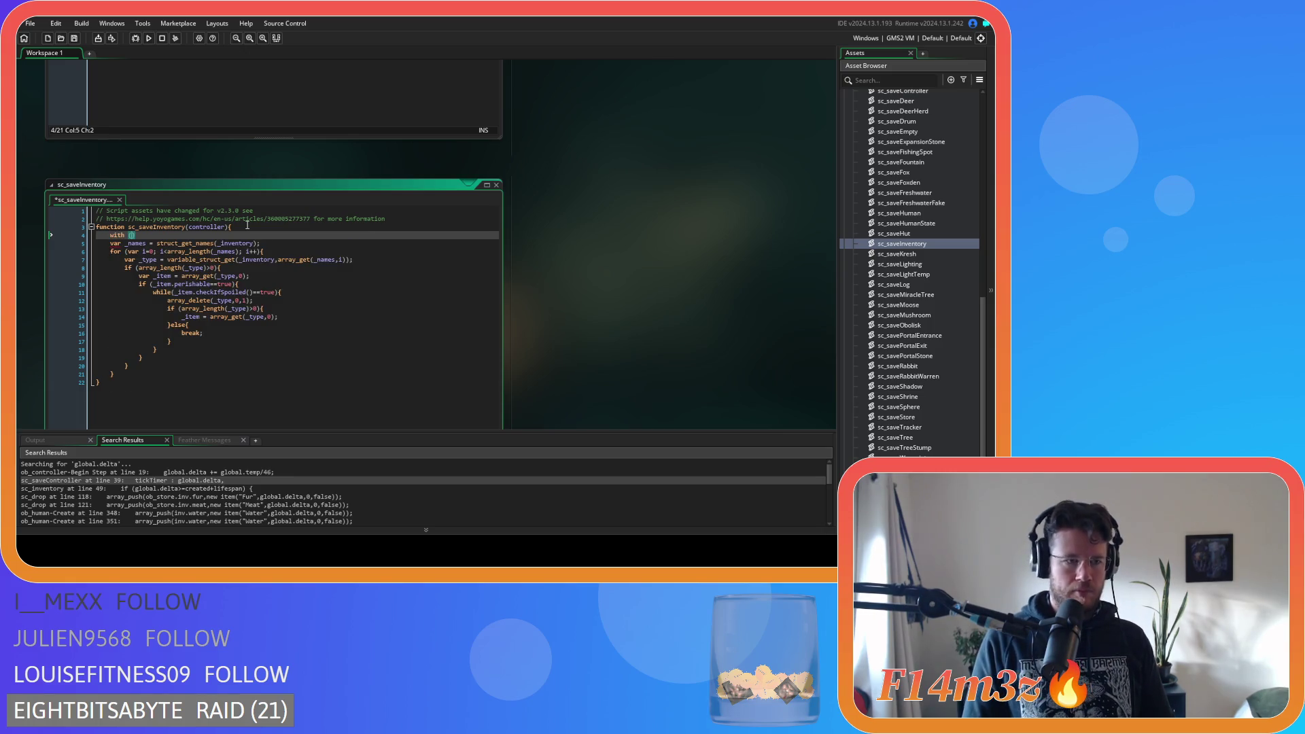
text(controller))
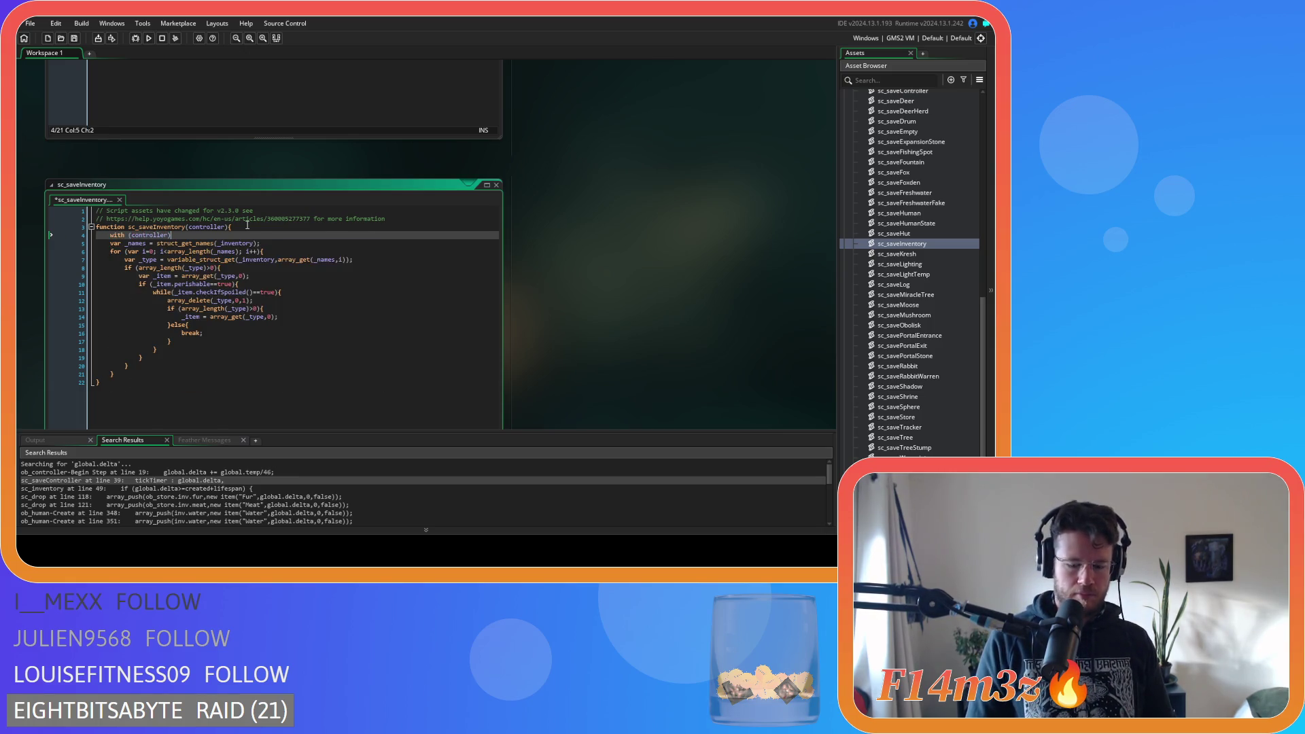
click(121, 374)
key(Return)
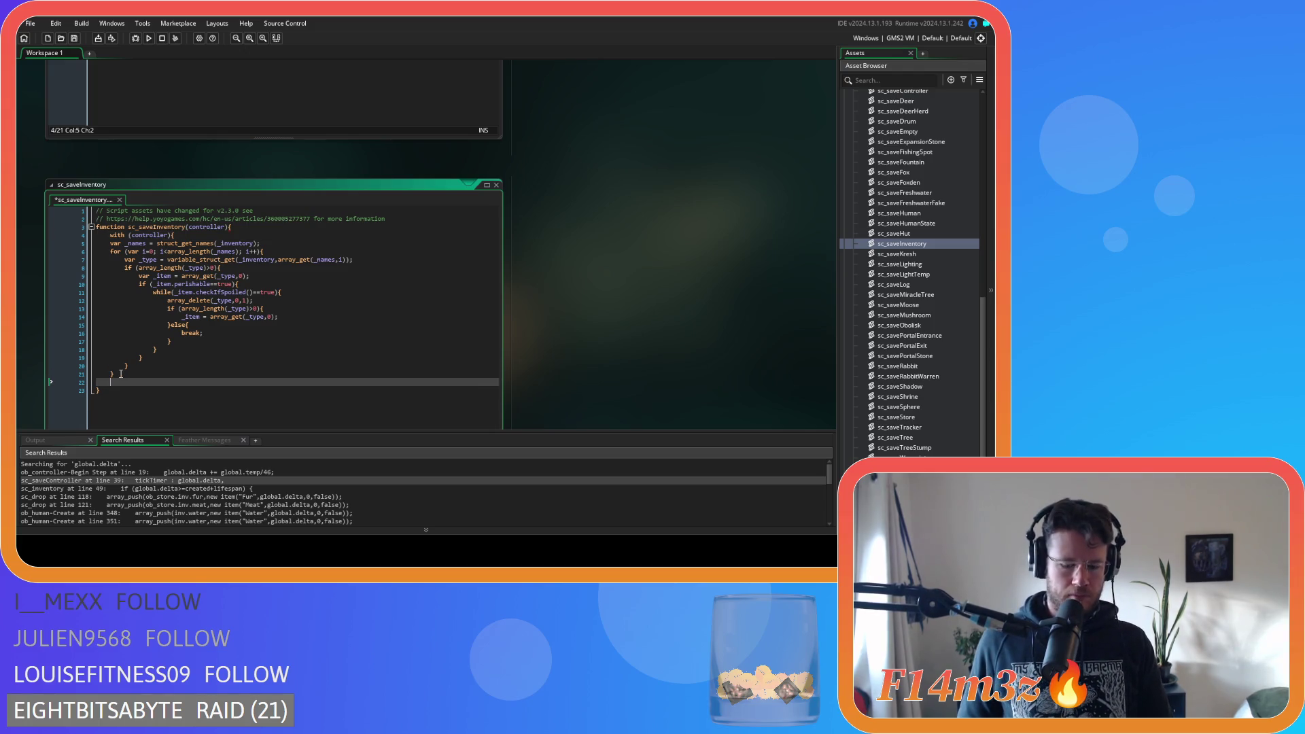
mouse_move(121, 373)
mouse_down()
mouse_move(102, 313)
mouse_move(31, 239)
mouse_up()
key(Tab)
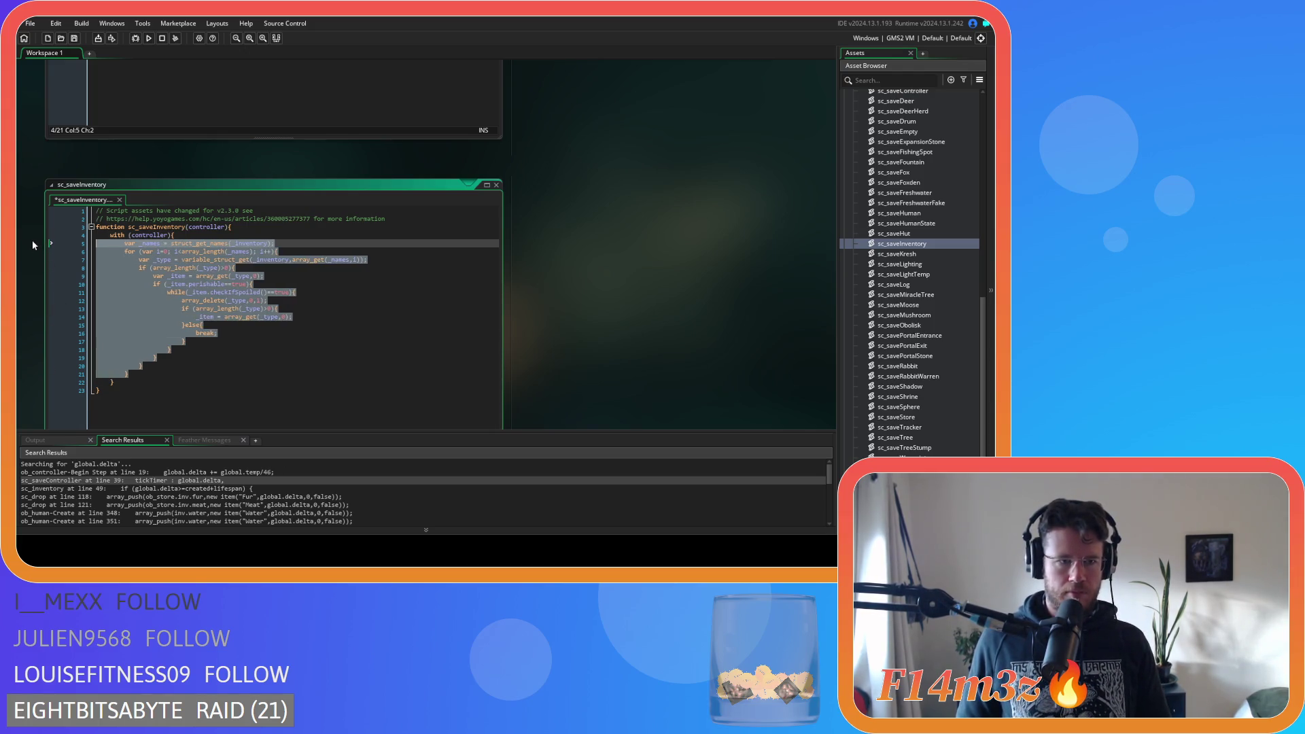
click(166, 318)
key(ctrl+s)
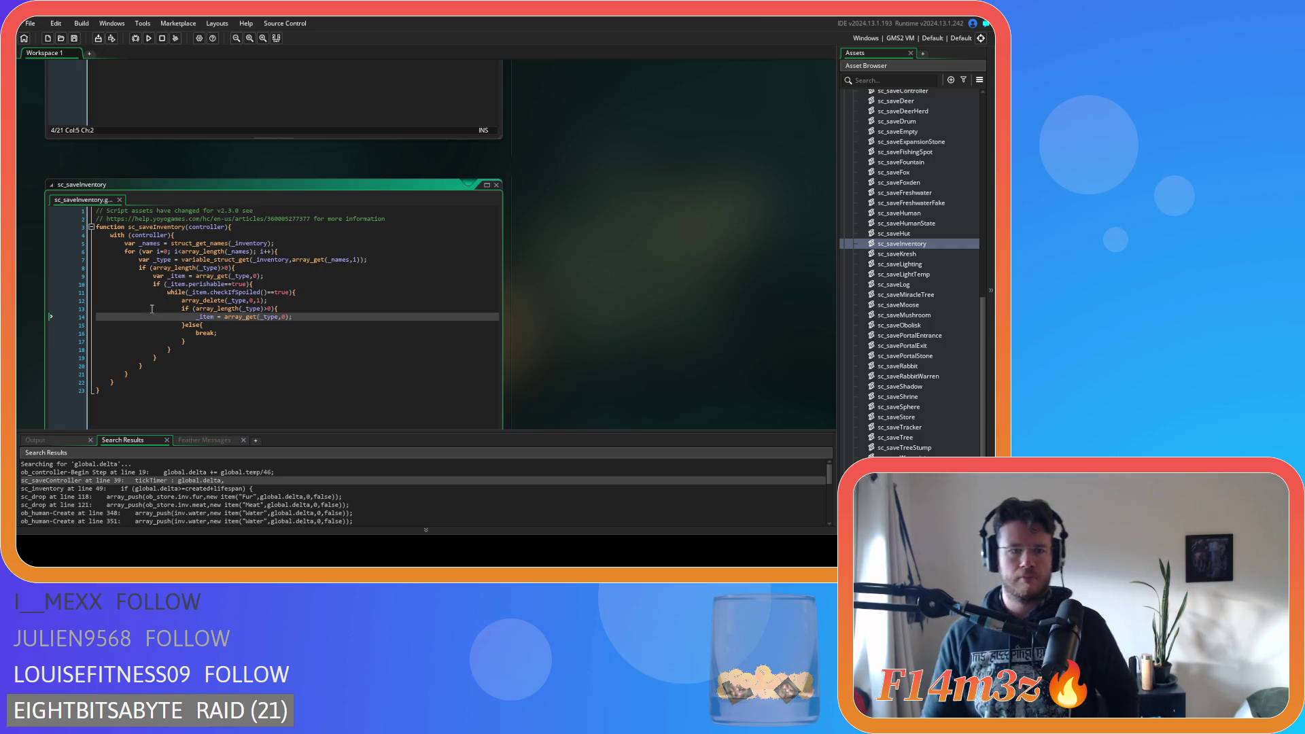
Review the pasted loop's array_length check, for loop over _names and struct_get_names line
click(172, 268)
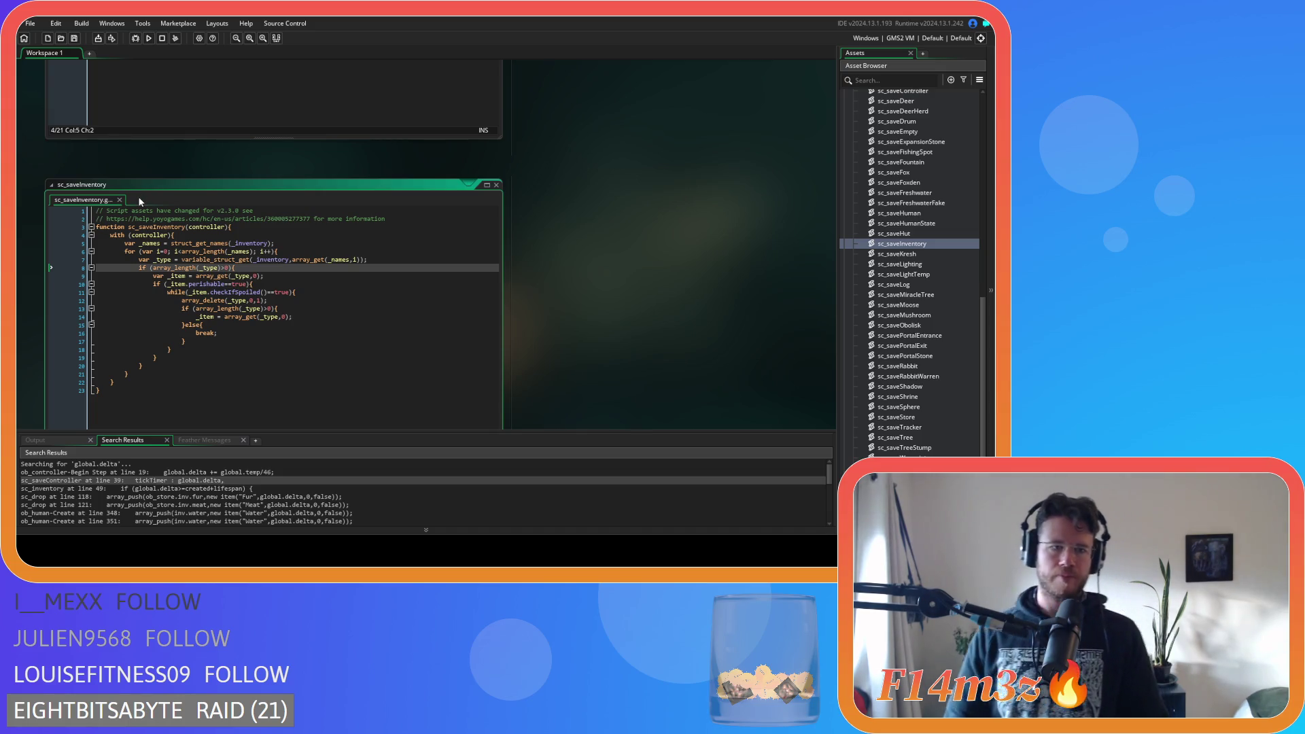
click(216, 253)
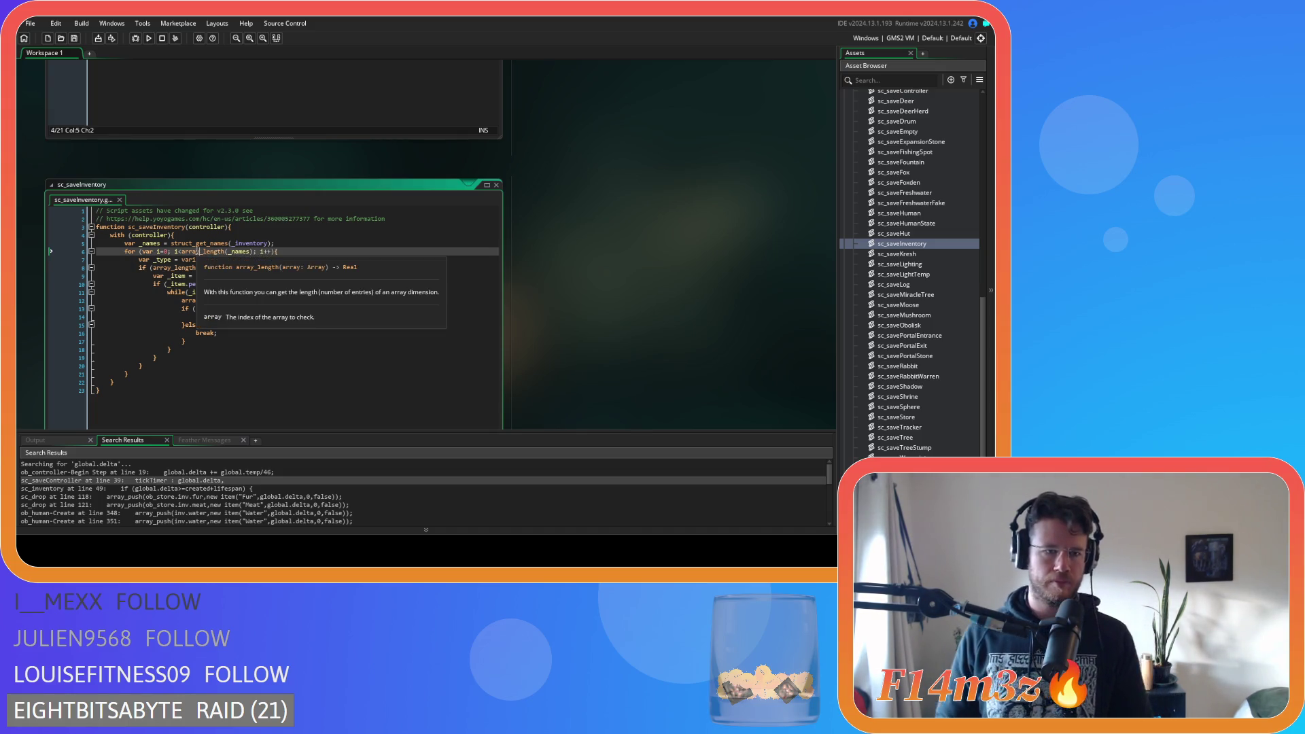
click(235, 245)
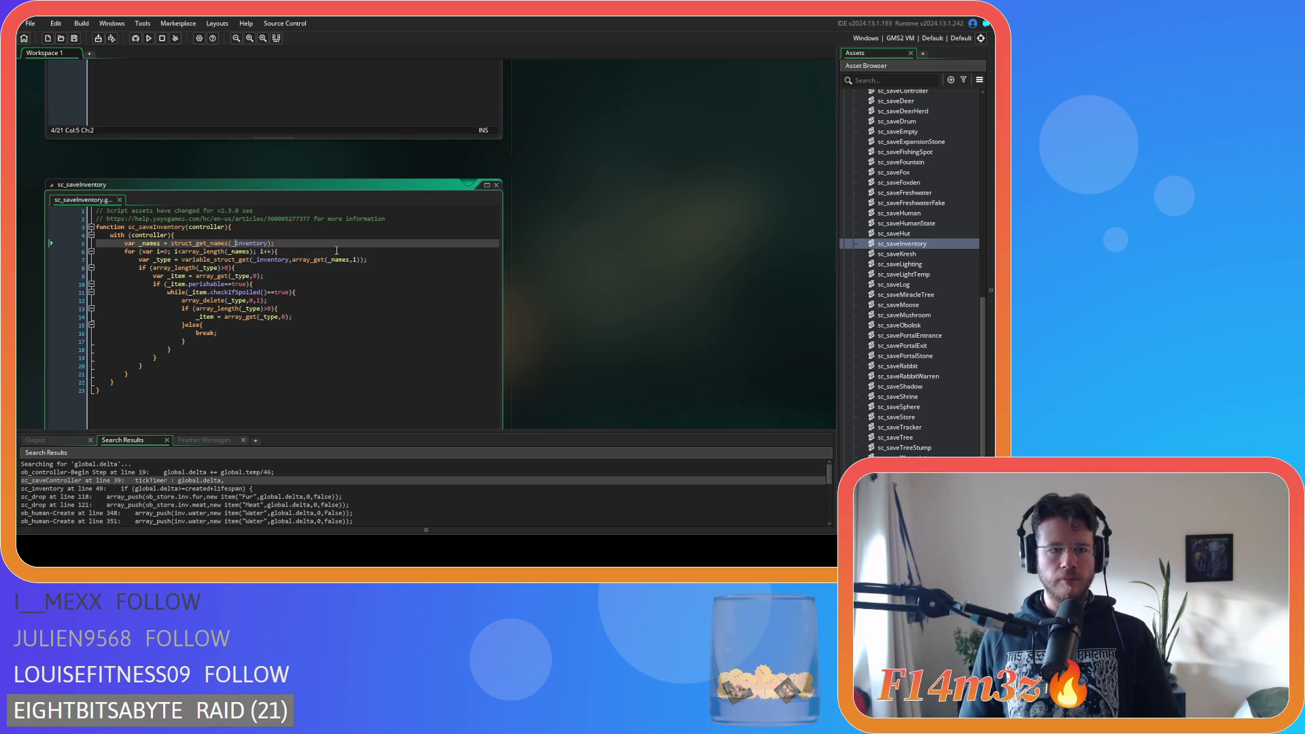
scroll(346, 252, down, 2)
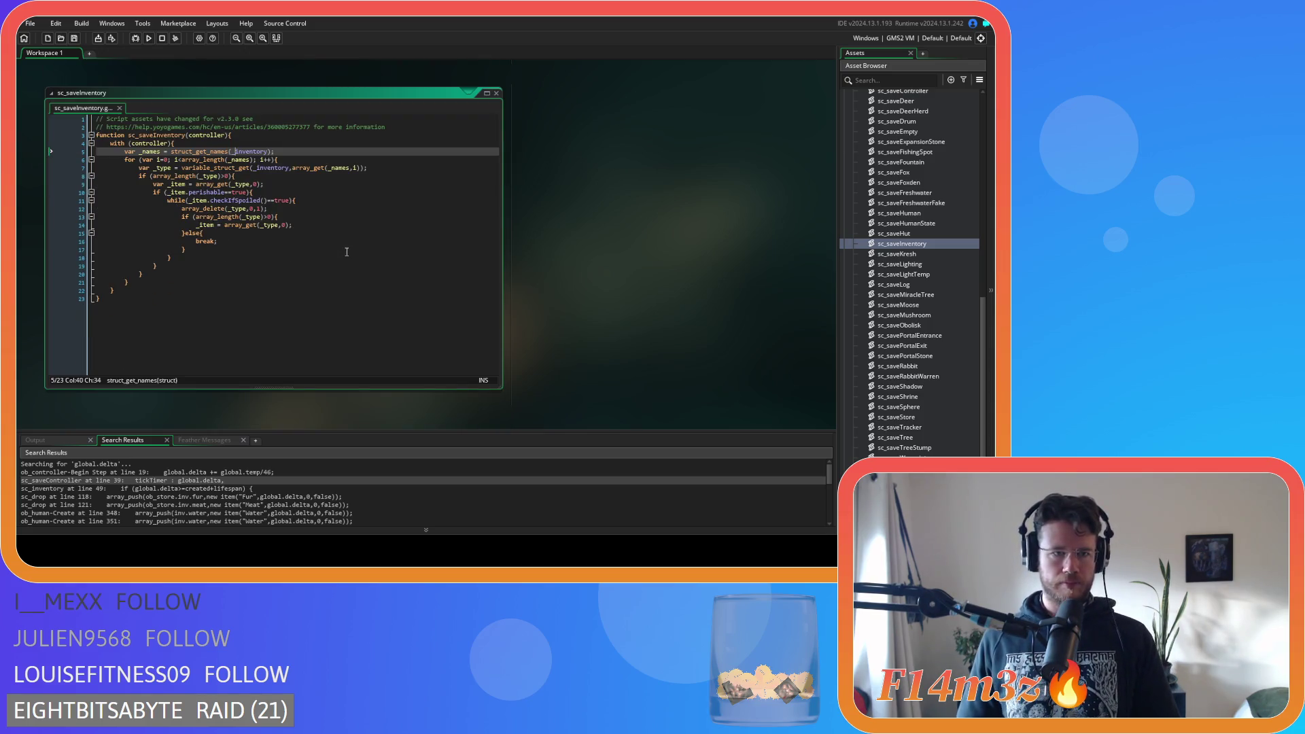
click(309, 177)
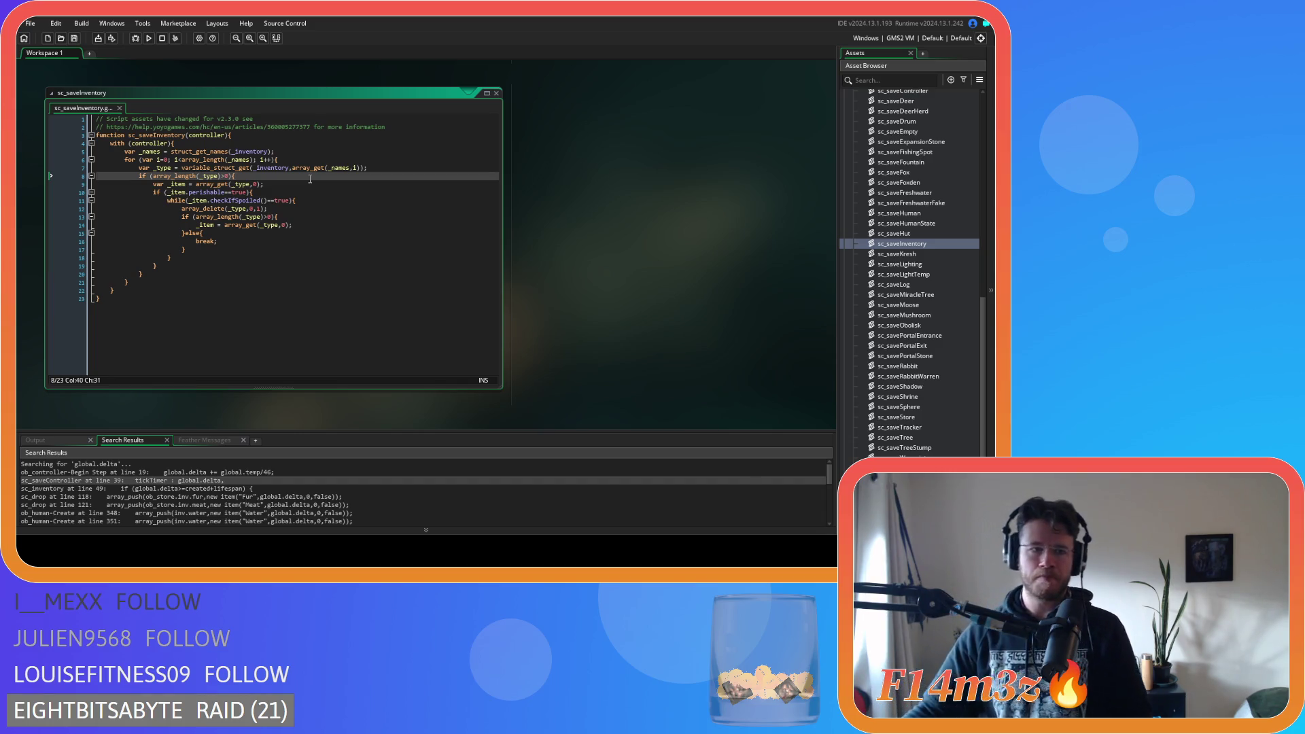
click(274, 225)
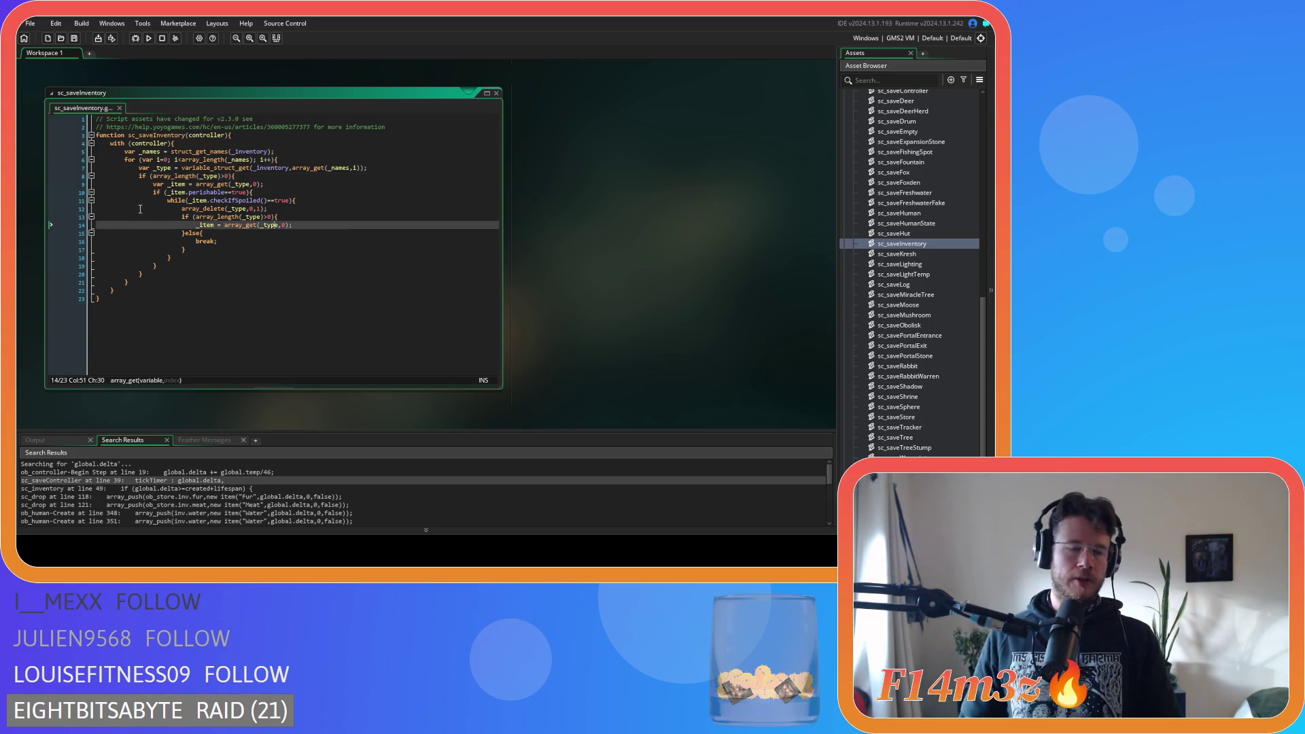
click(174, 168)
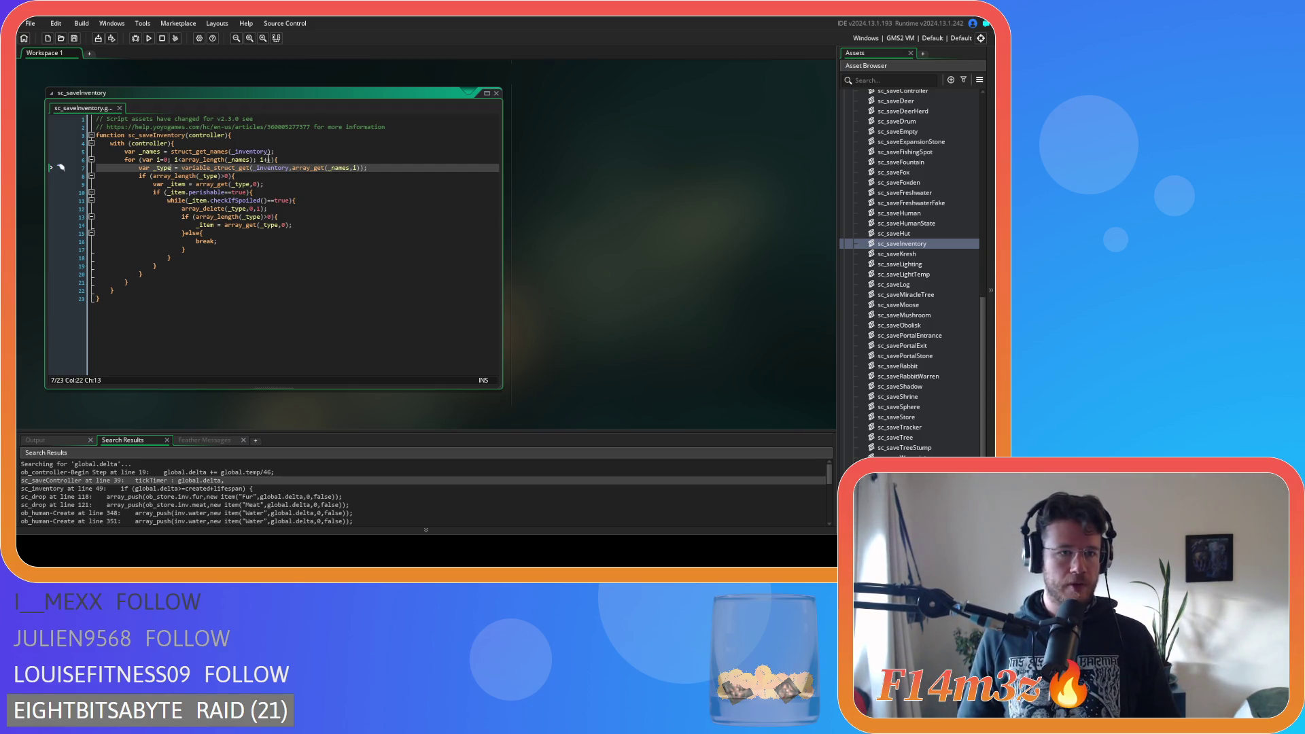
click(154, 158)
click(226, 176)
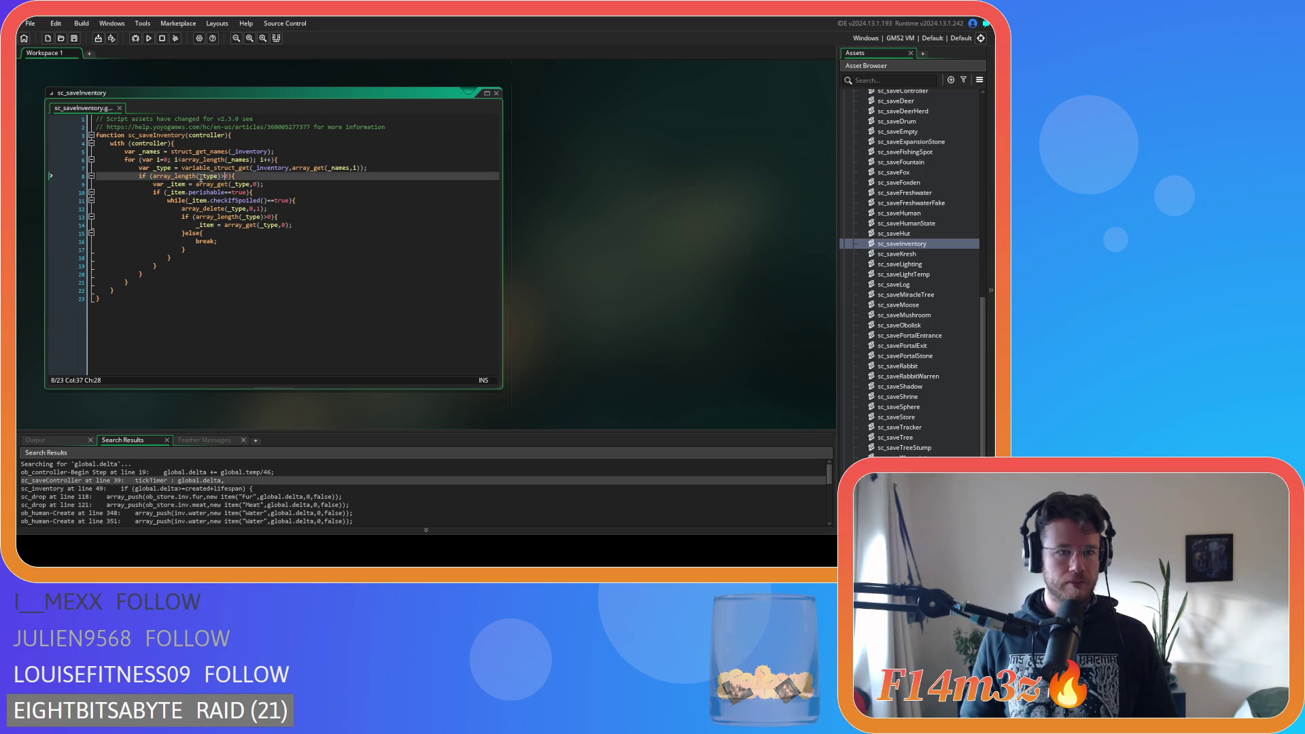
mouse_move(173, 174)
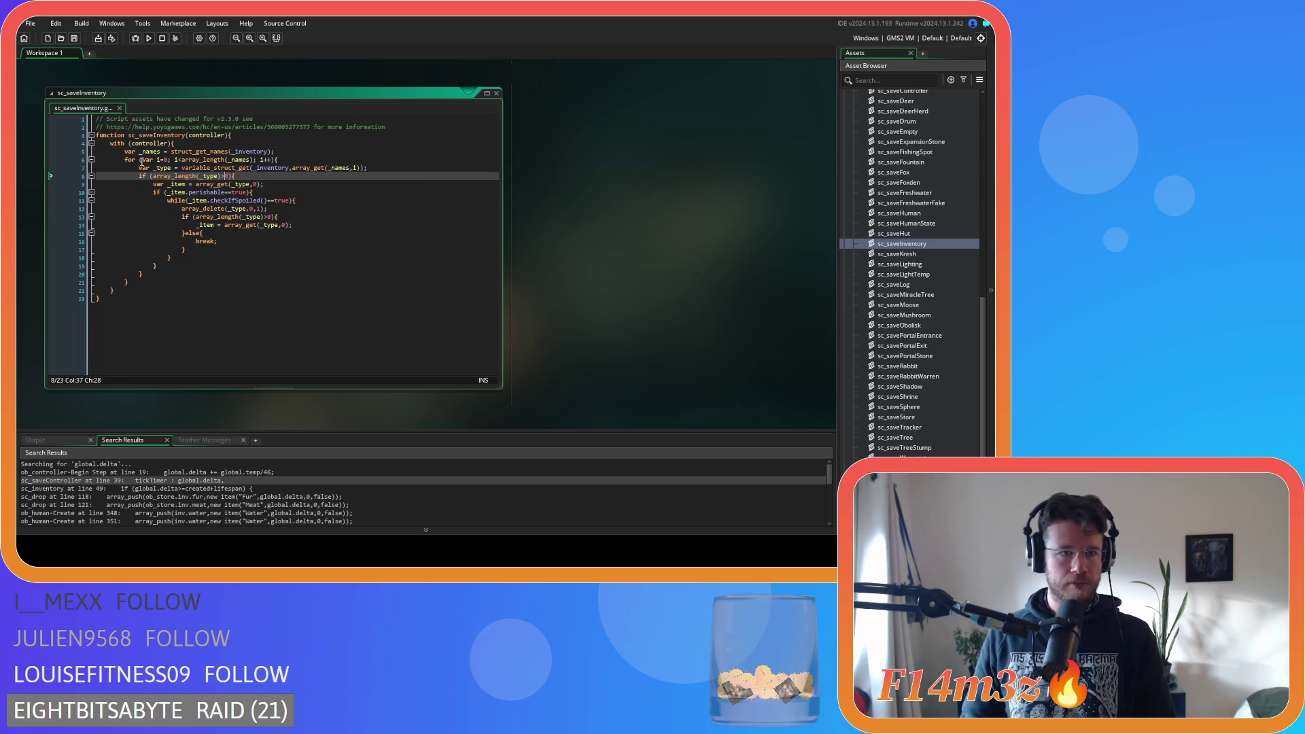
click(297, 162)
mouse_move(157, 275)
mouse_down()
mouse_move(136, 258)
mouse_move(108, 161)
mouse_move(97, 168)
mouse_up()
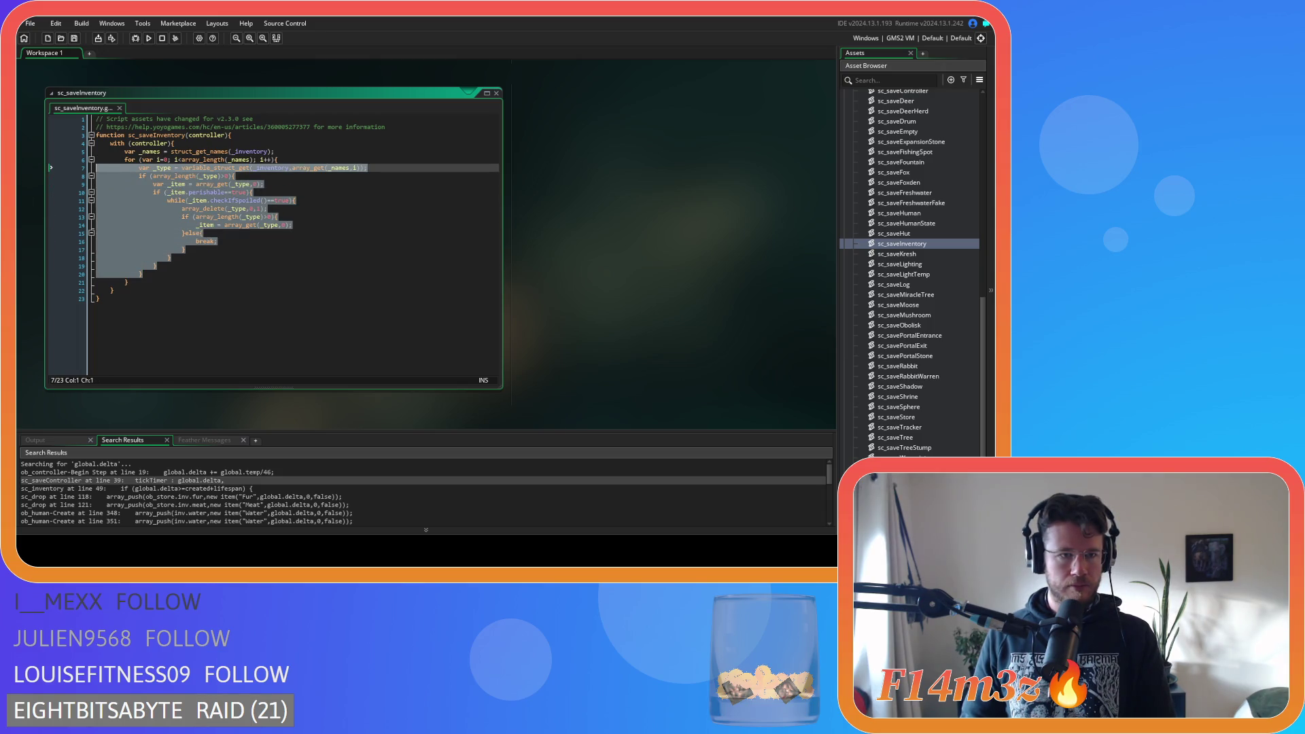
Delete the copied lines 7–20 so the for loop over _names has an empty body
key(Delete)
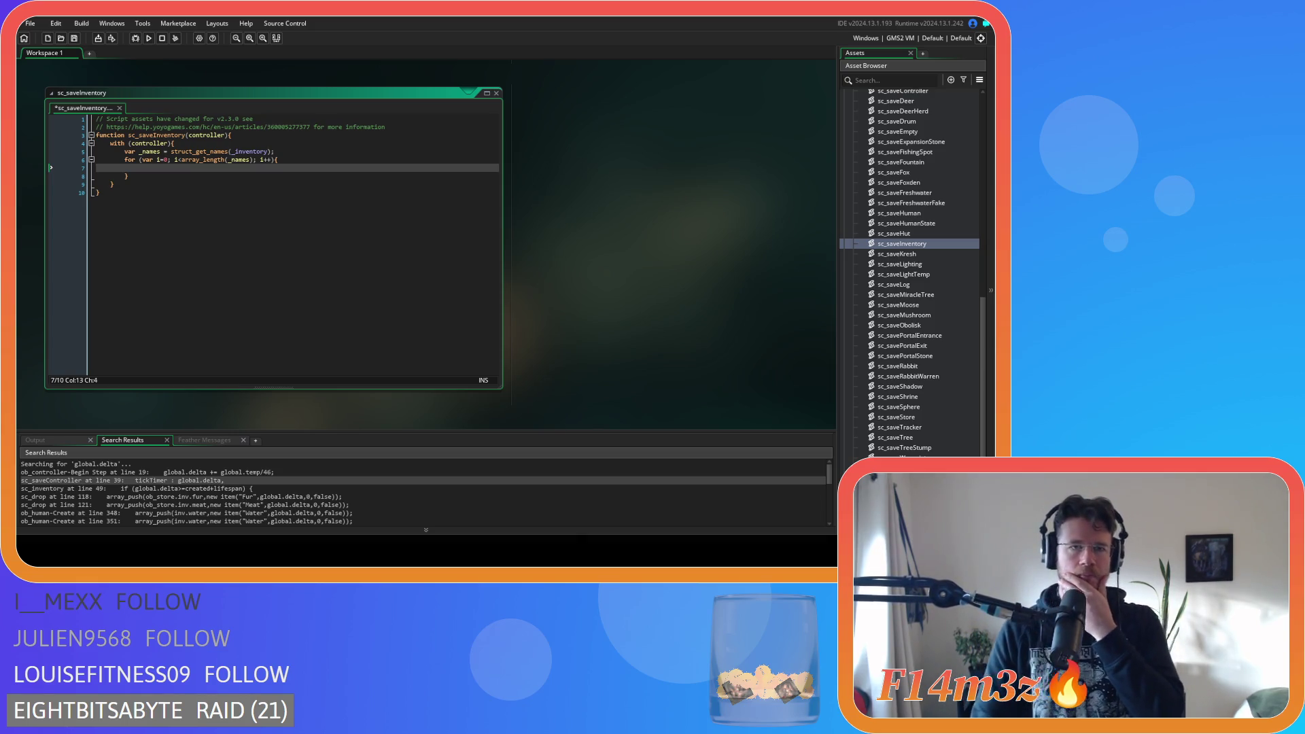
scroll(863, 326, up, 8)
Expand the Objects and Save folders in the Asset Browser and open ob_save's editor
scroll(872, 312, up, 5)
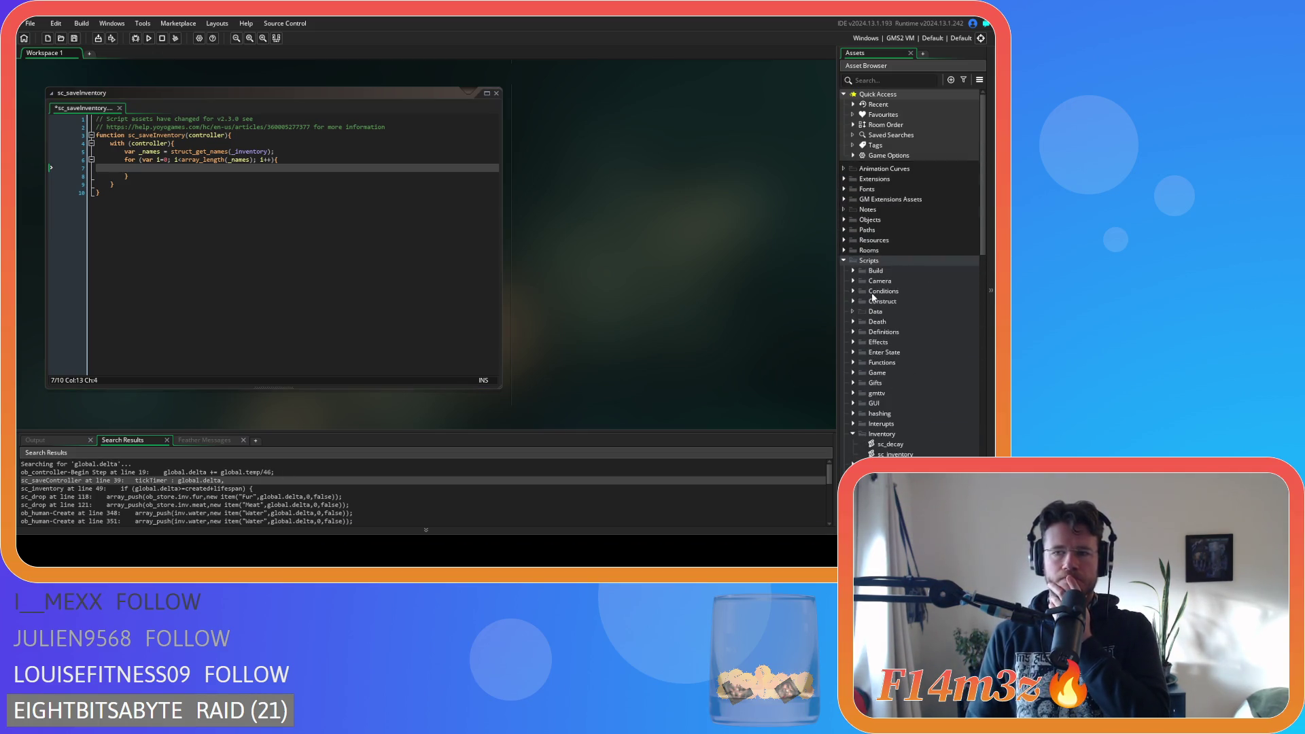
click(849, 221)
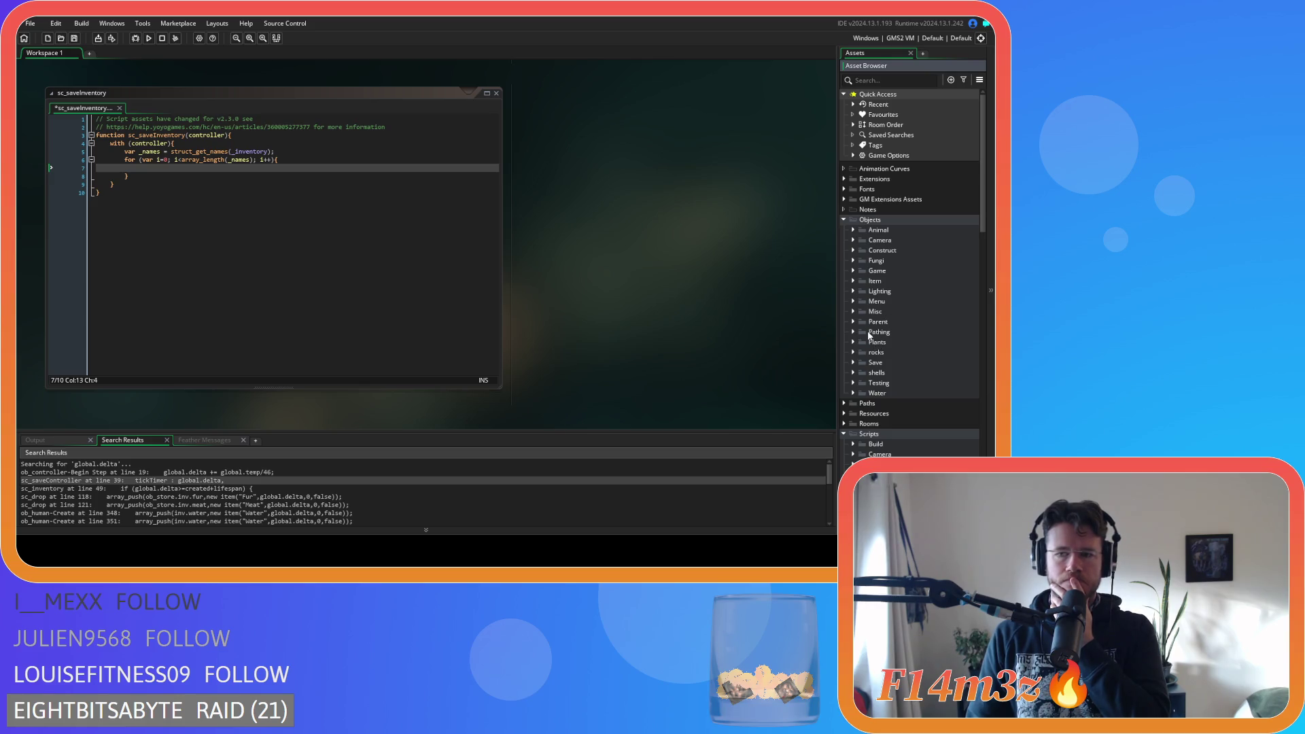
click(853, 271)
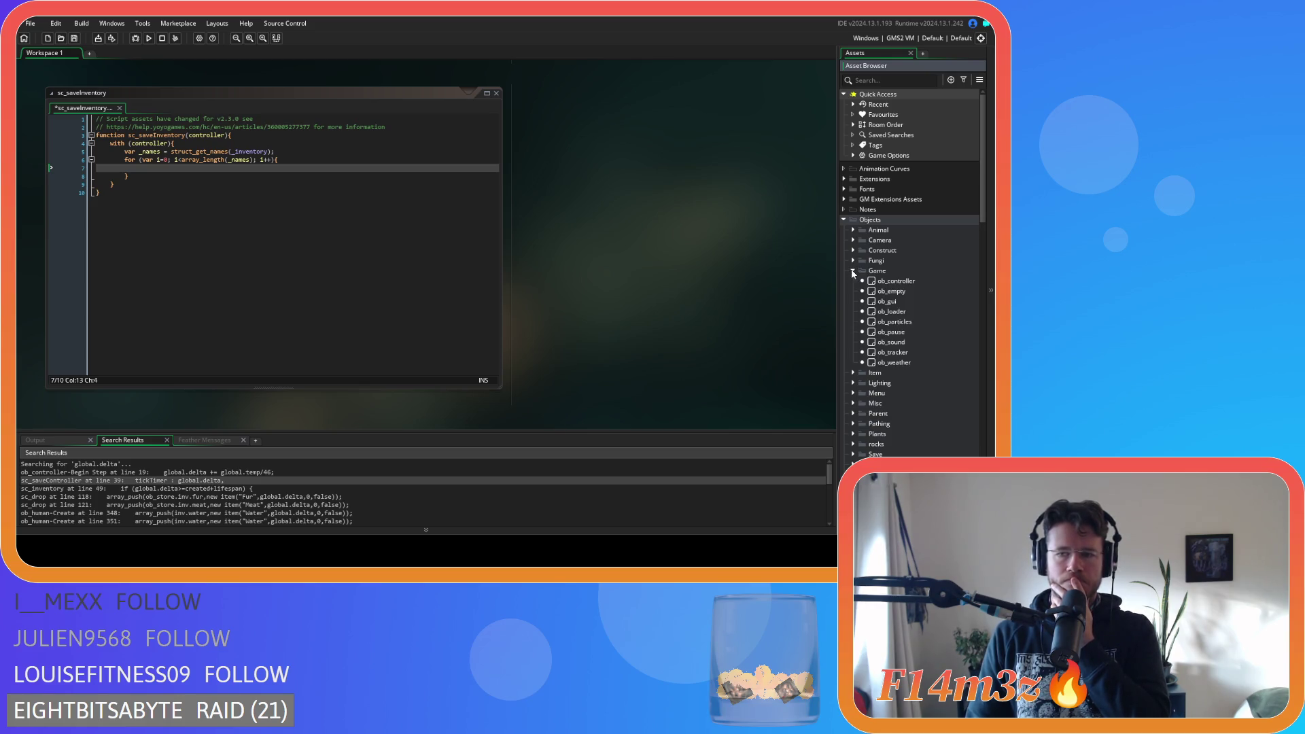
click(886, 356)
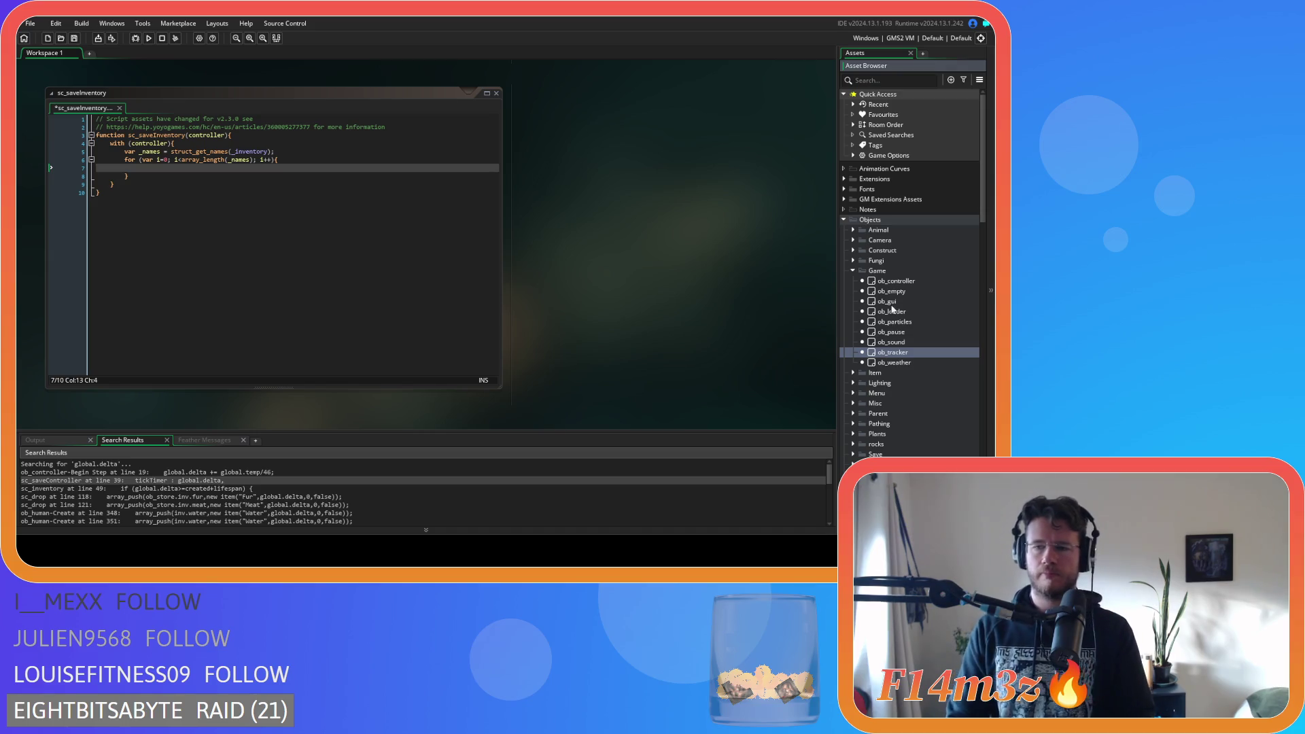
click(853, 271)
click(853, 362)
scroll(901, 378, down, 1)
double_click(896, 363)
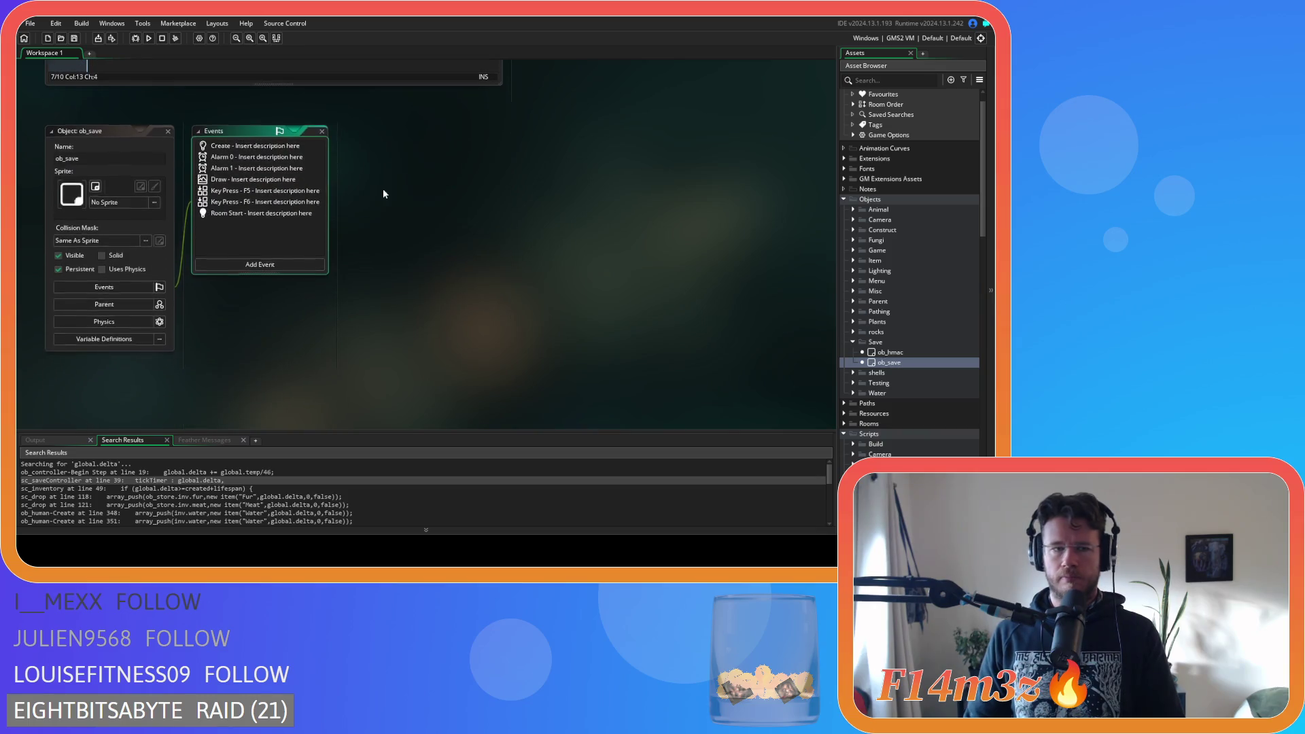
Open ob_save's Key Press - F5 code and the sc_saveHuman script it calls
double_click(262, 193)
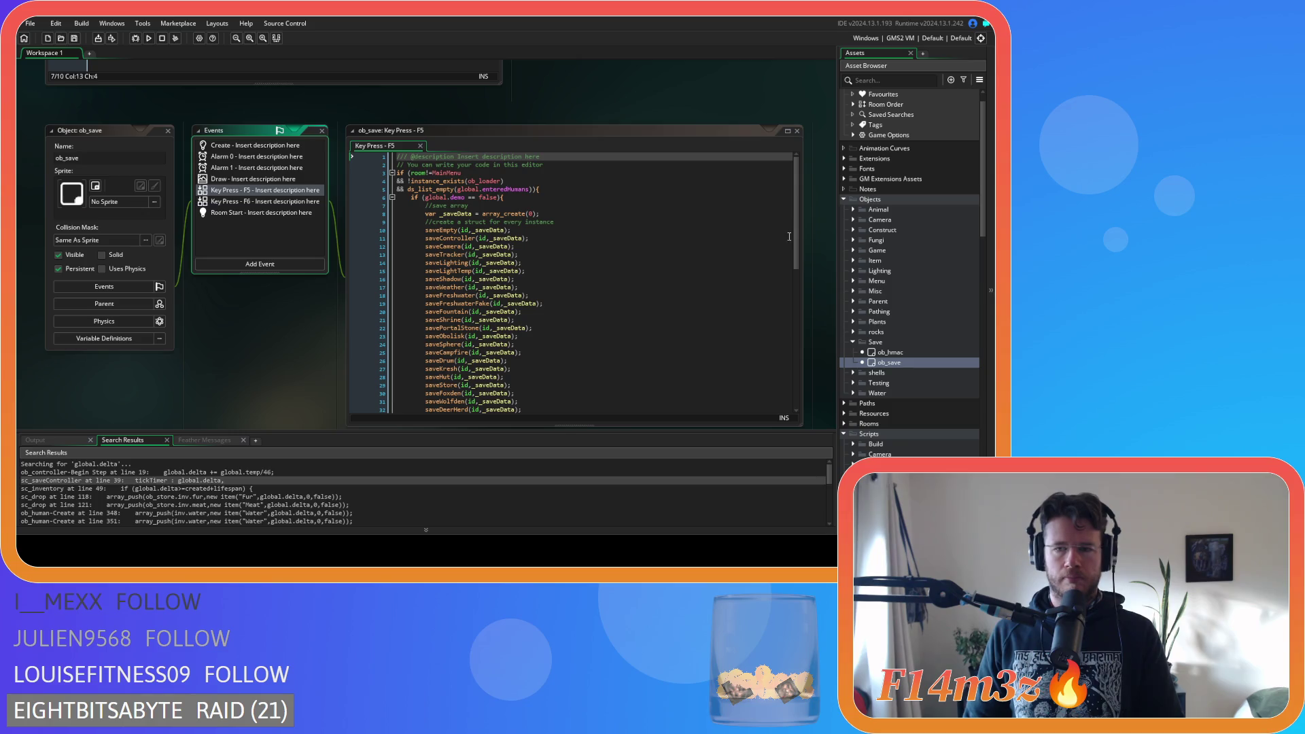
drag(795, 257, 793, 354)
middle_click(440, 334)
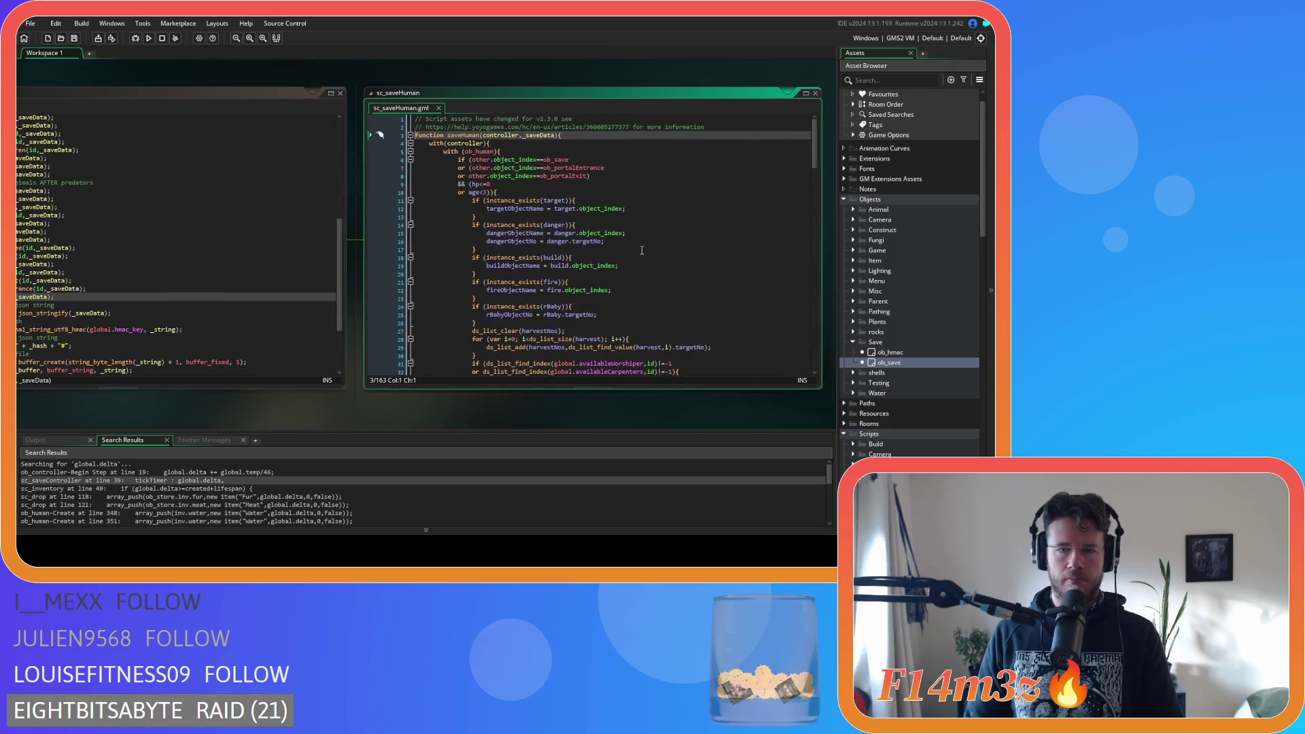
drag(814, 128, 804, 340)
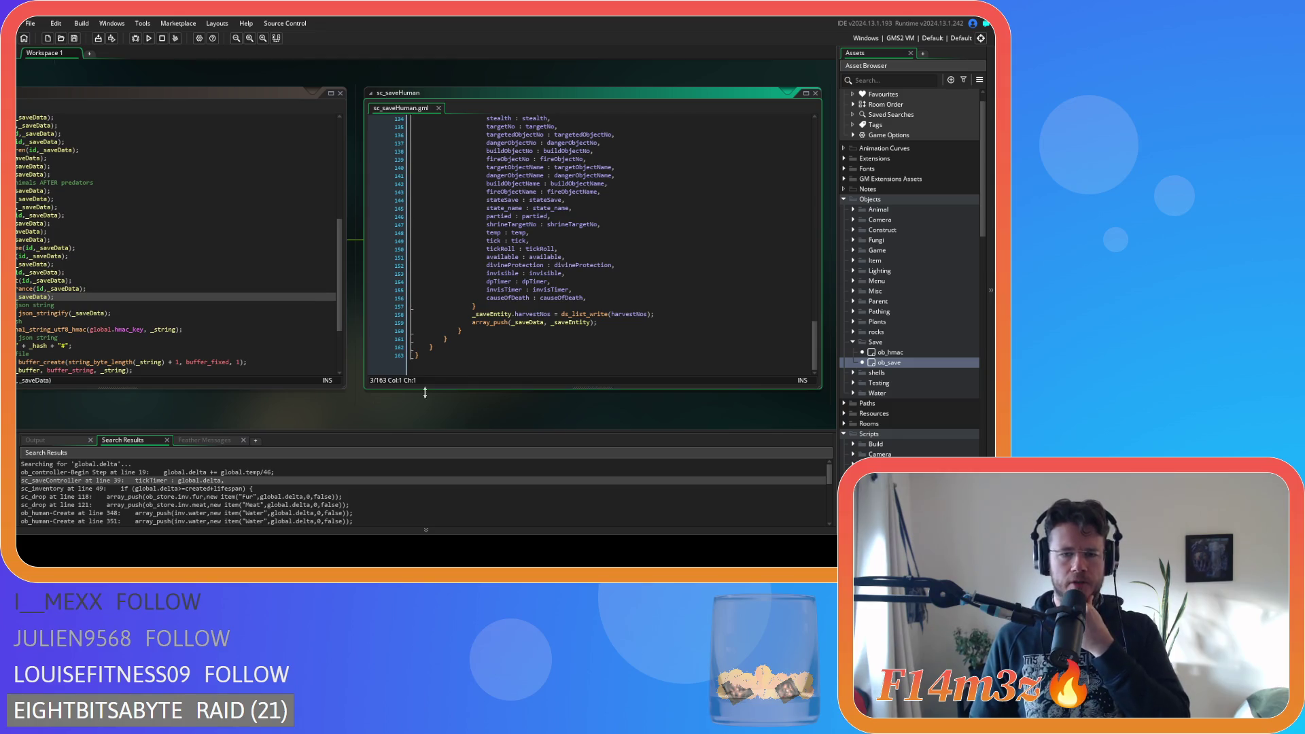
mouse_move(813, 342)
mouse_down()
mouse_move(813, 174)
mouse_move(796, 344)
mouse_move(787, 178)
mouse_up()
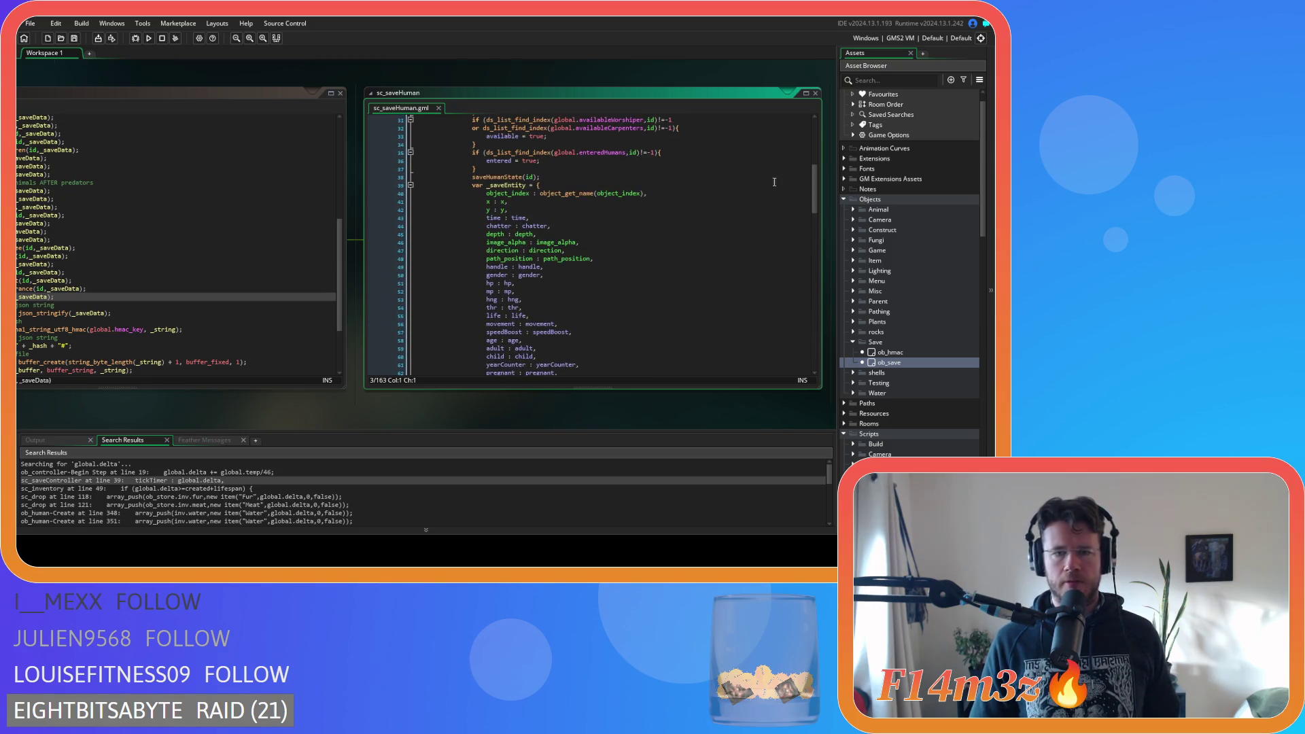
Examine sc_saveHuman's _saveEntity struct, then return to sc_saveInventory's parameter list
double_click(507, 185)
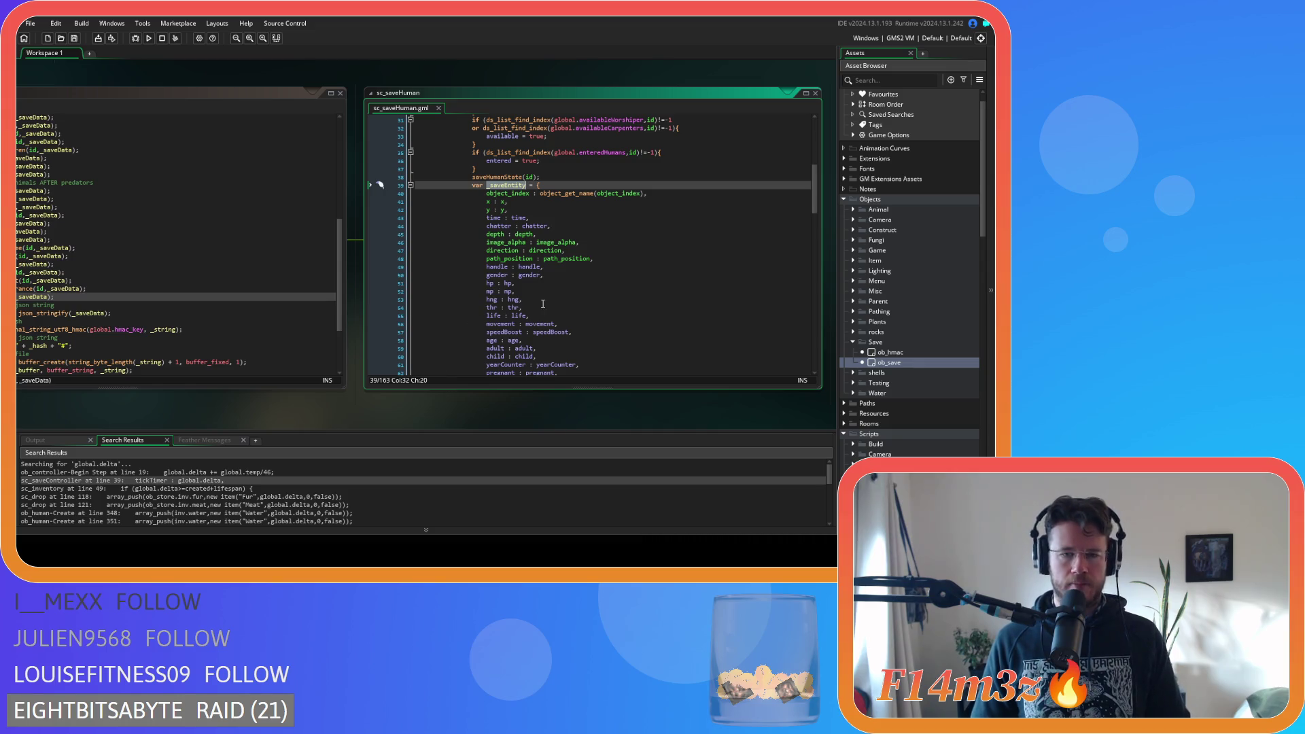
scroll(538, 306, down, 20)
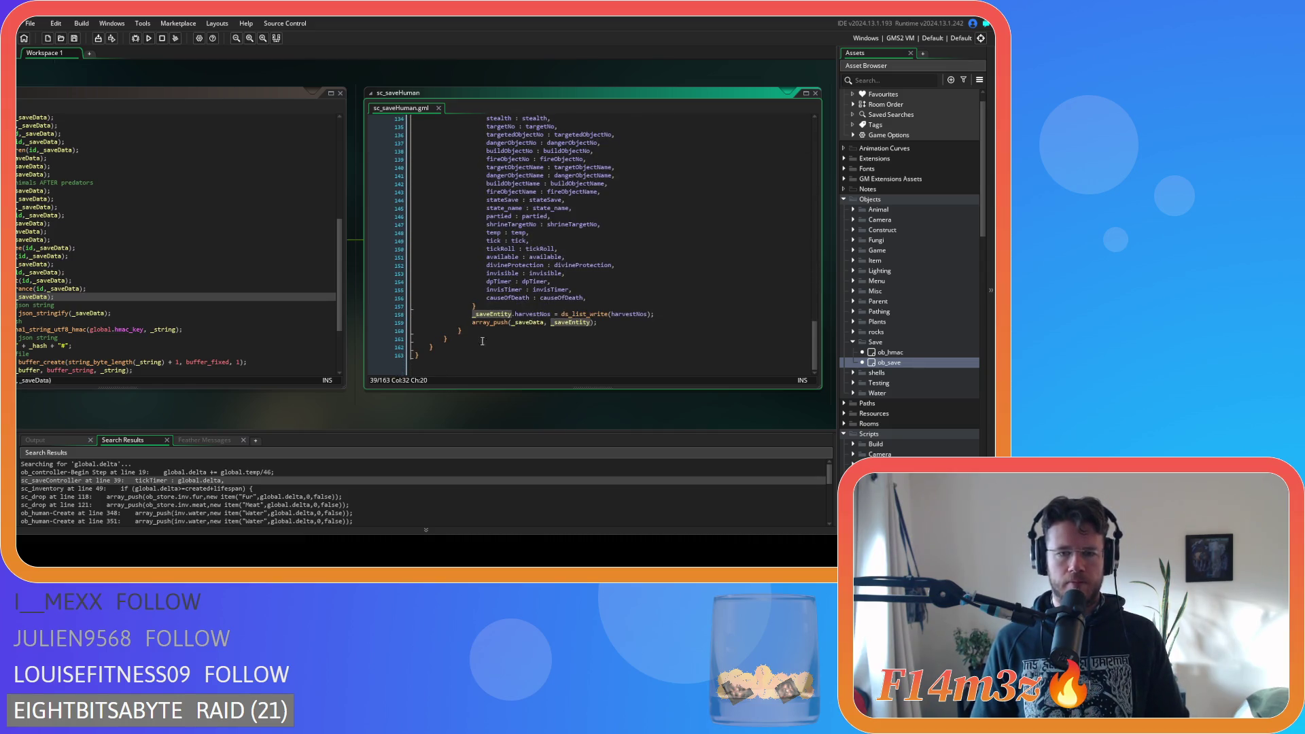
scroll(209, 415, left, 5)
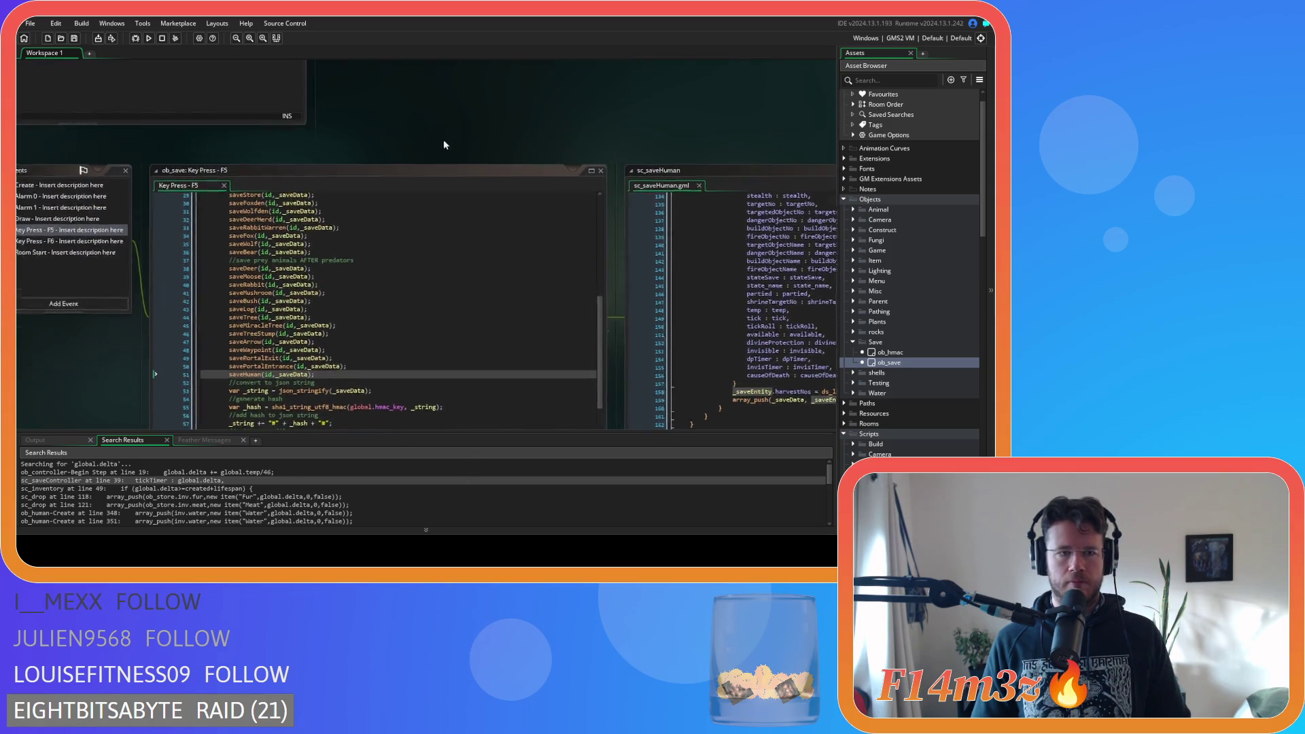
scroll(639, 344, up, 2)
click(295, 167)
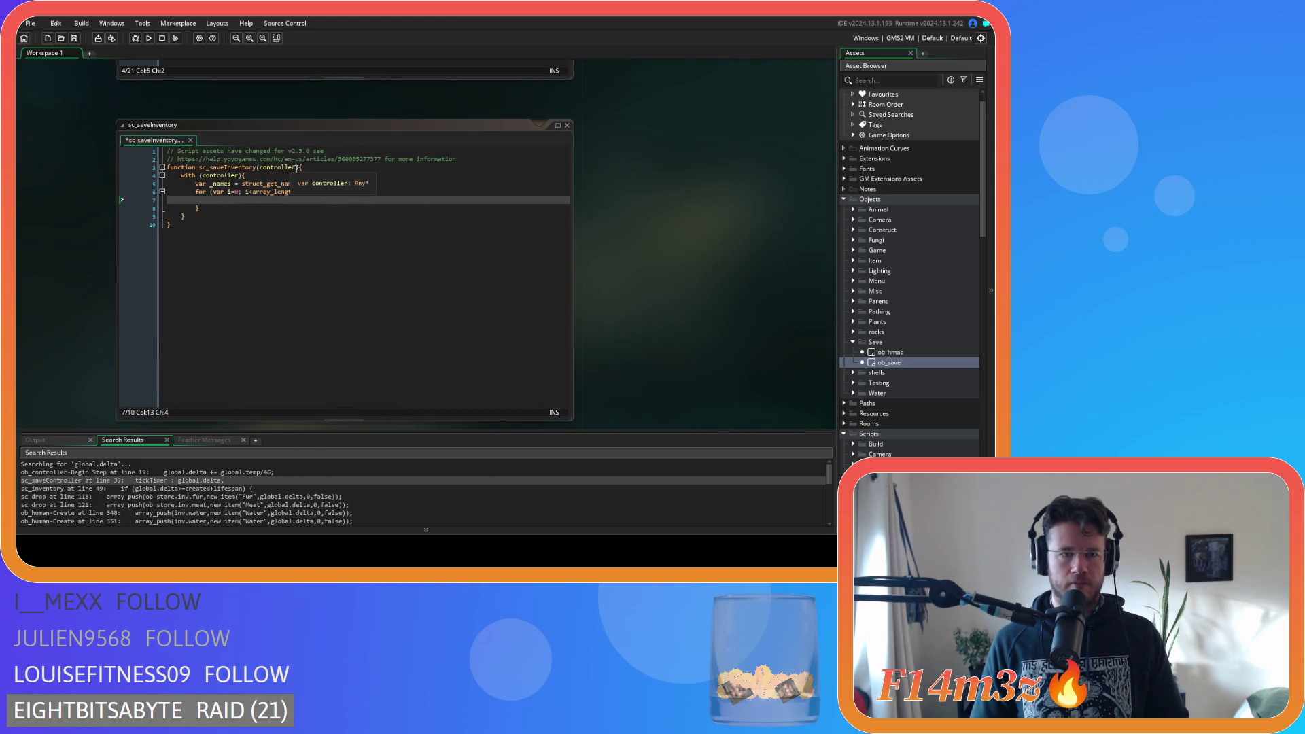
Add a _saveEntity parameter and begin the empty loop body with _saveEntity
text(,_saveEntity)
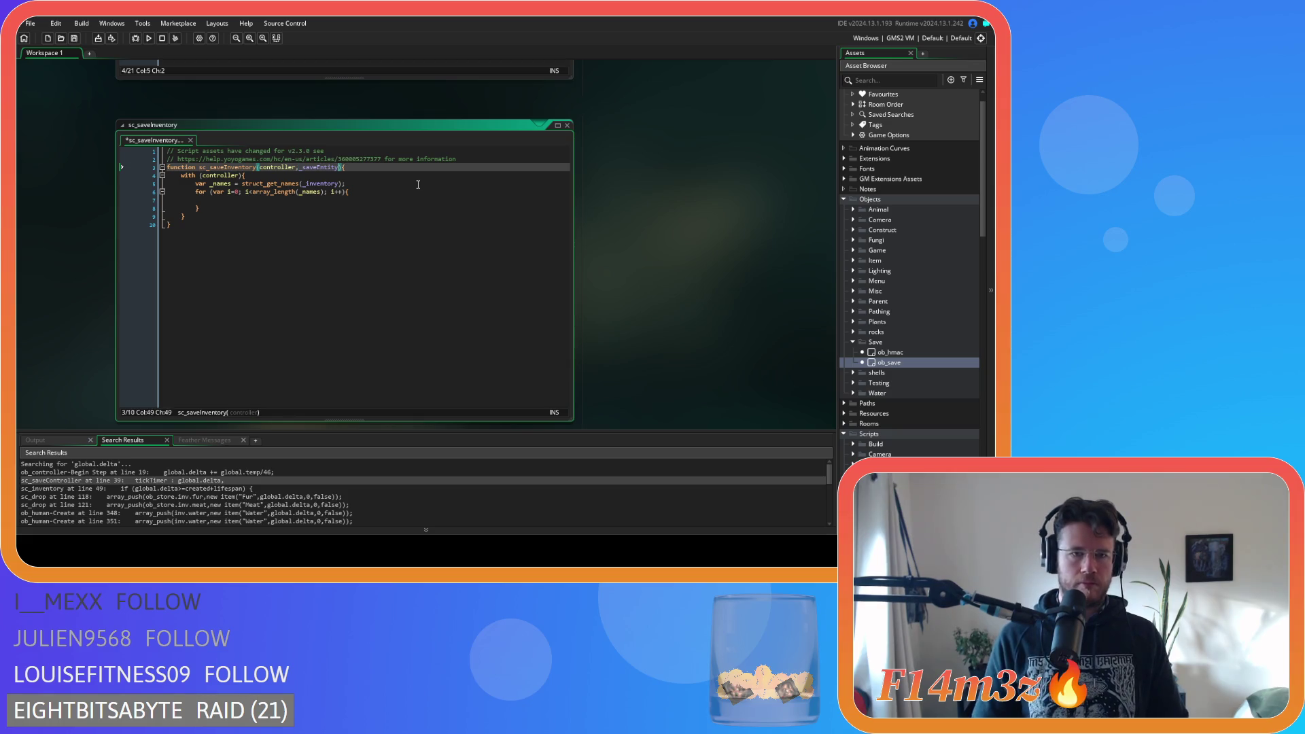
click(222, 200)
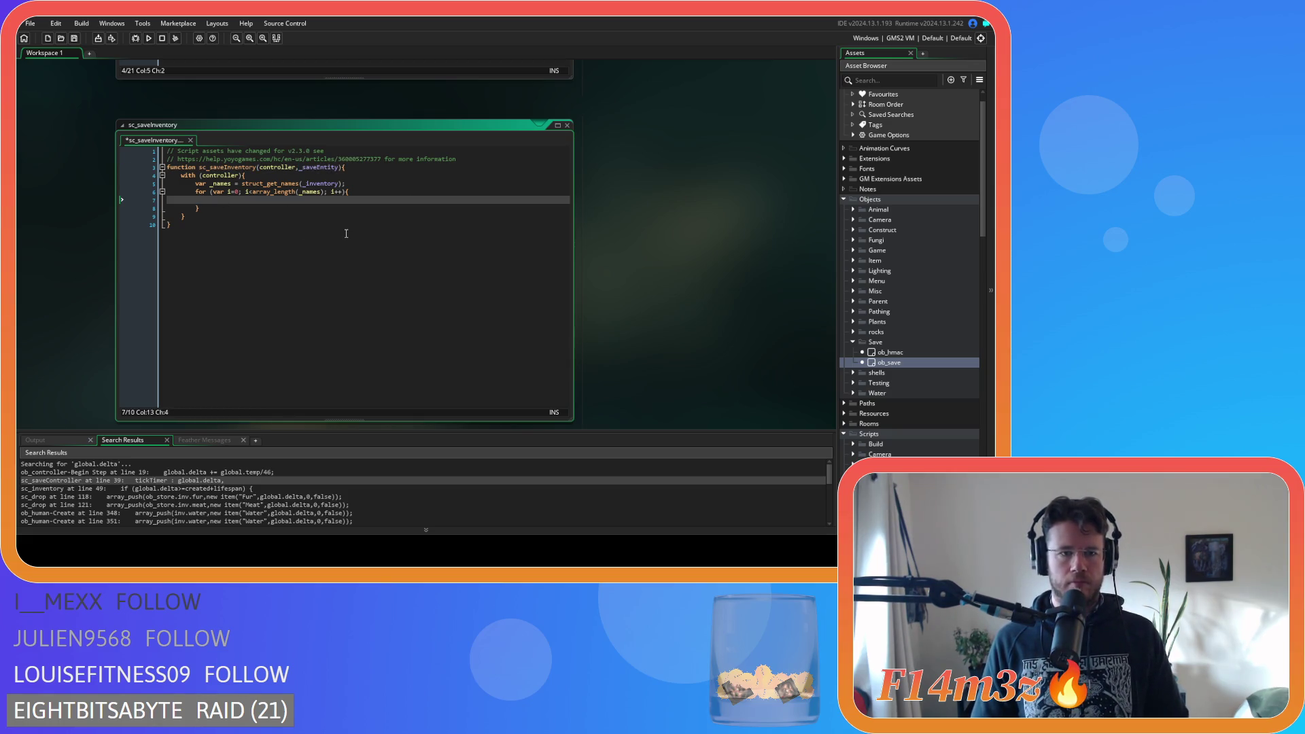
text(_saveEntity.)
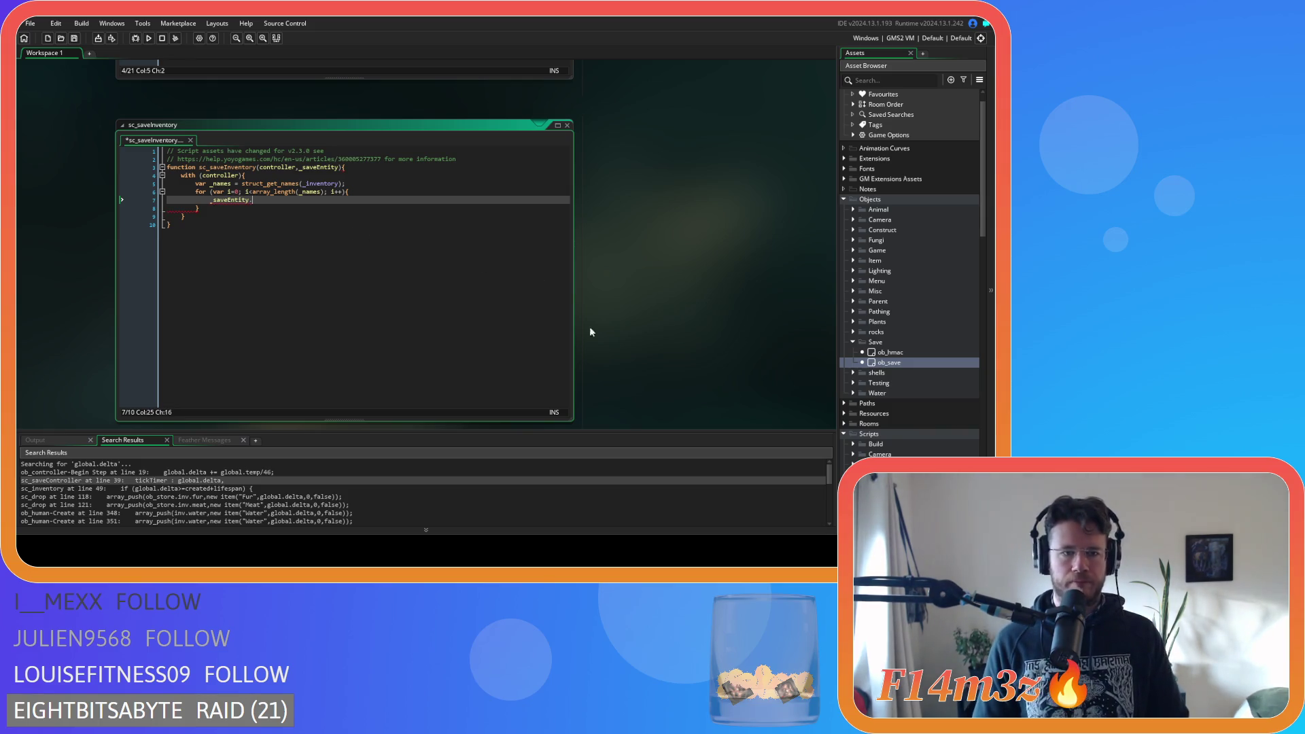
scroll(590, 257, down, 6)
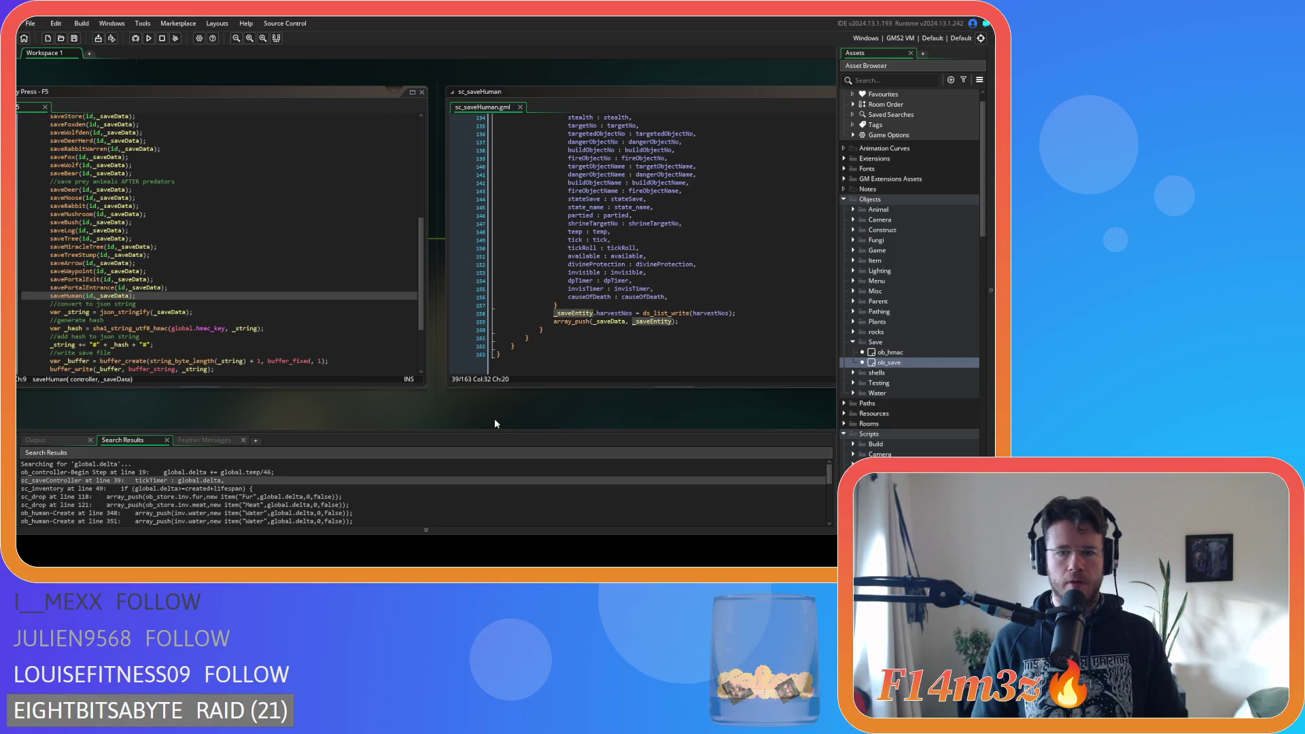
scroll(494, 422, up, 6)
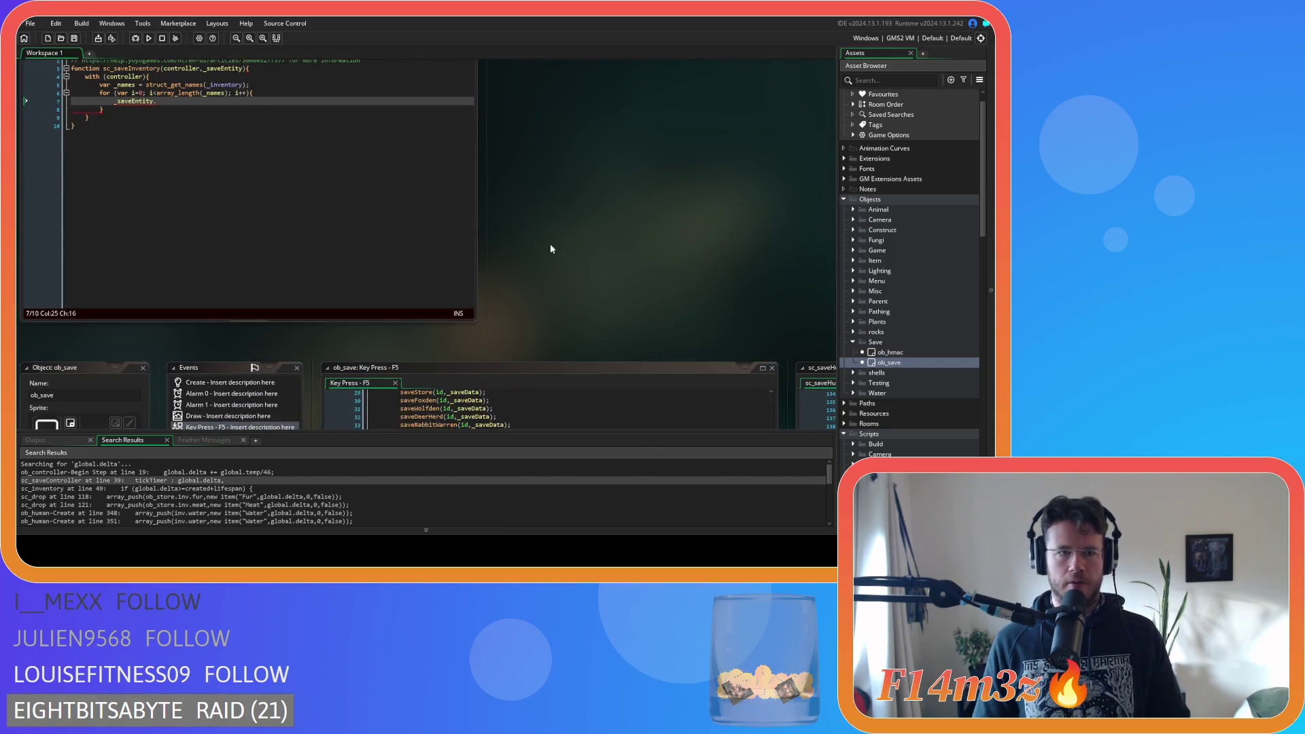
drag(548, 255, 650, 307)
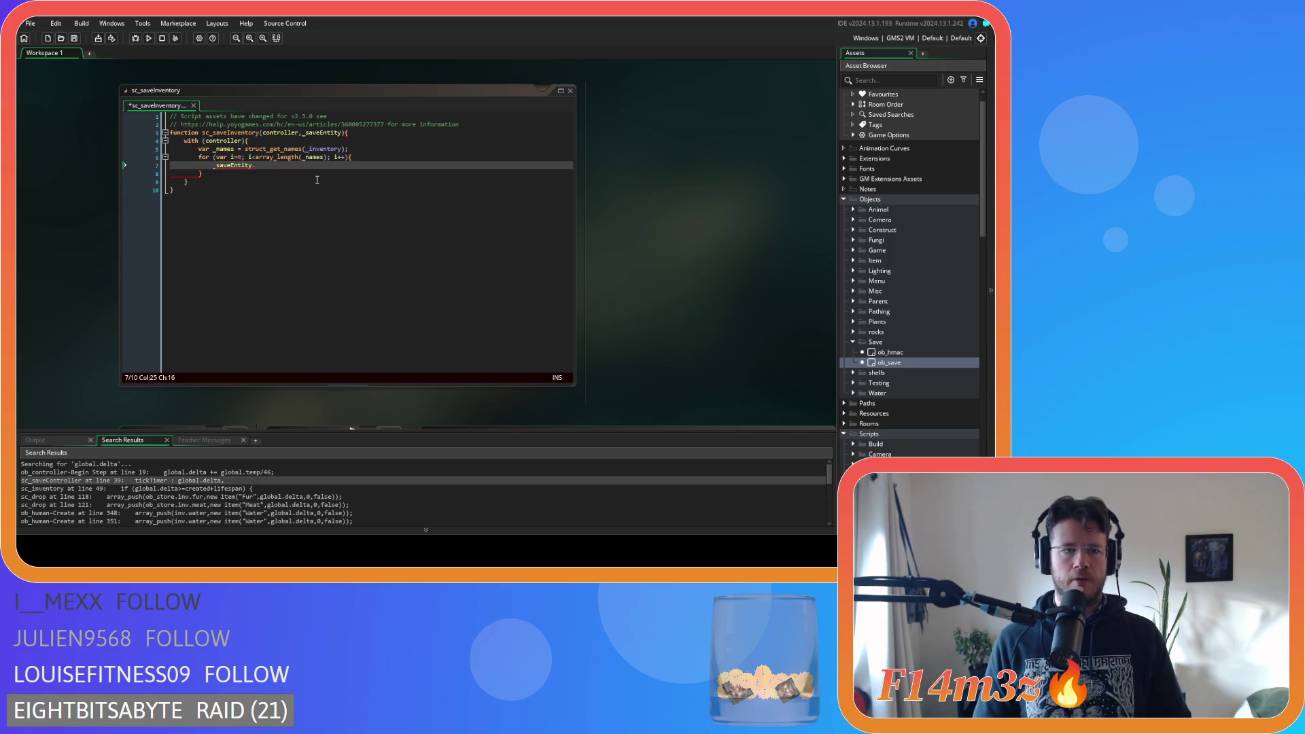
click(279, 170)
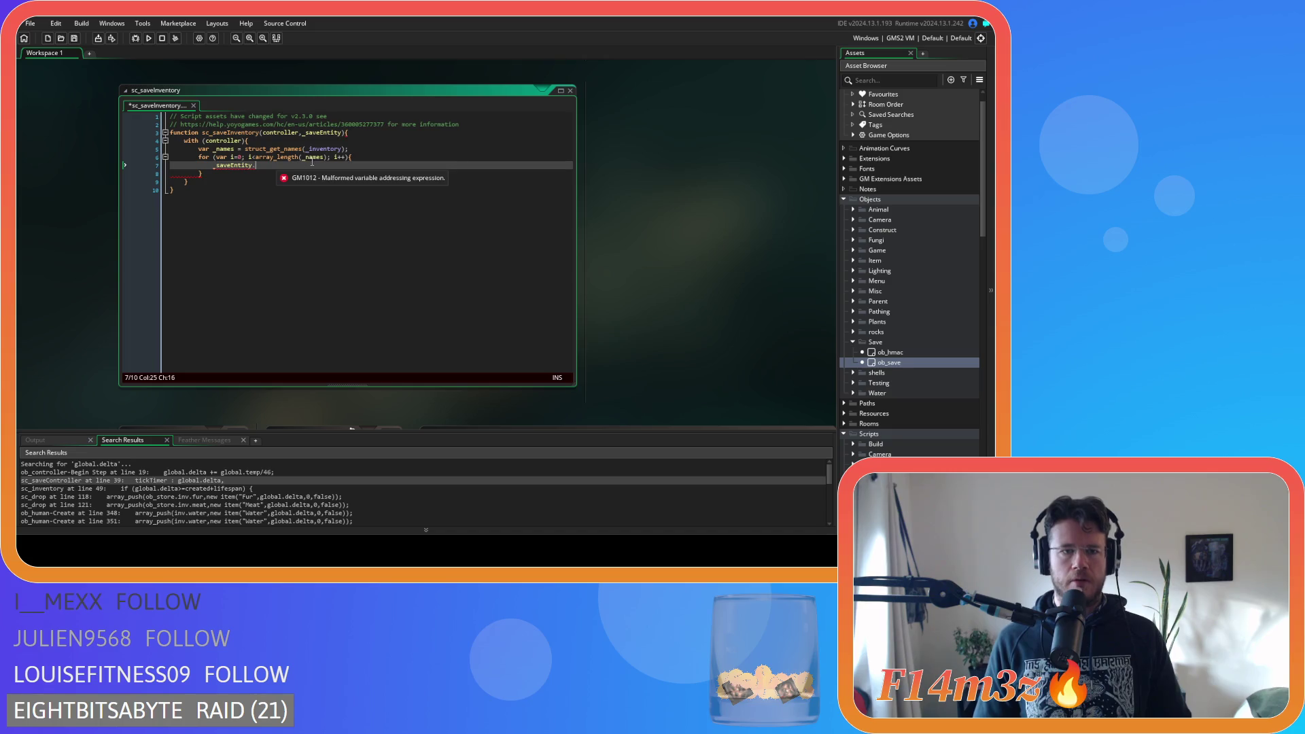
mouse_move(280, 149)
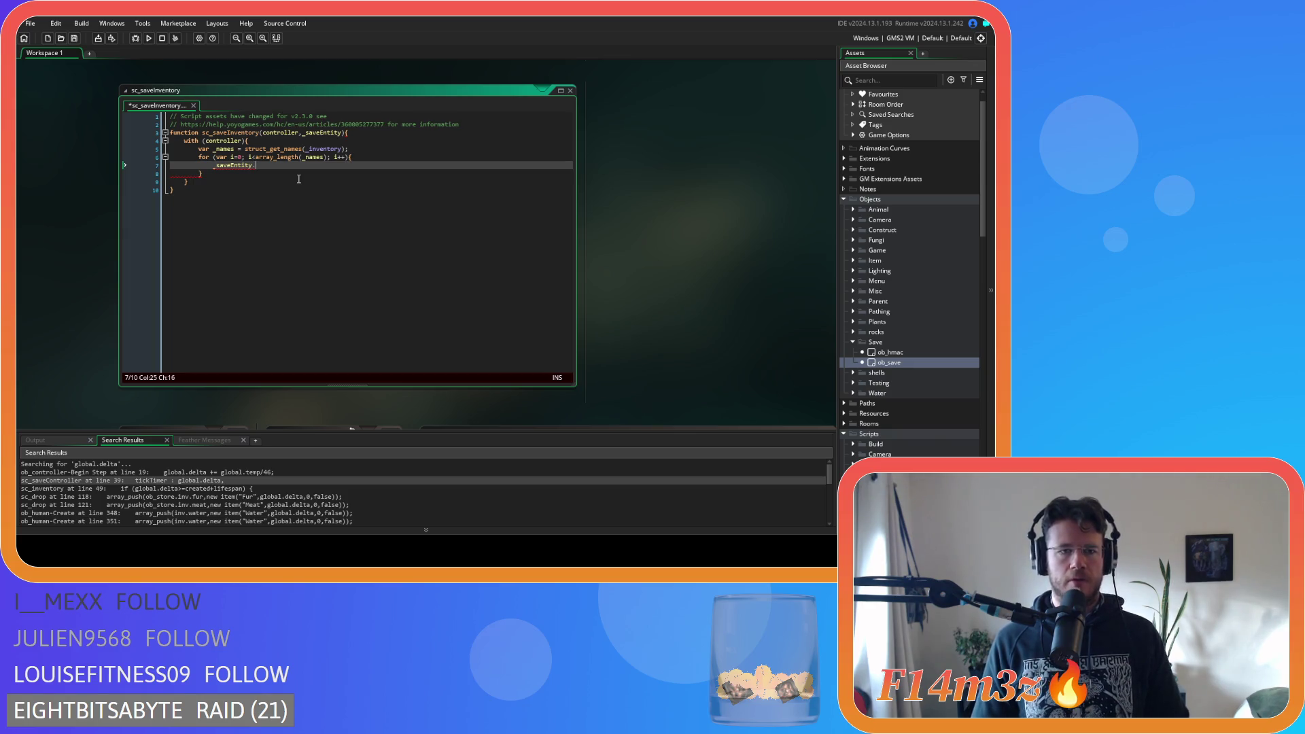
mouse_move(681, 328)
mouse_down()
mouse_move(324, 145)
mouse_move(663, 308)
mouse_up()
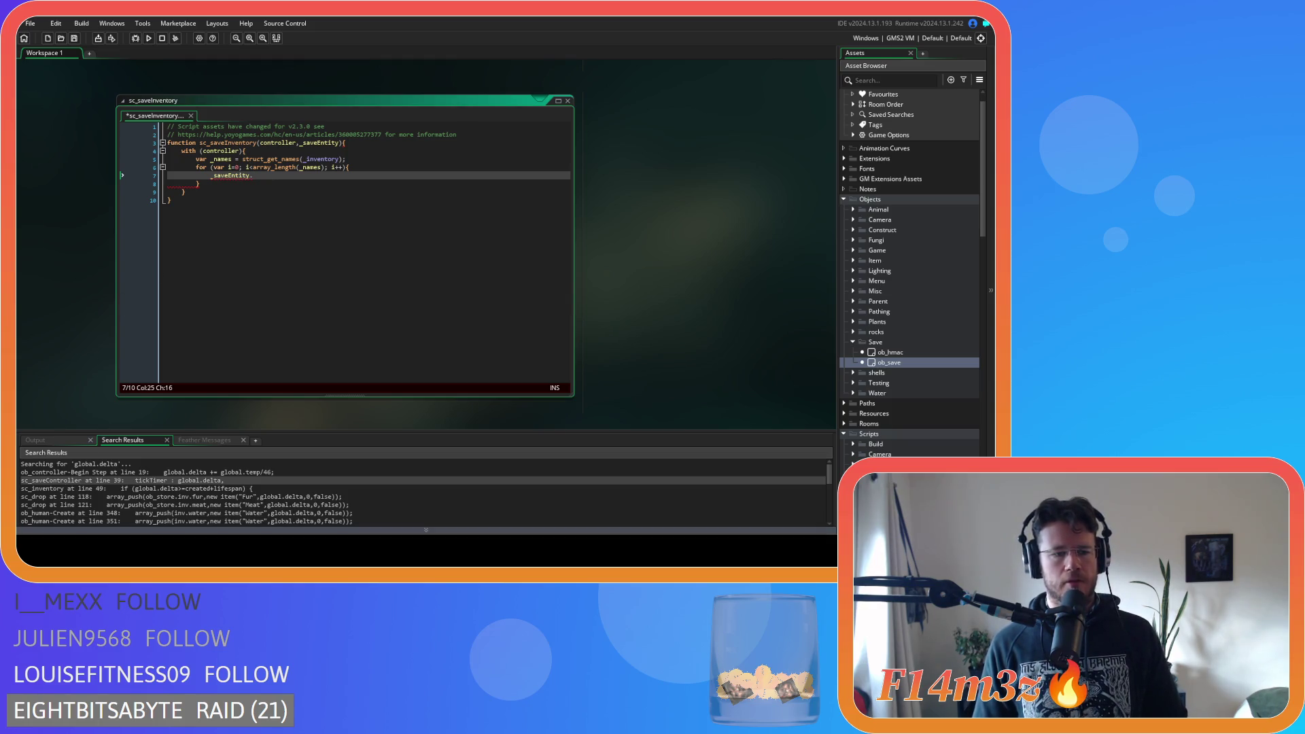
Autocomplete 'variable' into variable_instance_set() after _saveEntity. and remove the stray space
text(variable)
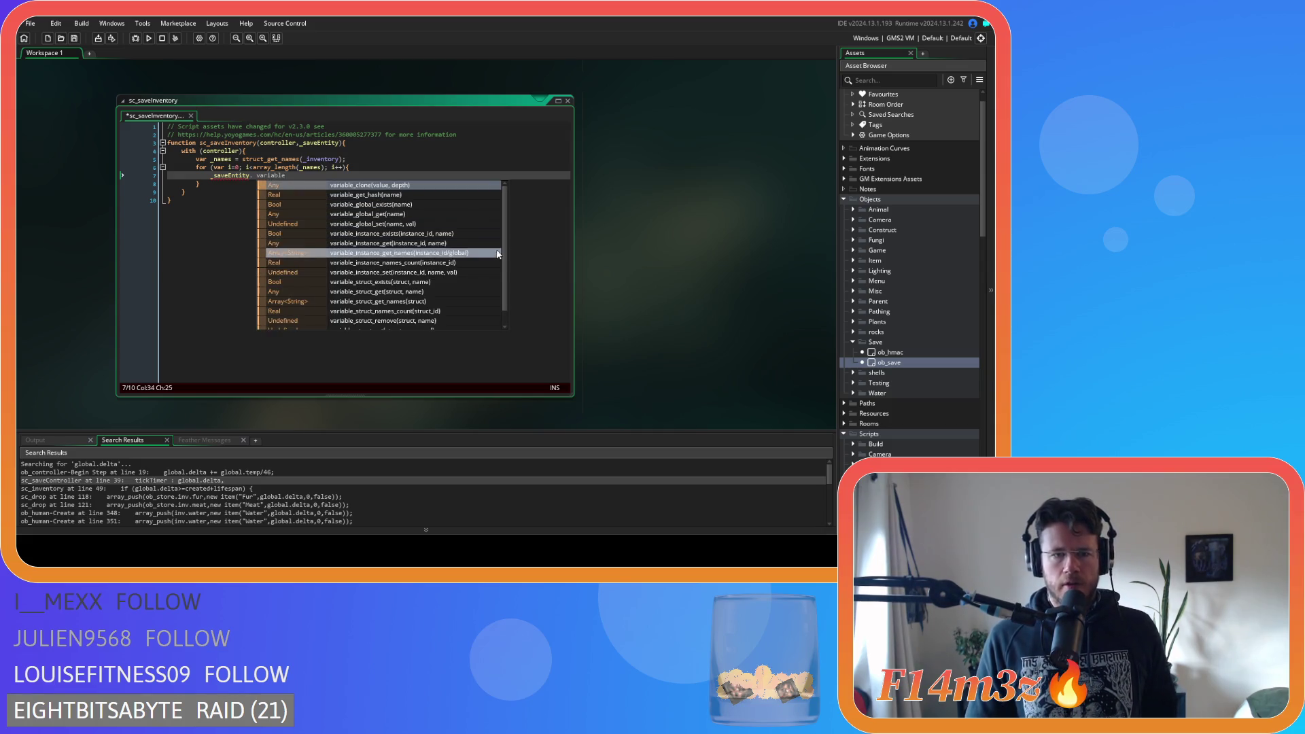
scroll(501, 315, down, 2)
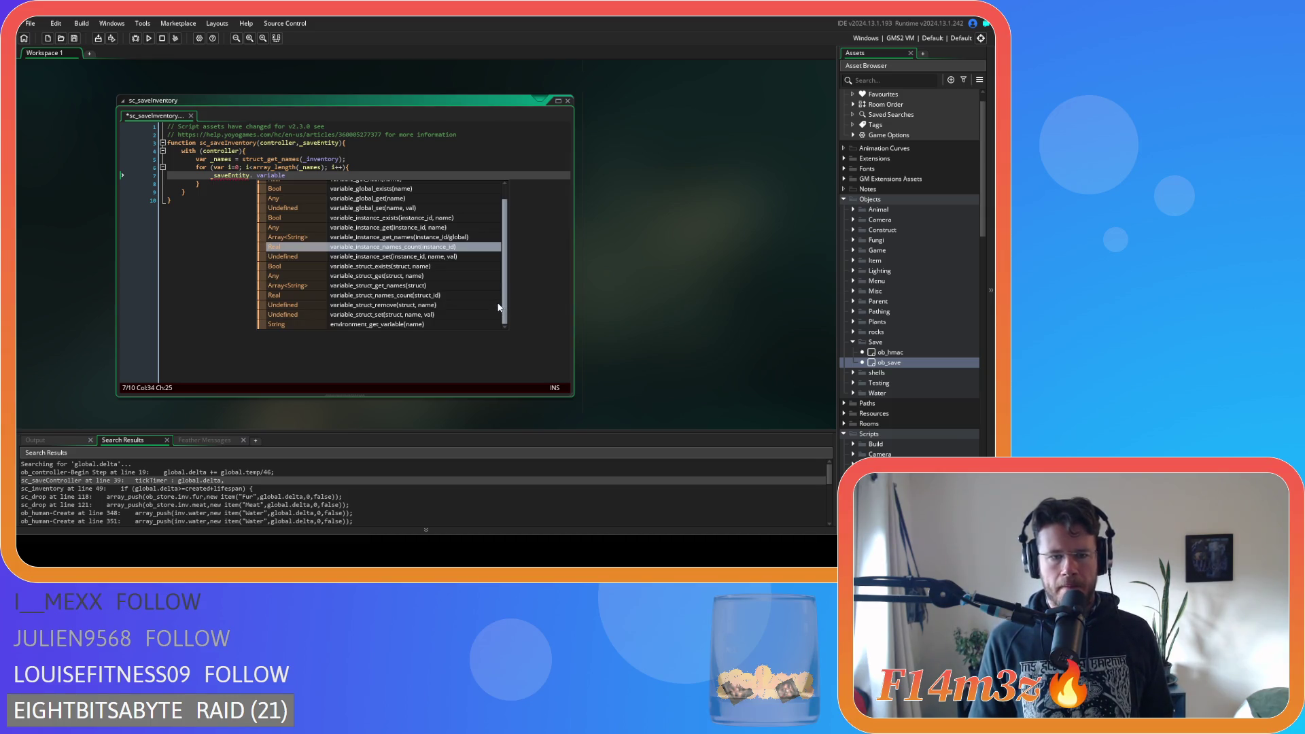
scroll(496, 294, up, 2)
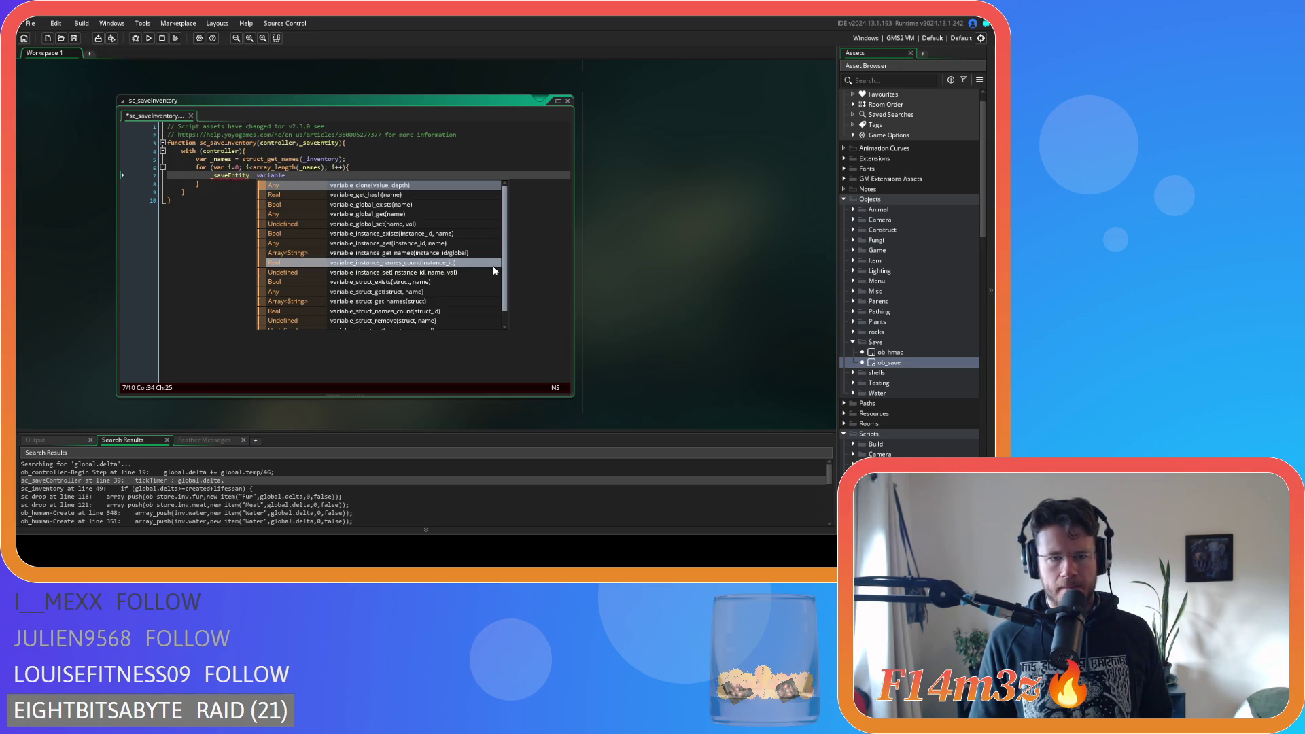
scroll(497, 292, down, 2)
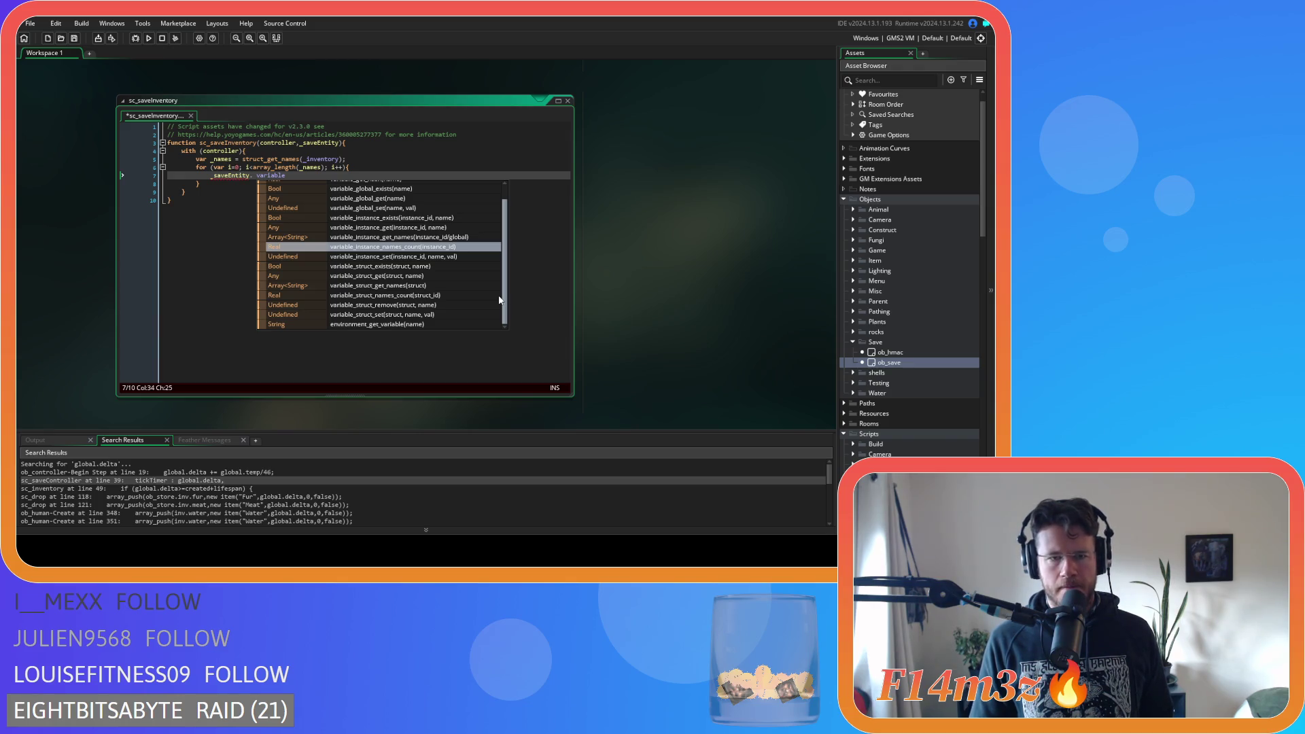
scroll(497, 292, up, 2)
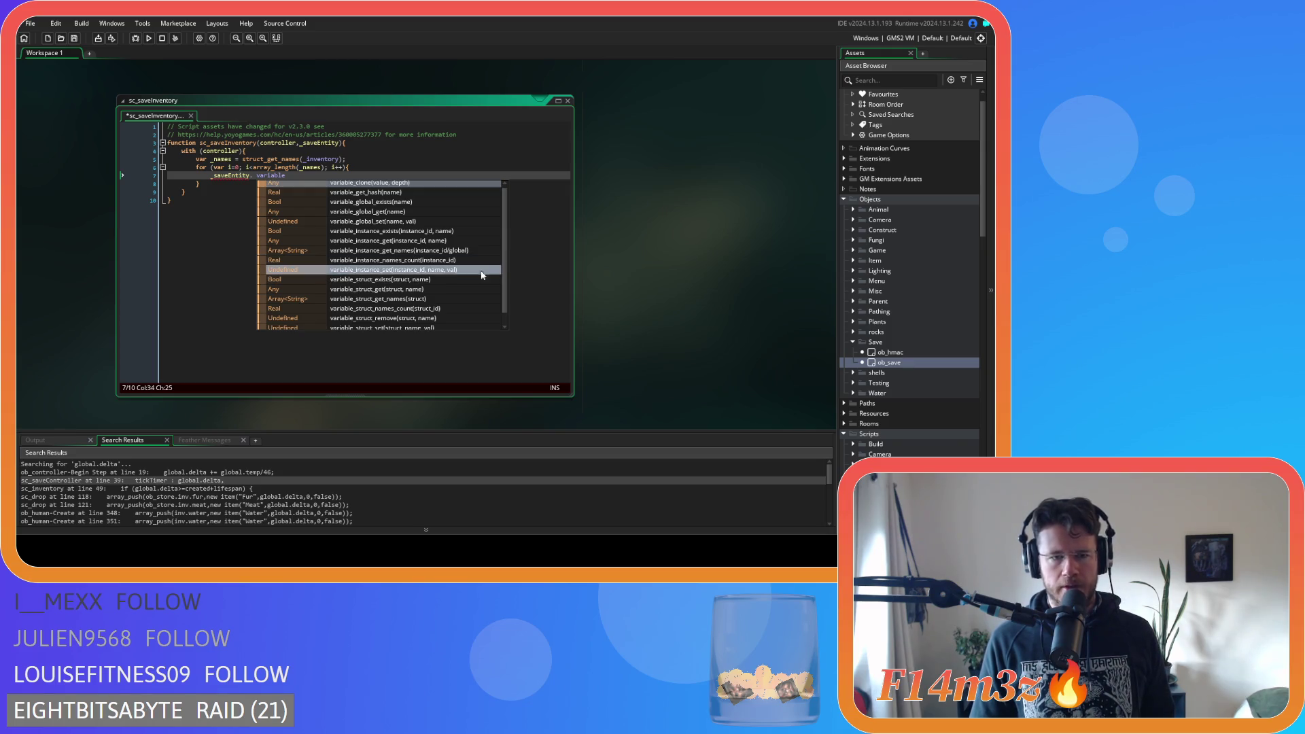
click(255, 175)
key(BackSpace)
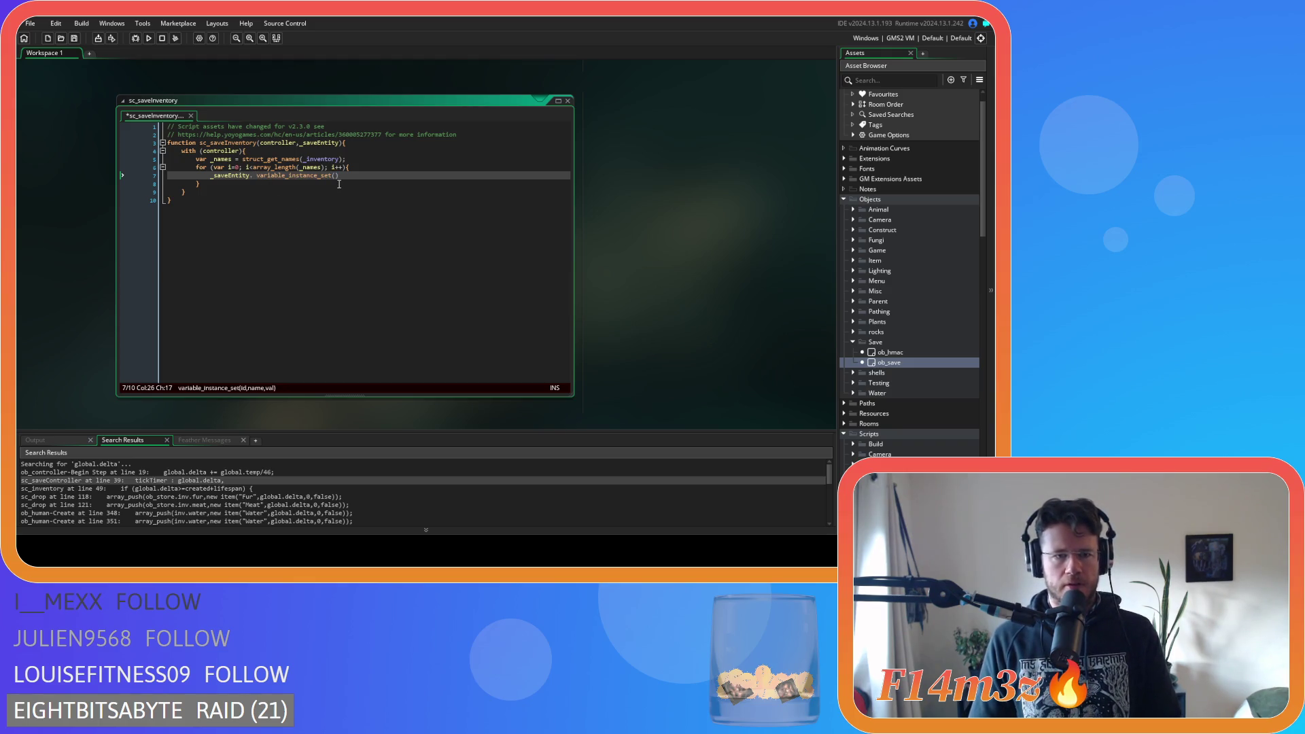
Move _saveEntity into the call as its first argument, giving variable_instance_set(_saveEntity,i,)
key(Delete)
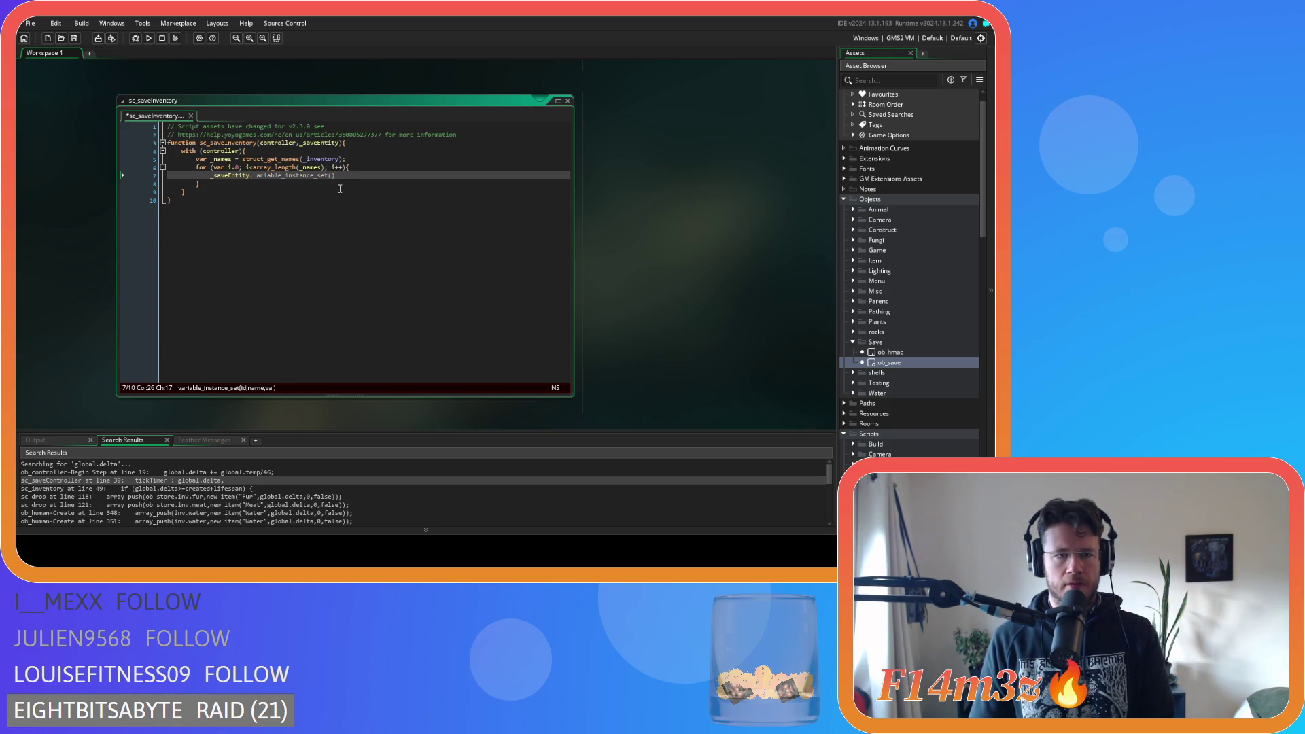
text(v)
key(ctrl+Right)
key(ctrl+Right)
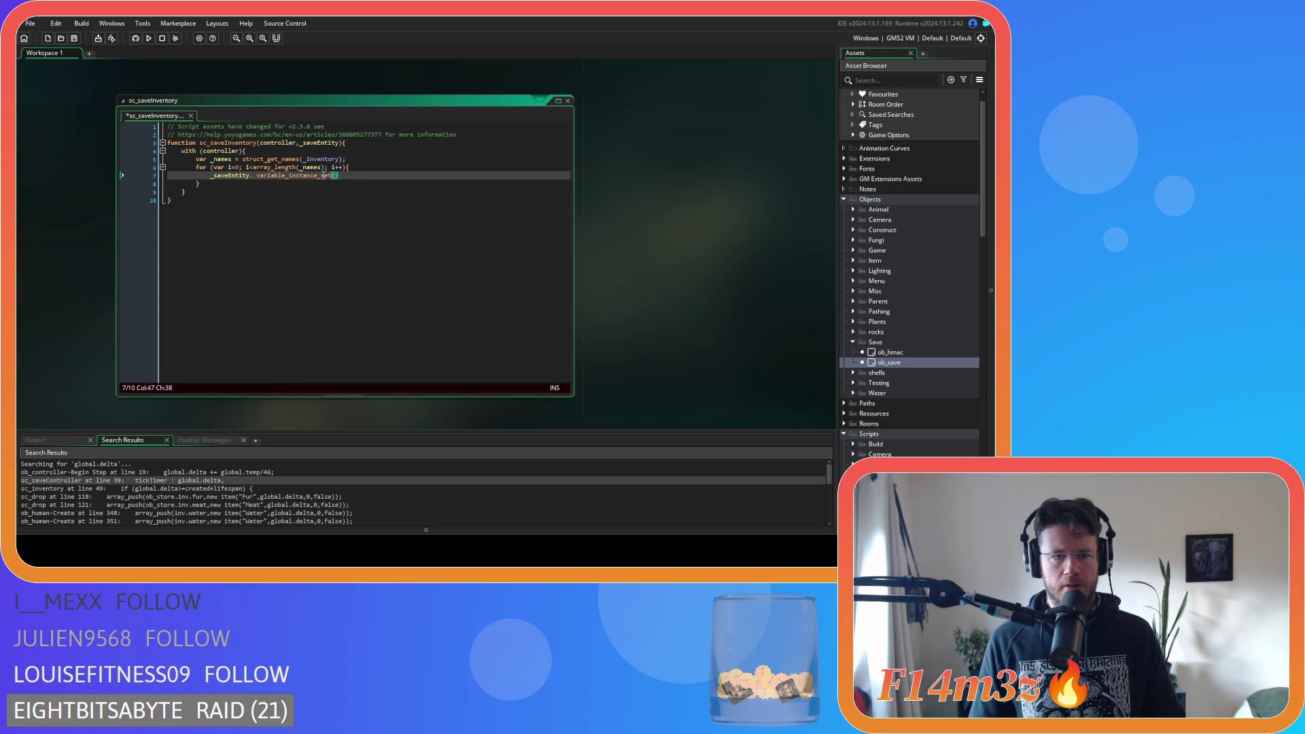
double_click(234, 176)
key(ctrl+c)
key(BackSpace)
key(Delete)
key(Delete)
click(290, 176)
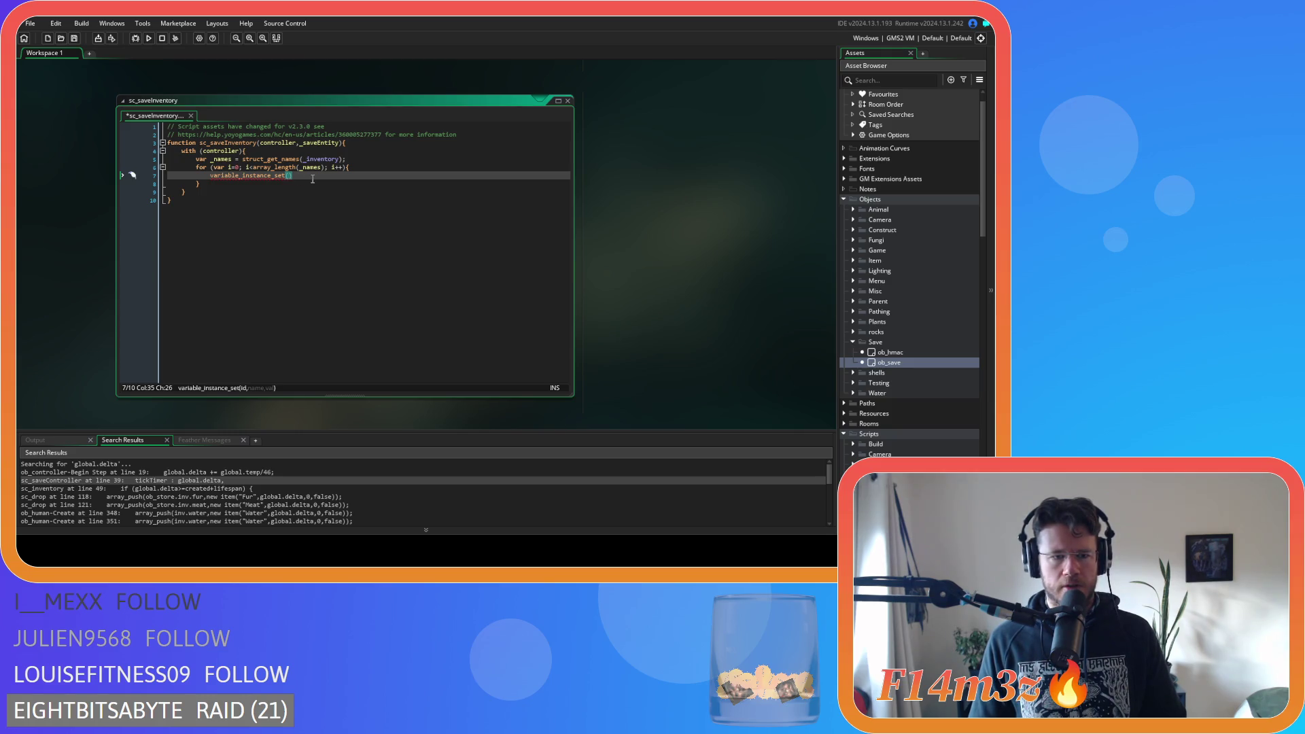
key(ctrl+v)
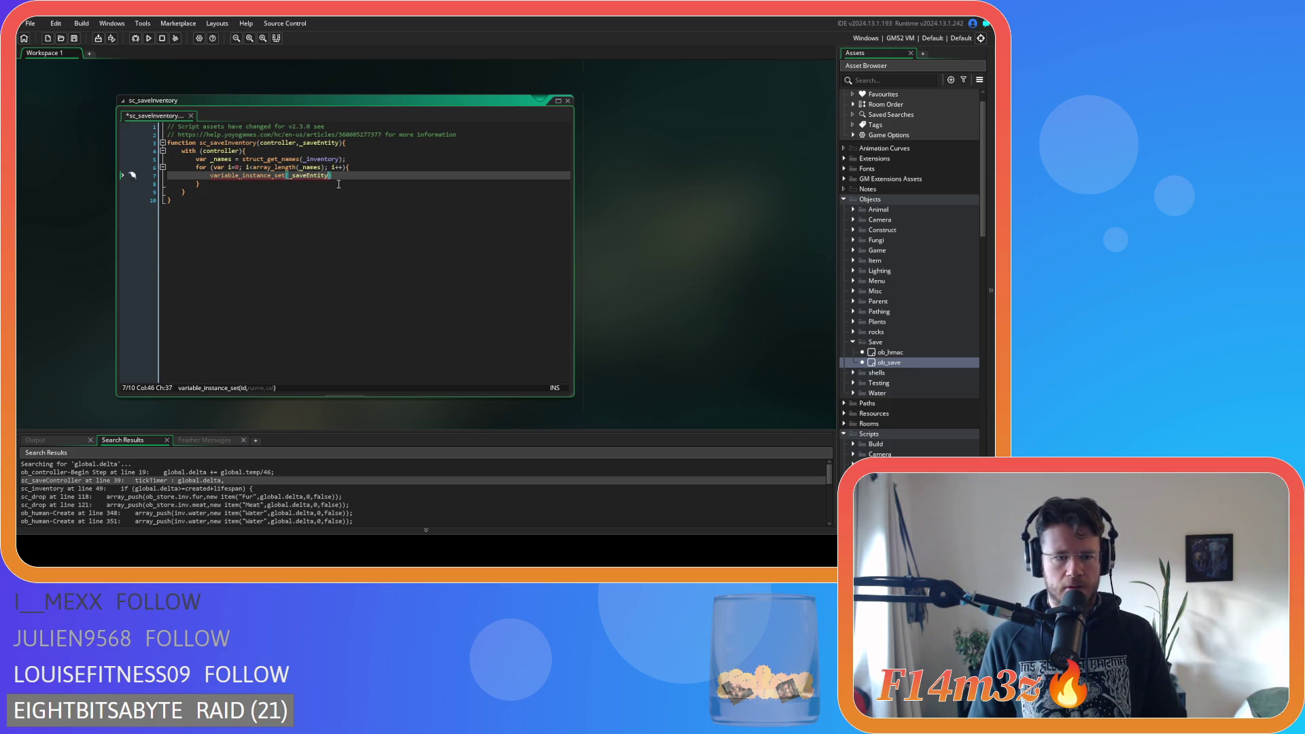
text(,)
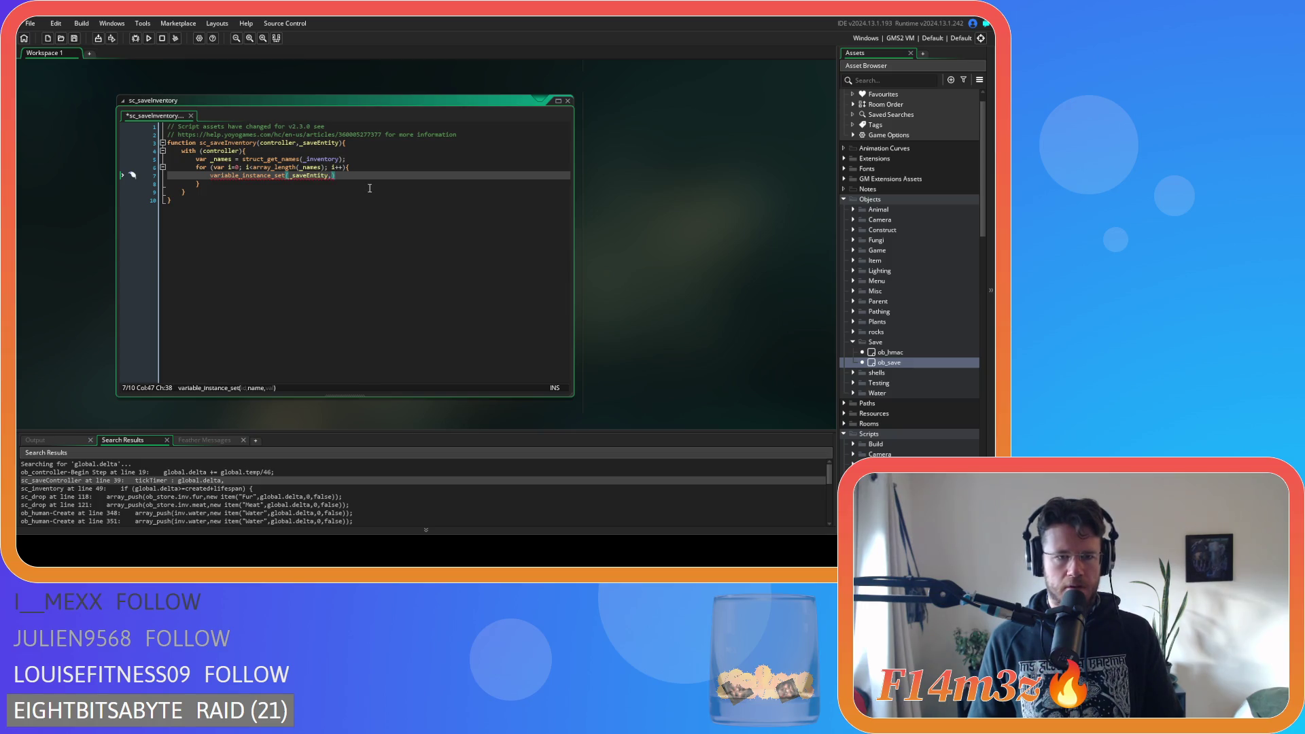
text(i)
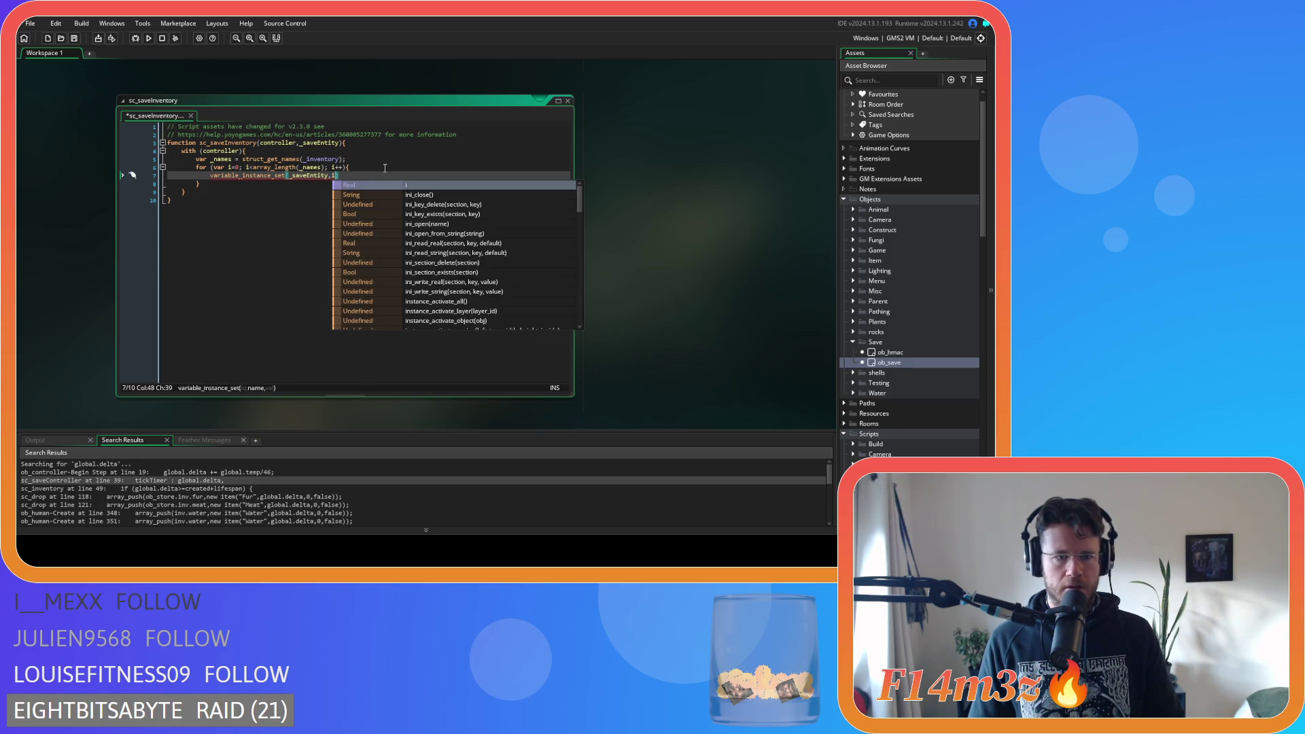
text(,)
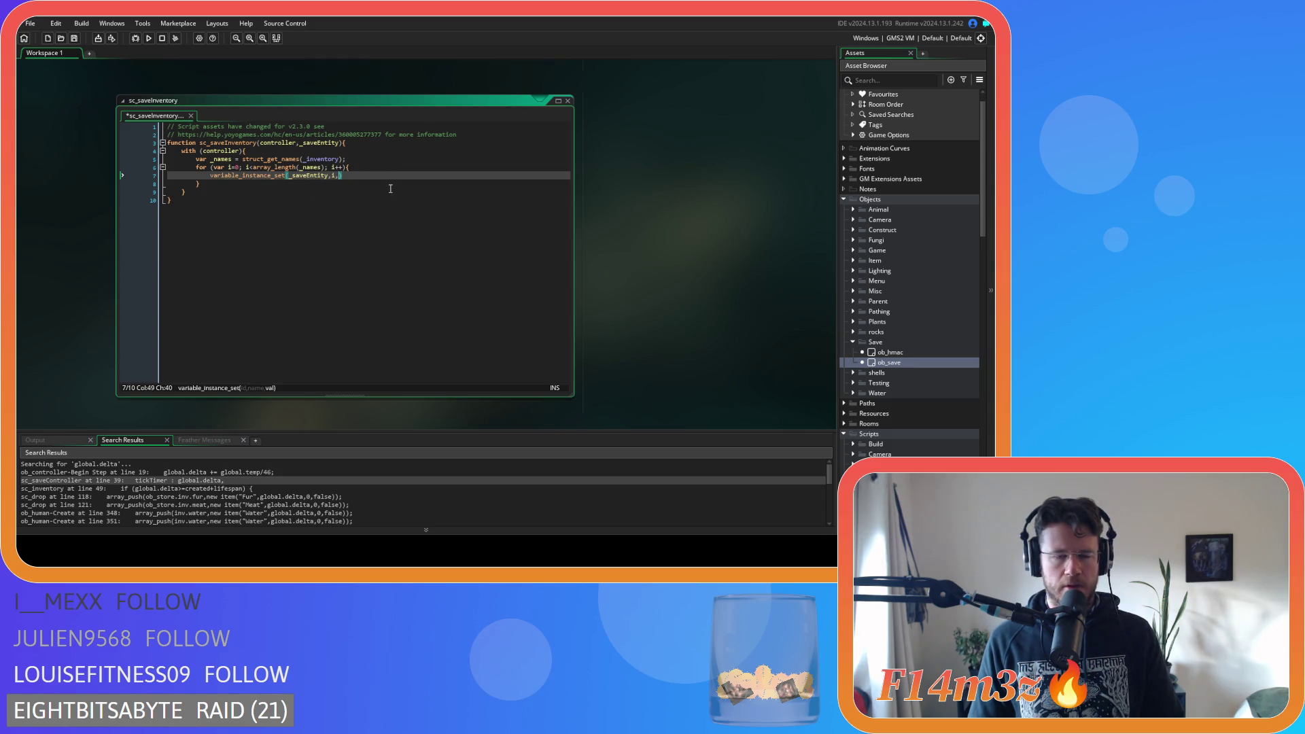
Insert an empty line so the variable_instance_set call sits on line 8
key(Right)
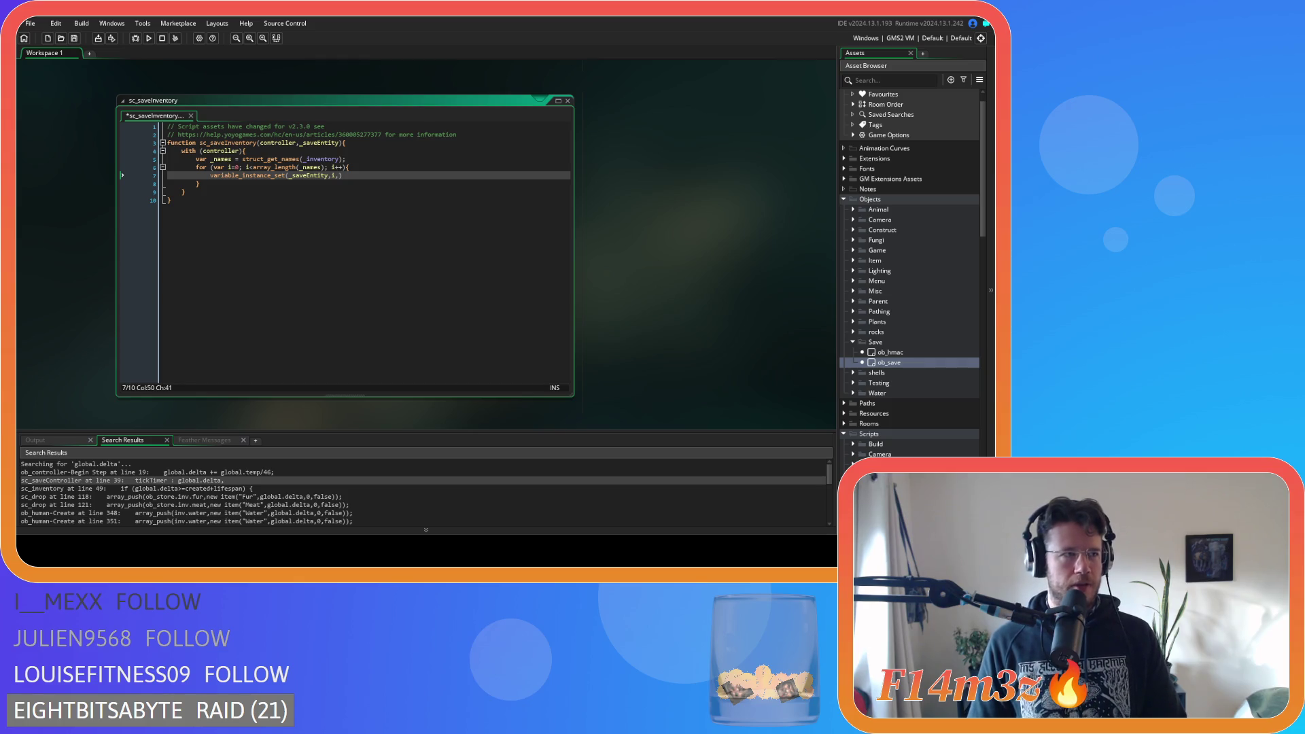
key(Up)
key(End)
key(Return)
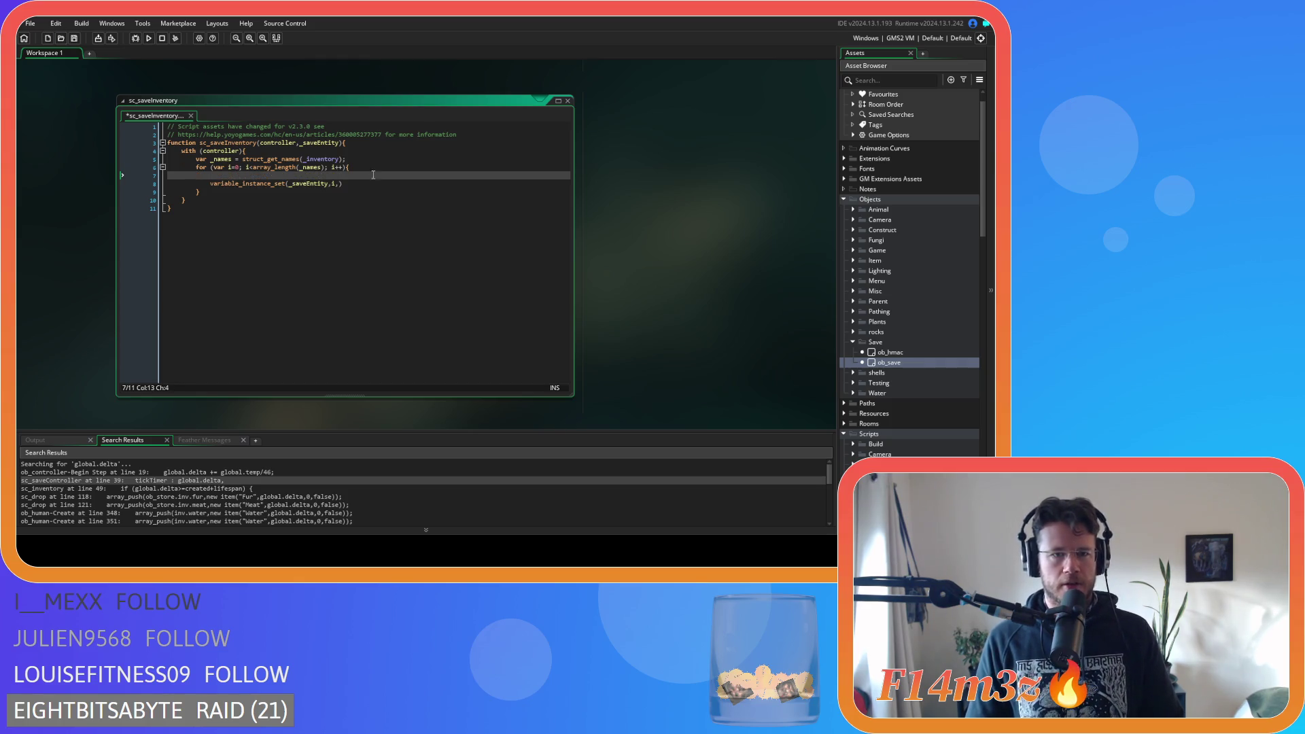
mouse_move(315, 161)
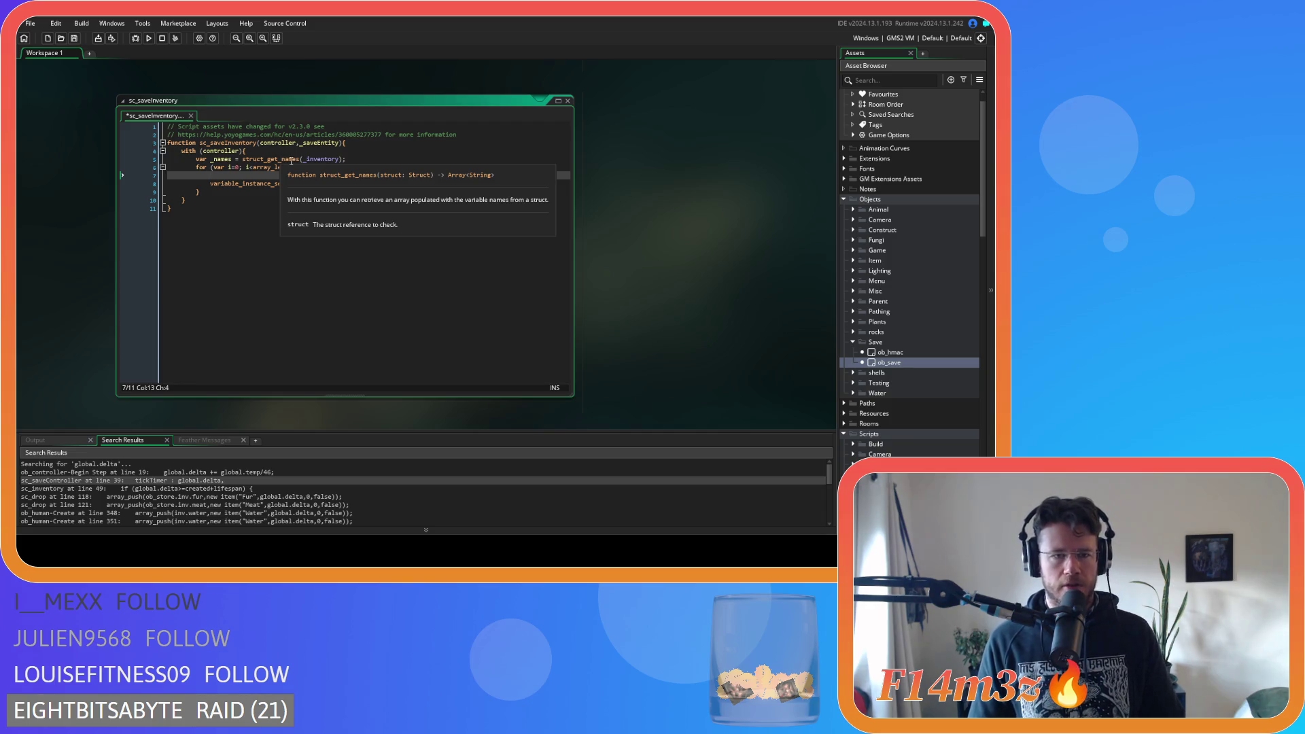
Make line 5 read struct_get_names(_inventory)
click(320, 160)
double_click(321, 160)
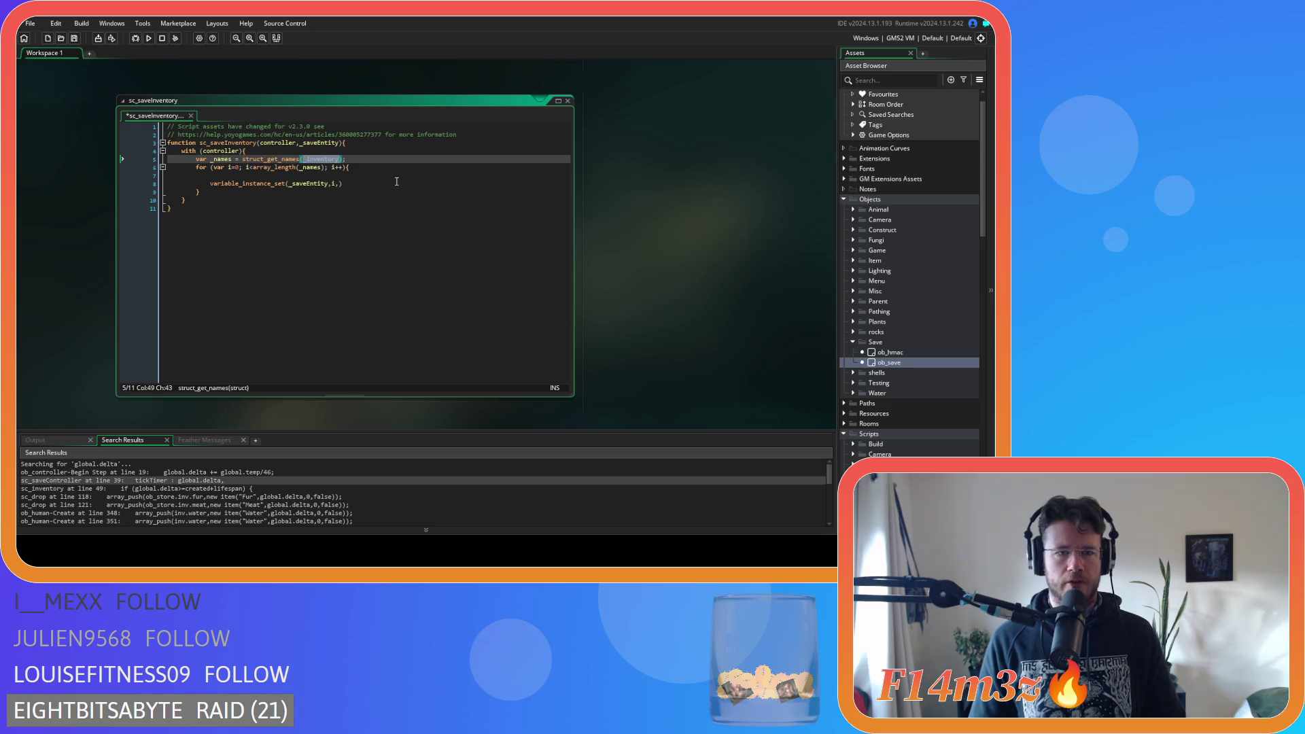
text(inv)
click(256, 191)
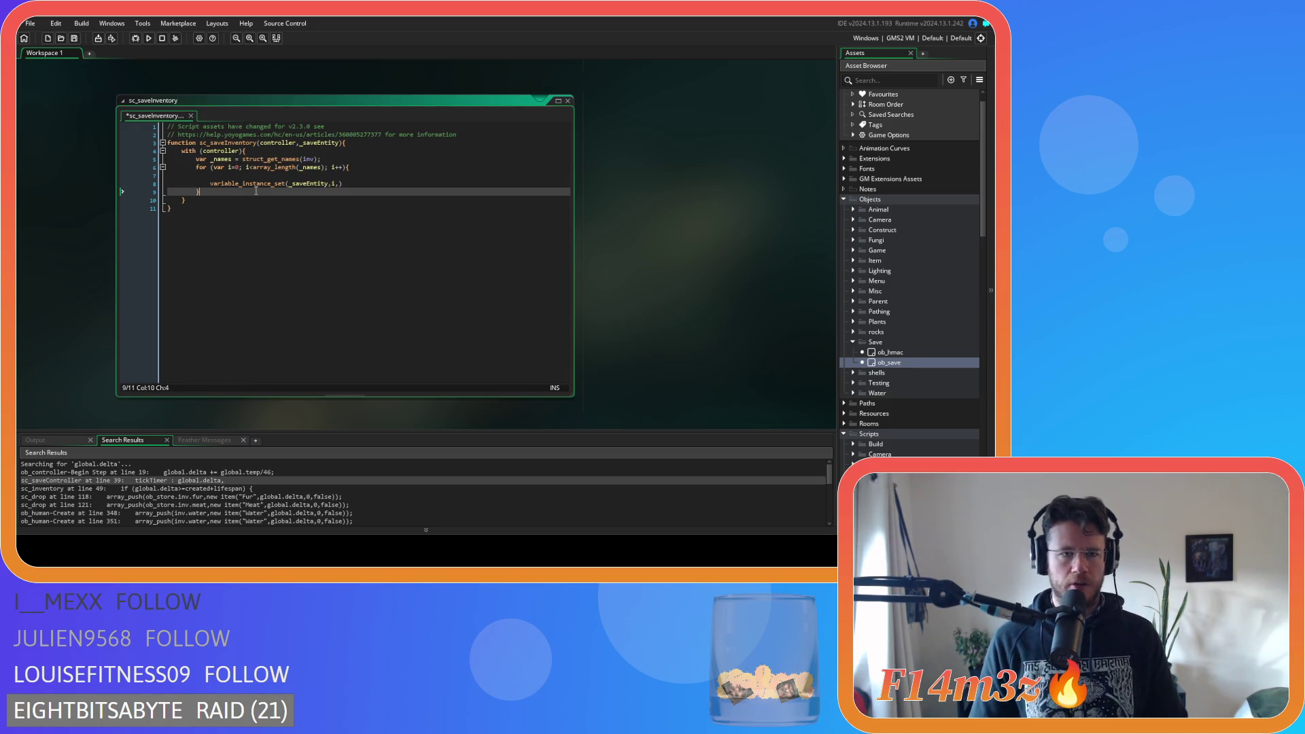
click(321, 159)
key(ctrl+s)
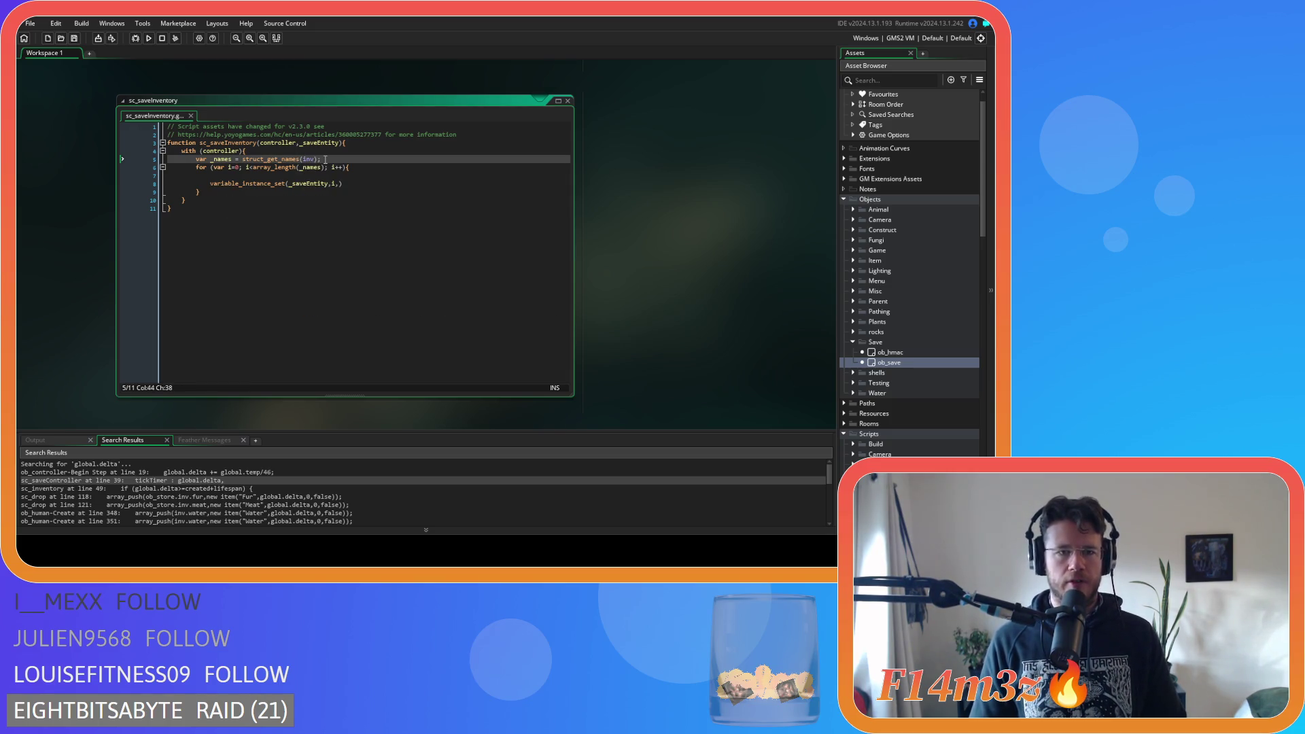
key(Left)
key(Left)
key(Left)
key(Up)
key(Up)
key(Down)
key(Down)
key(Delete)
key(Delete)
key(Delete)
text(_inventory)
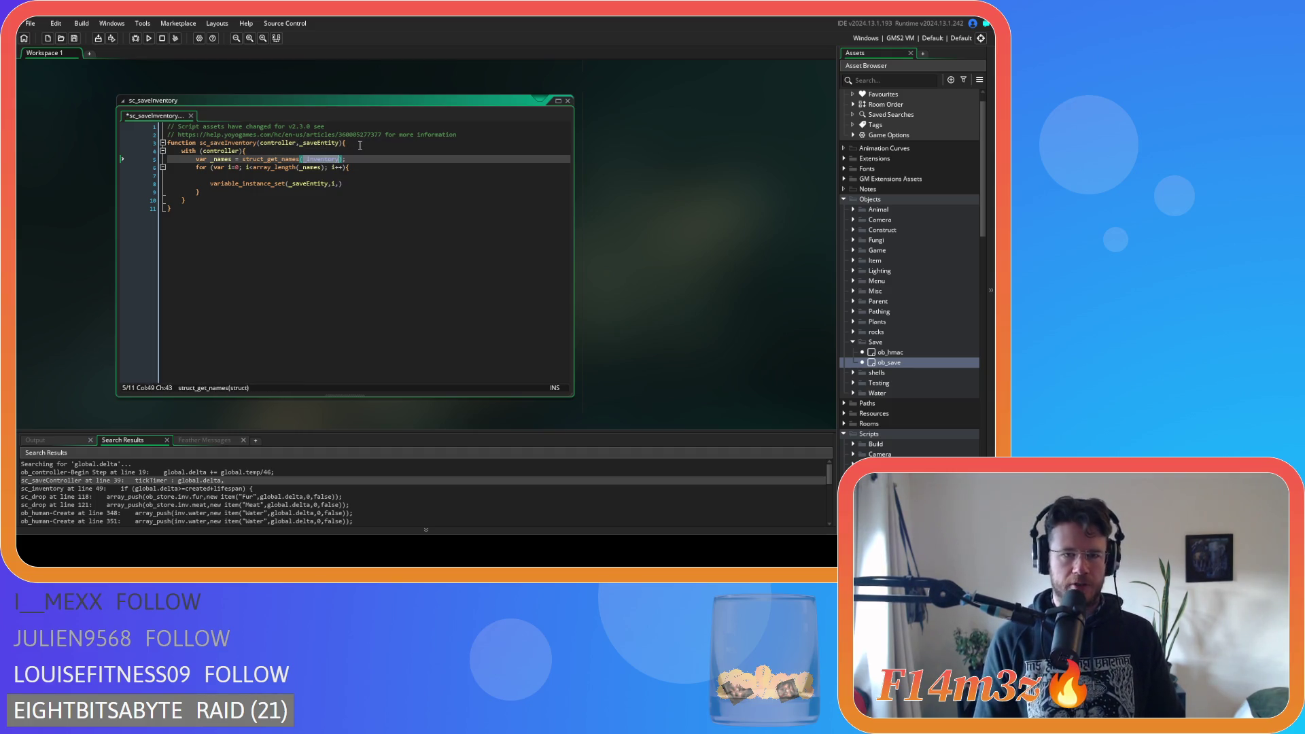
Add _inventory to the function's parameters between controller and _saveEntity, and save
key(Up)
key(Up)
text(_inventory,)
click(371, 169)
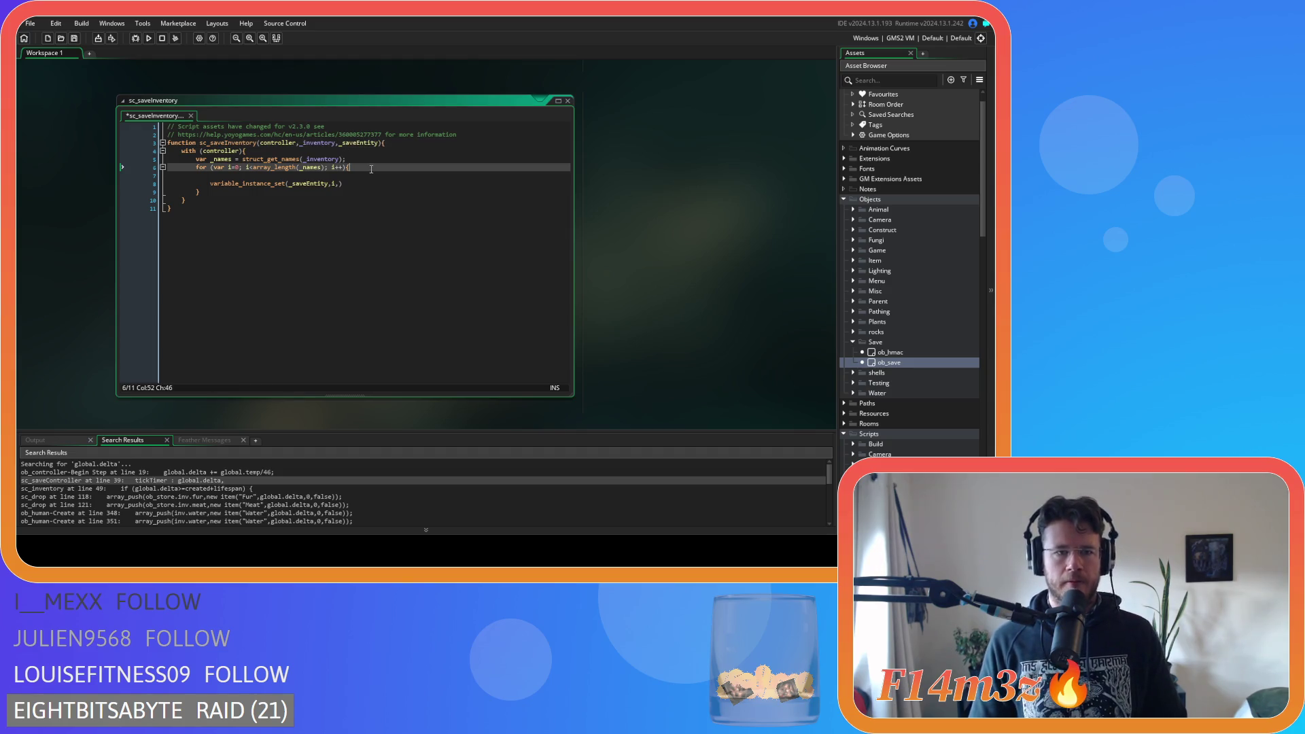
key(ctrl+s)
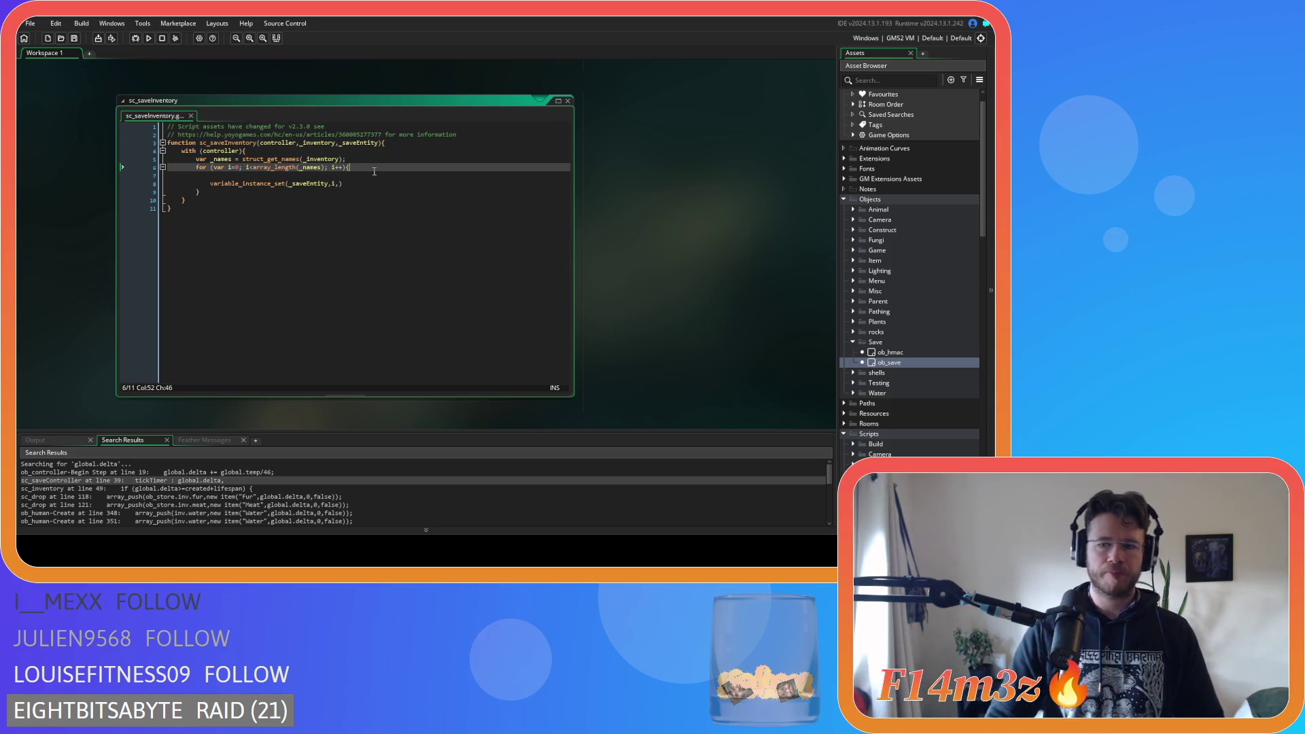
key(alt+Left)
Return to sc_saveHuman and scroll through its saved variable assignments
key(alt+Right)
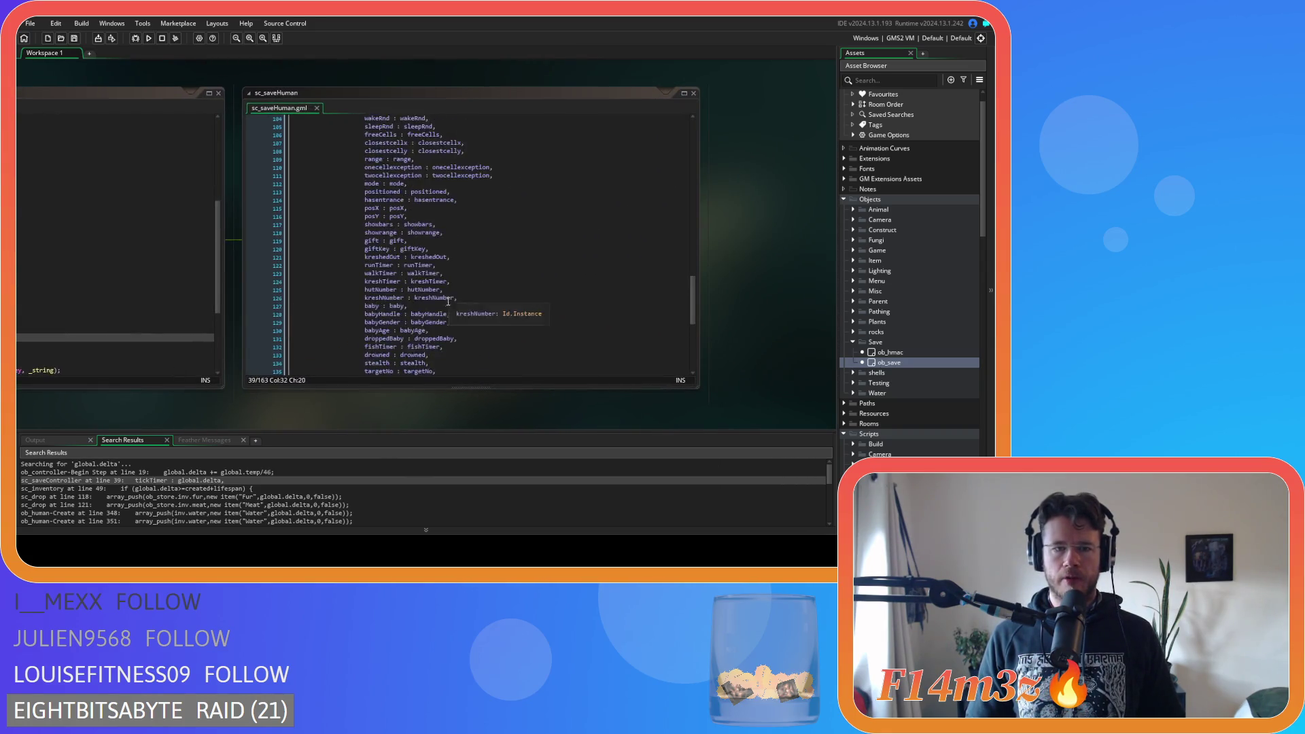
scroll(450, 300, up, 20)
scroll(410, 232, up, 7)
click(377, 152)
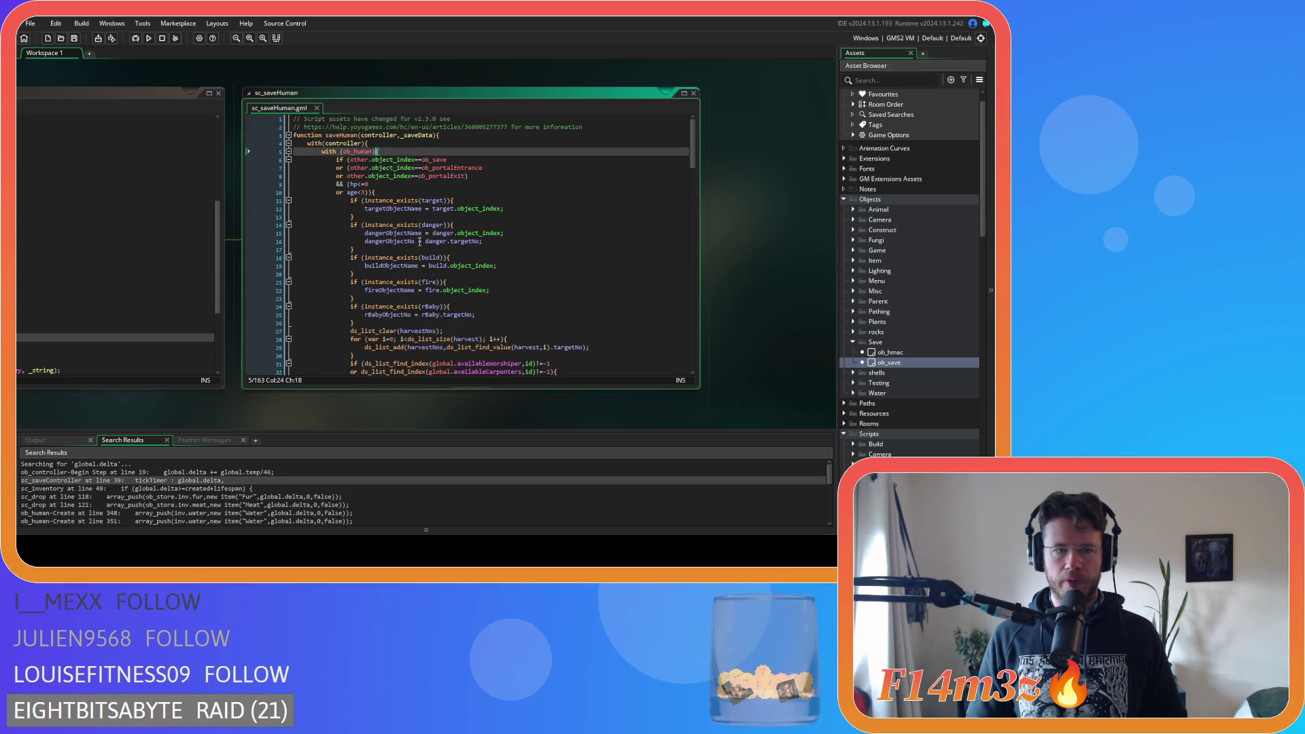
scroll(419, 290, down, 20)
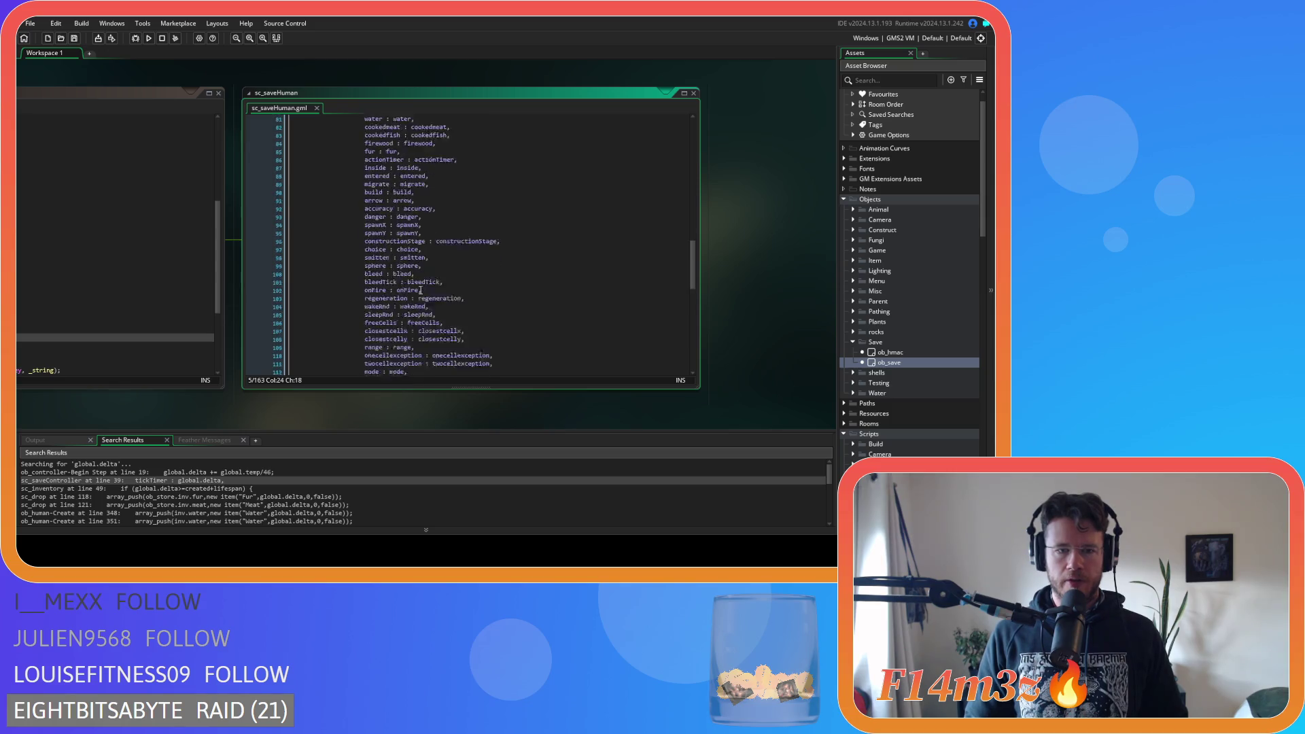
scroll(419, 292, down, 8)
drag(242, 400, 346, 405)
Scroll past the F5 event to sc_saveInventory and click into its loop's line 7
scroll(203, 419, up, 10)
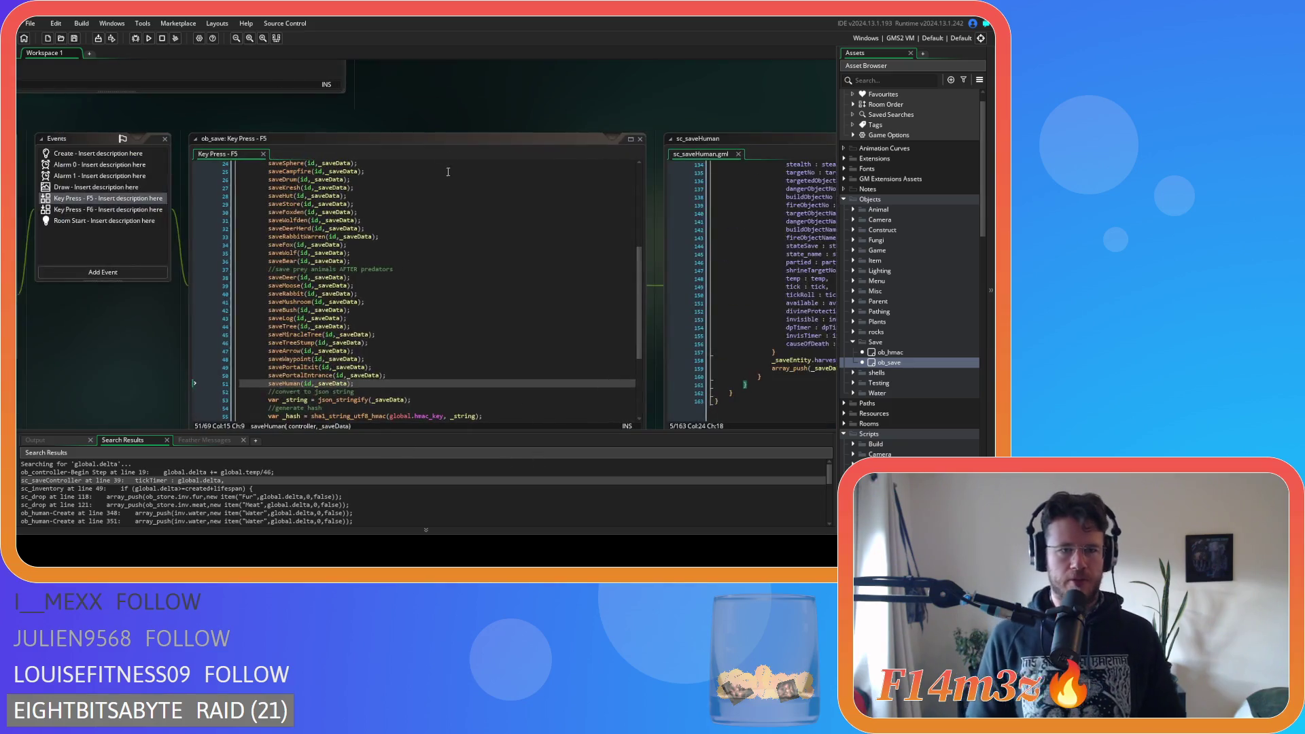
click(287, 179)
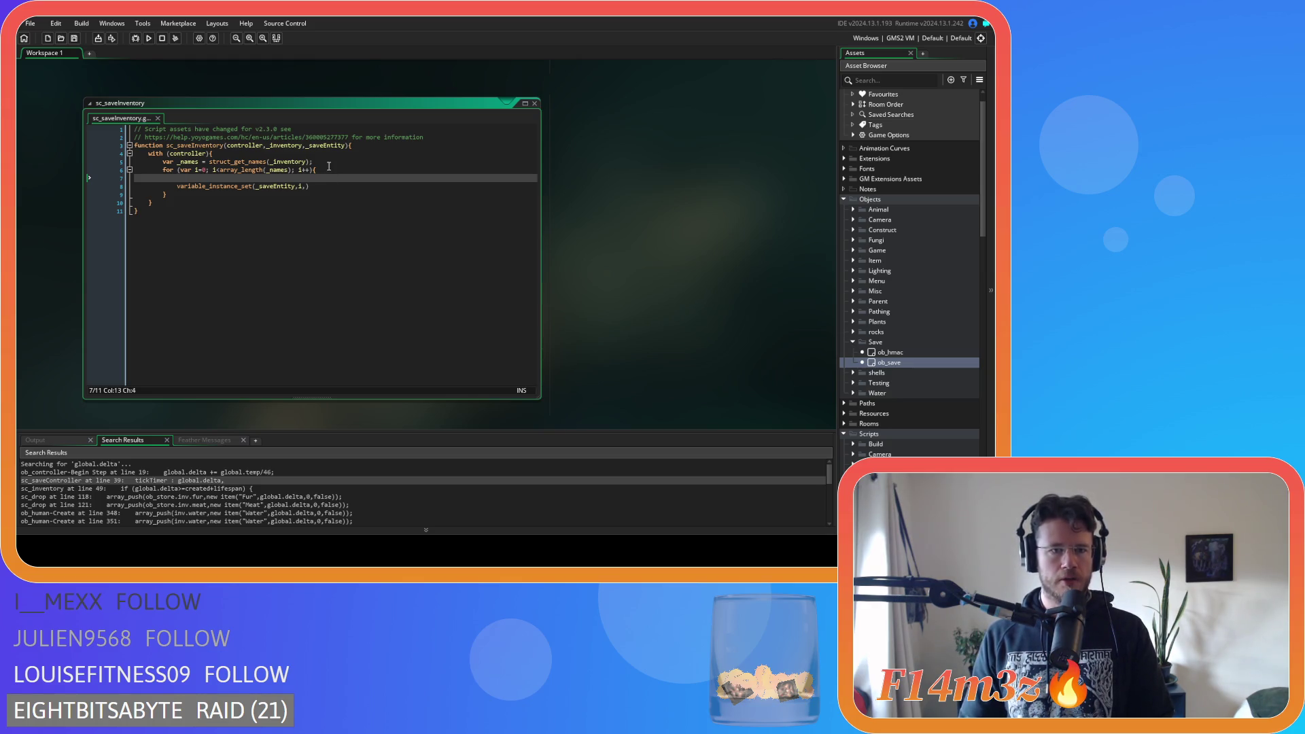
Add a new line after the variable_instance_set(_saveEntity,i,) call and begin typing variable_
click(330, 163)
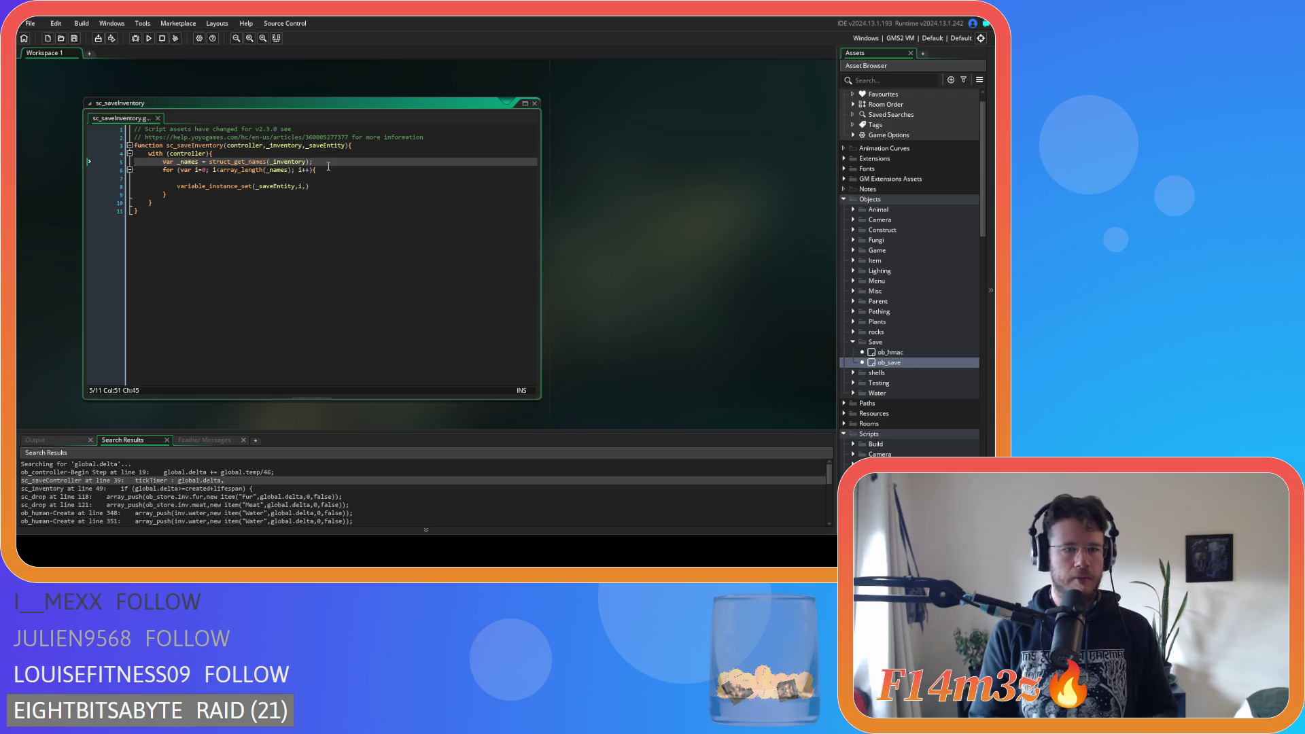
click(343, 185)
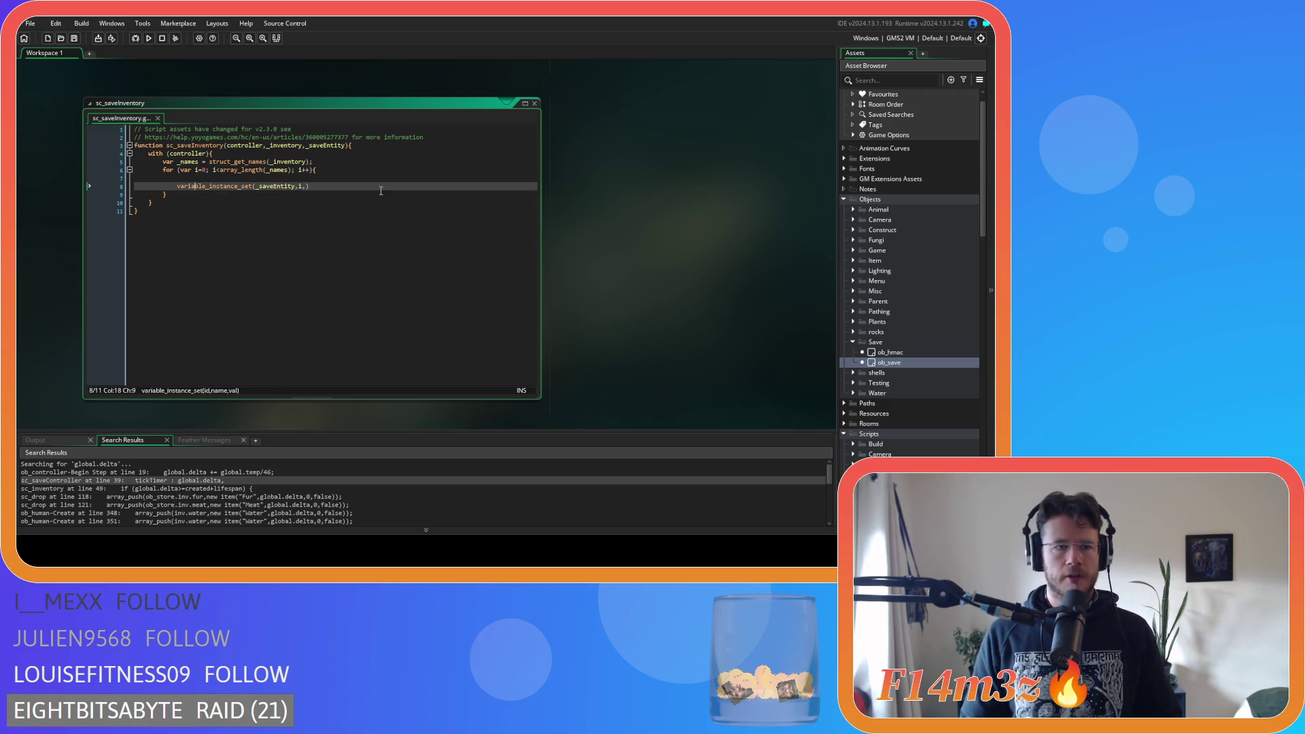
click(345, 178)
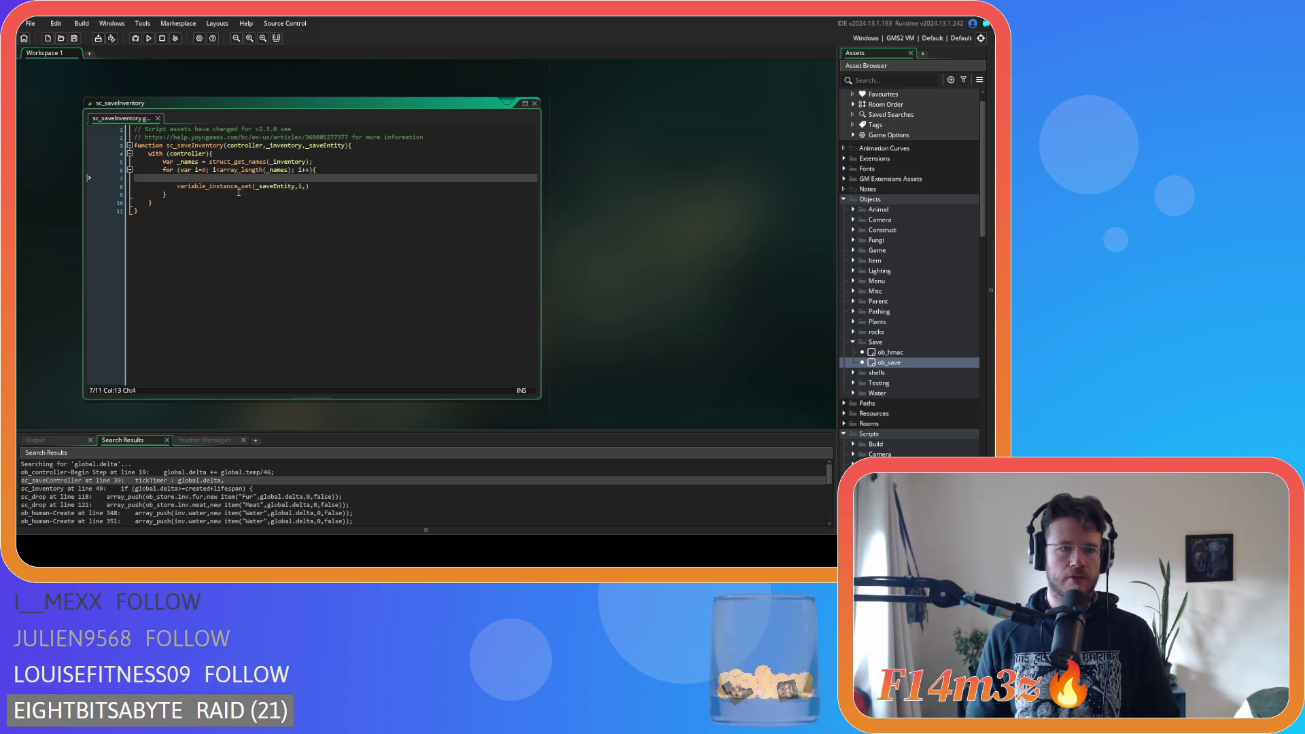
mouse_move(235, 188)
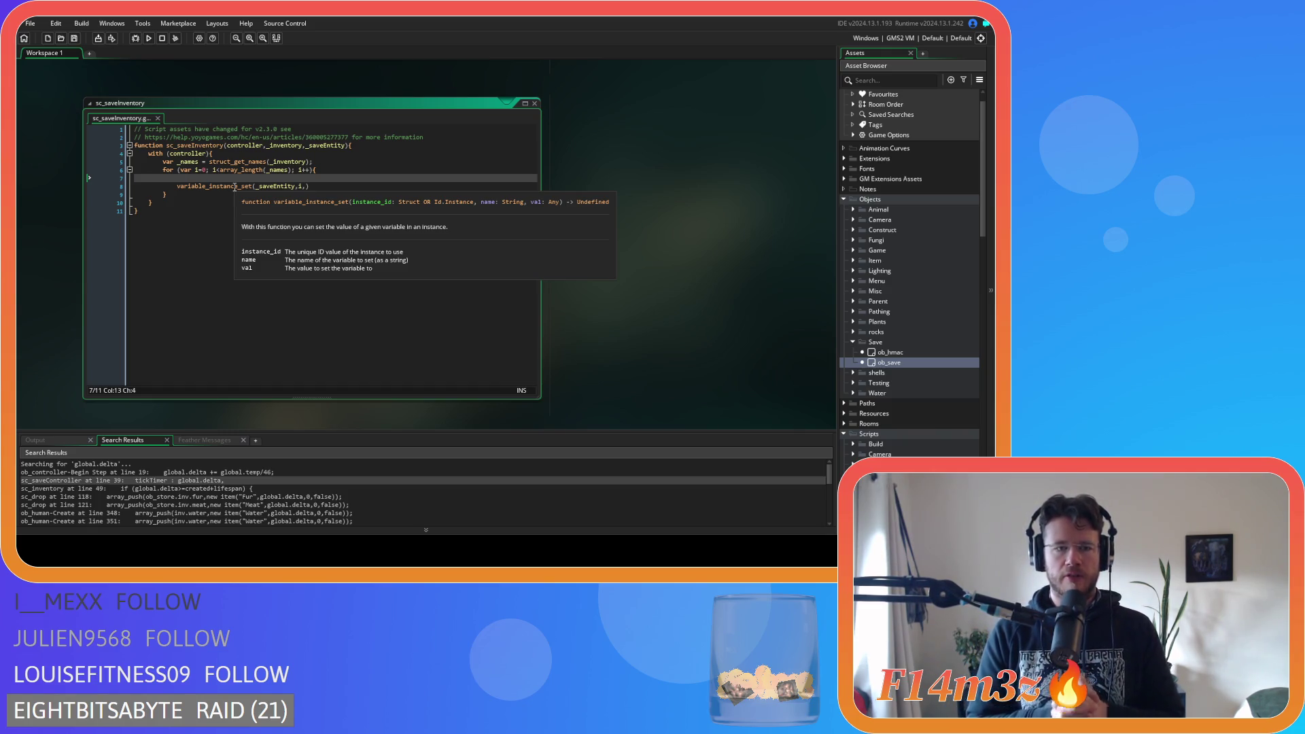
click(235, 187)
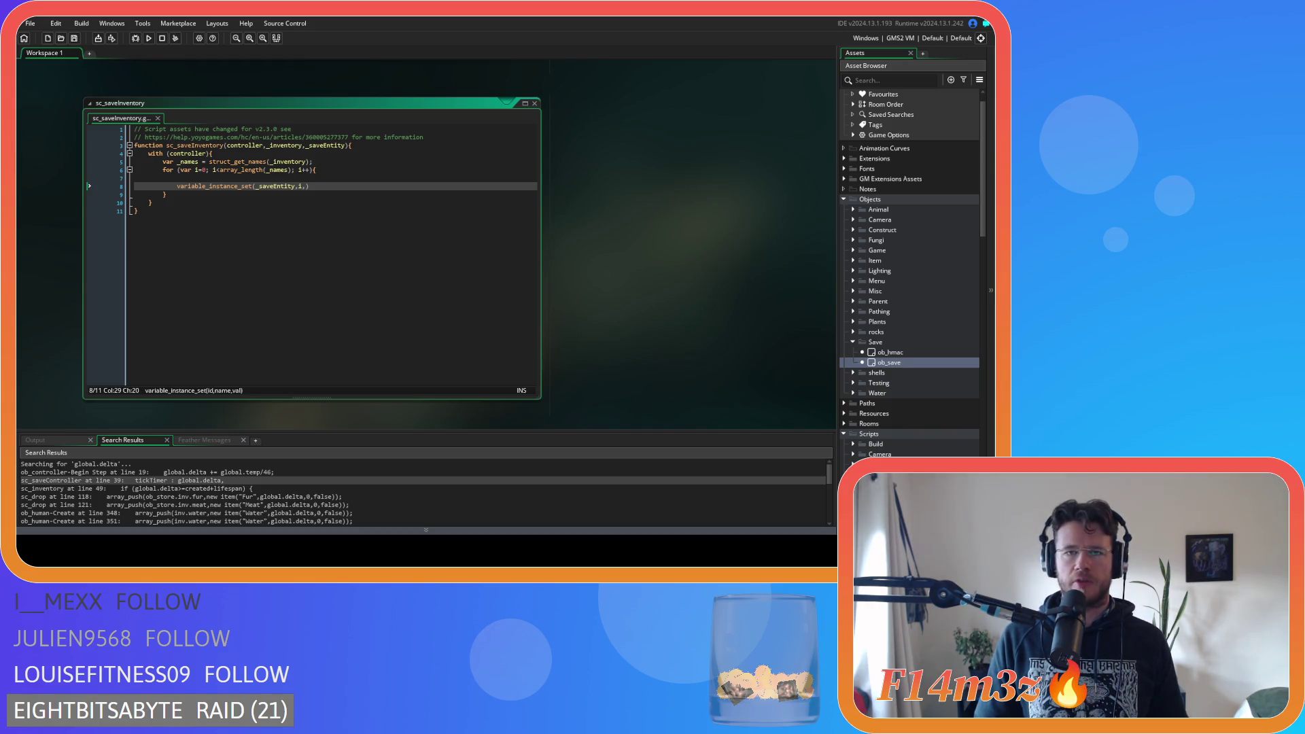
click(330, 266)
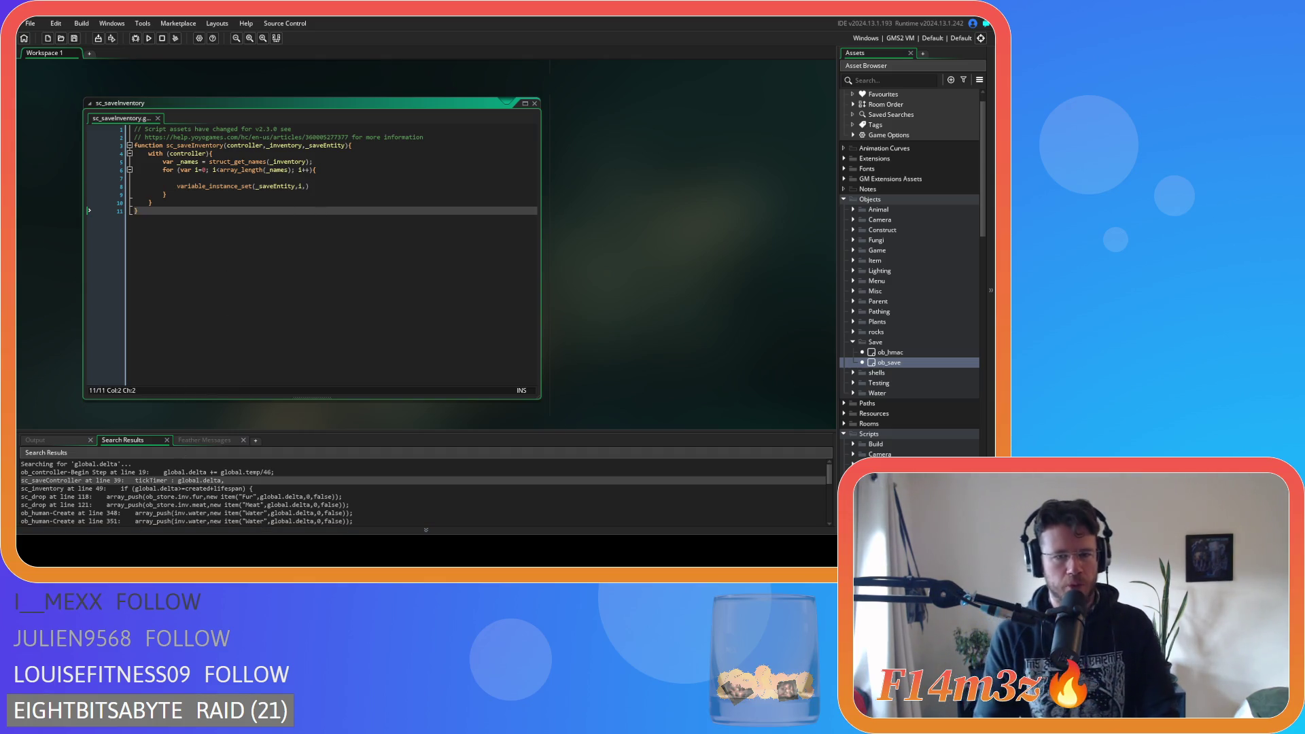
click(197, 194)
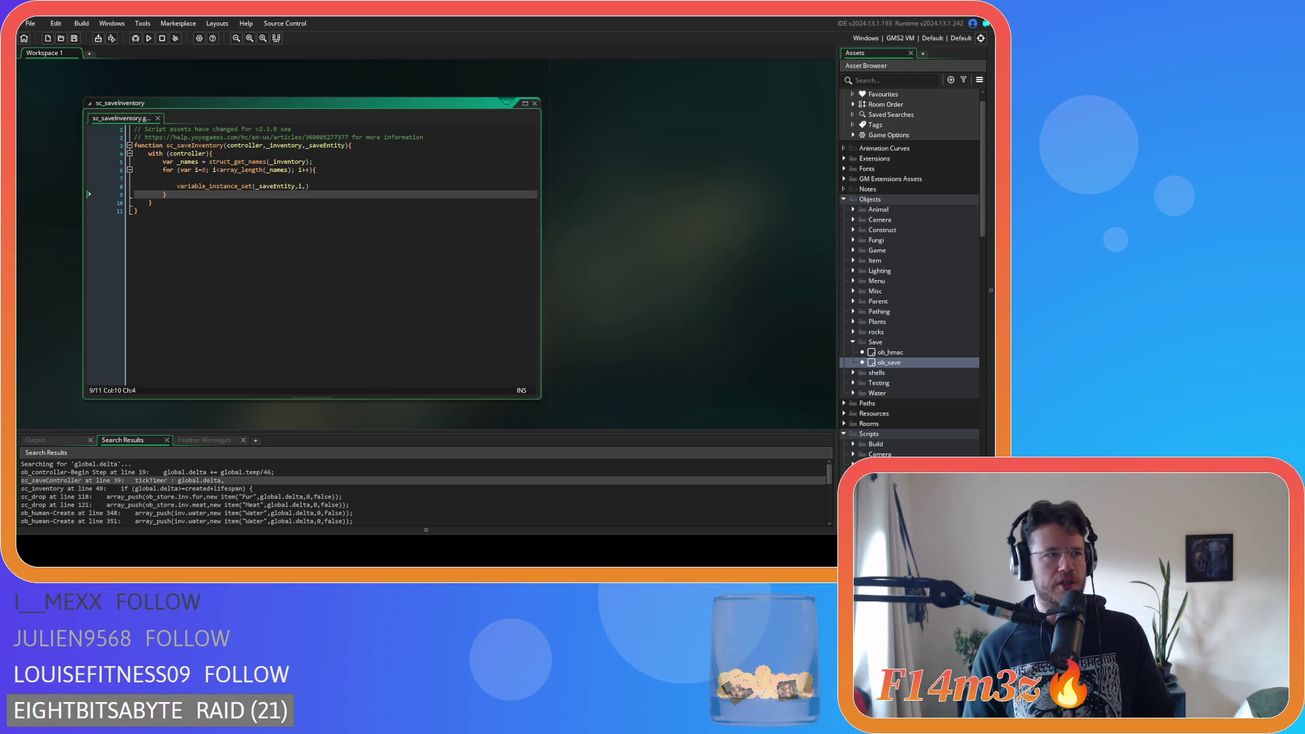
click(335, 187)
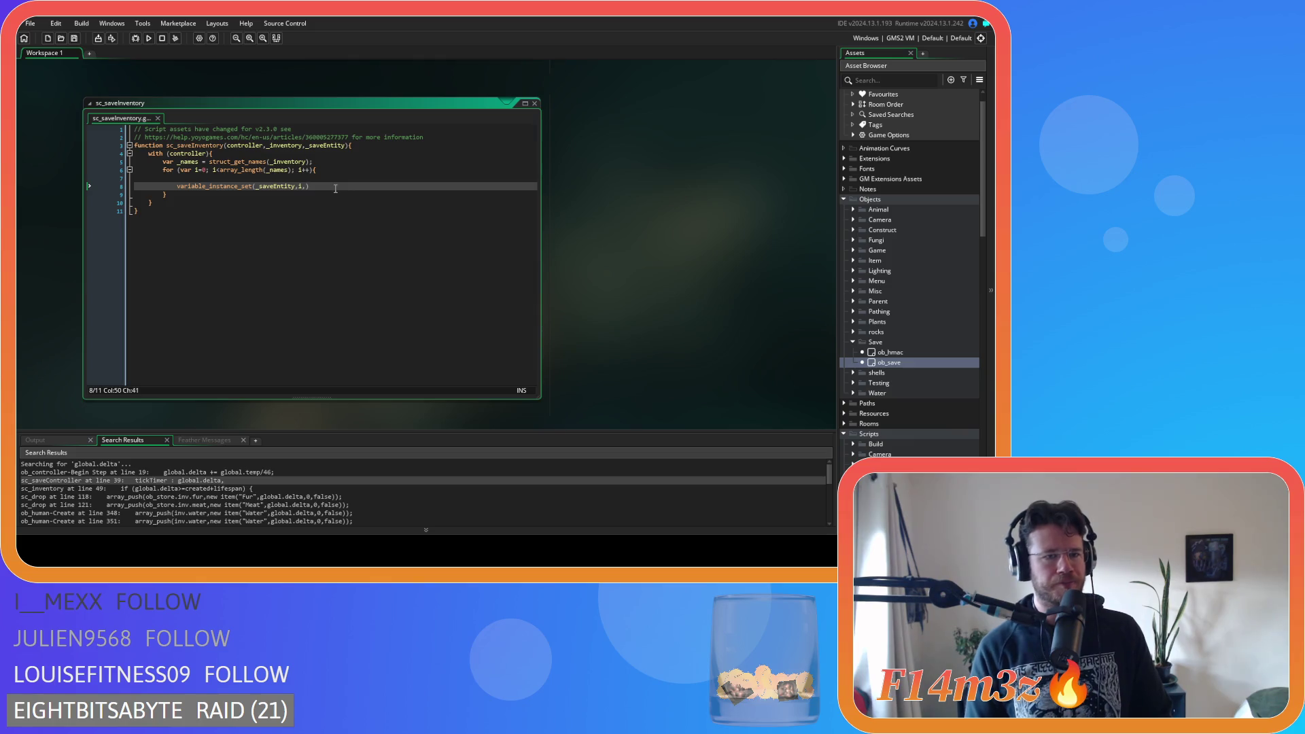
key(Return)
text(variable_)
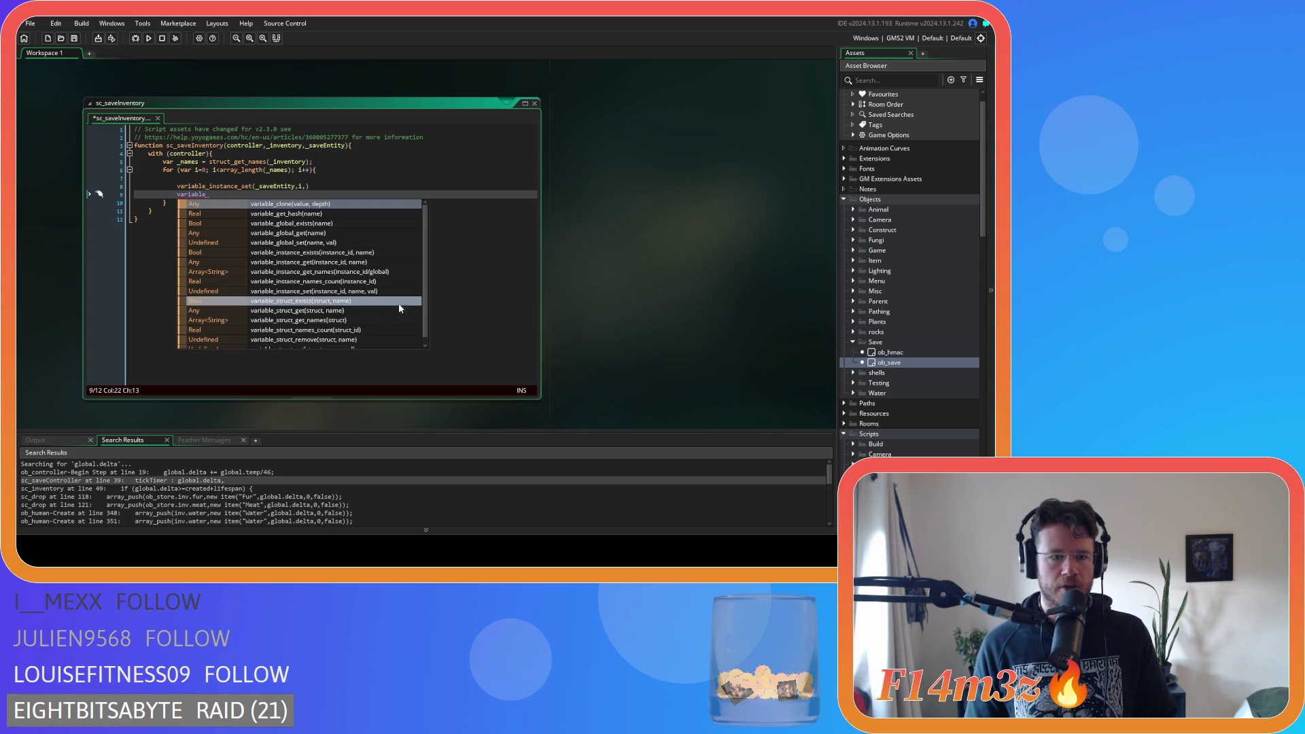
Insert variable_struct_set from autocomplete and paste it over the variable_instance_set name on line 8
drag(426, 311, 427, 321)
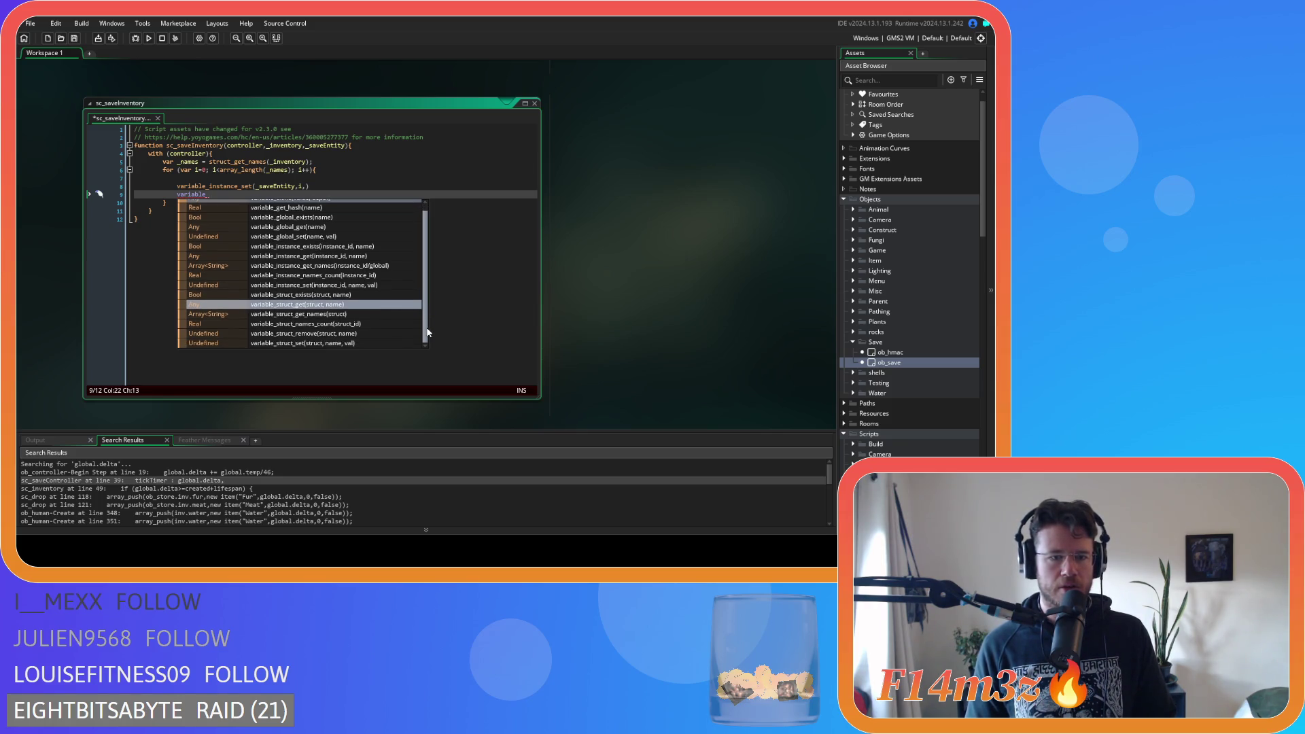
double_click(363, 343)
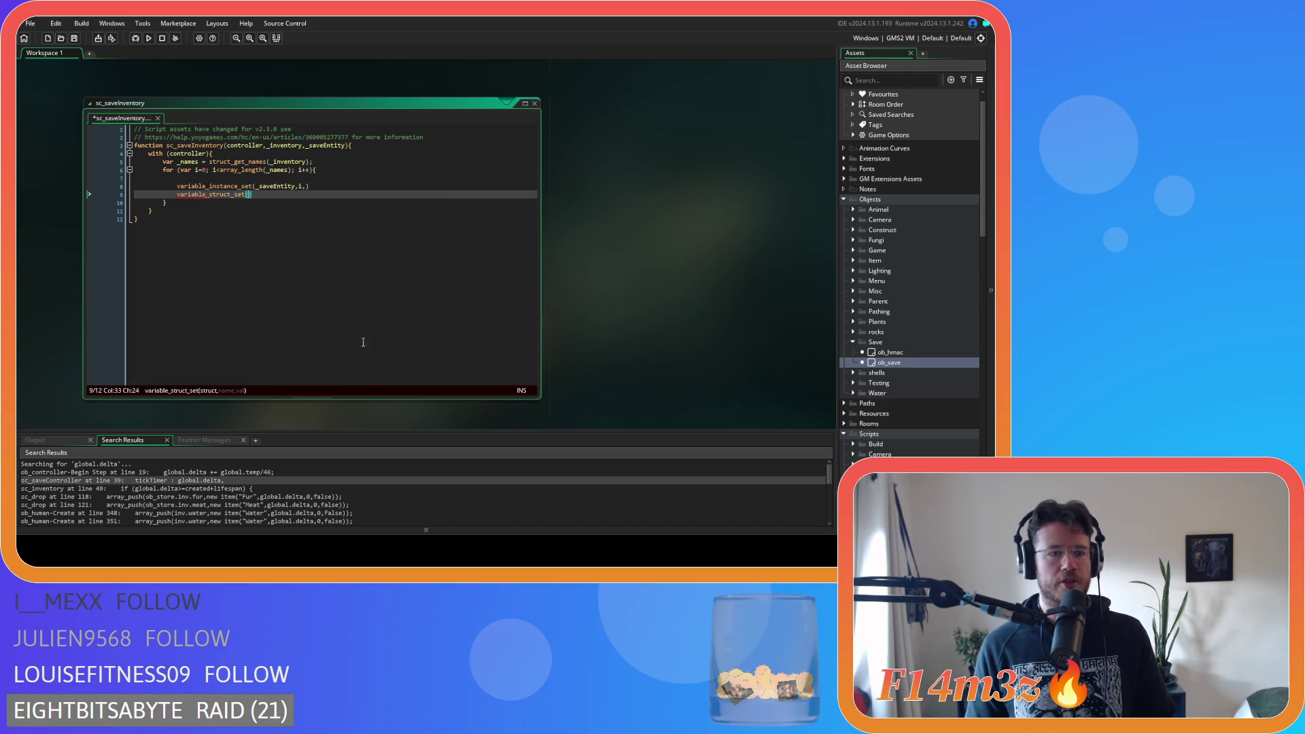
mouse_move(231, 195)
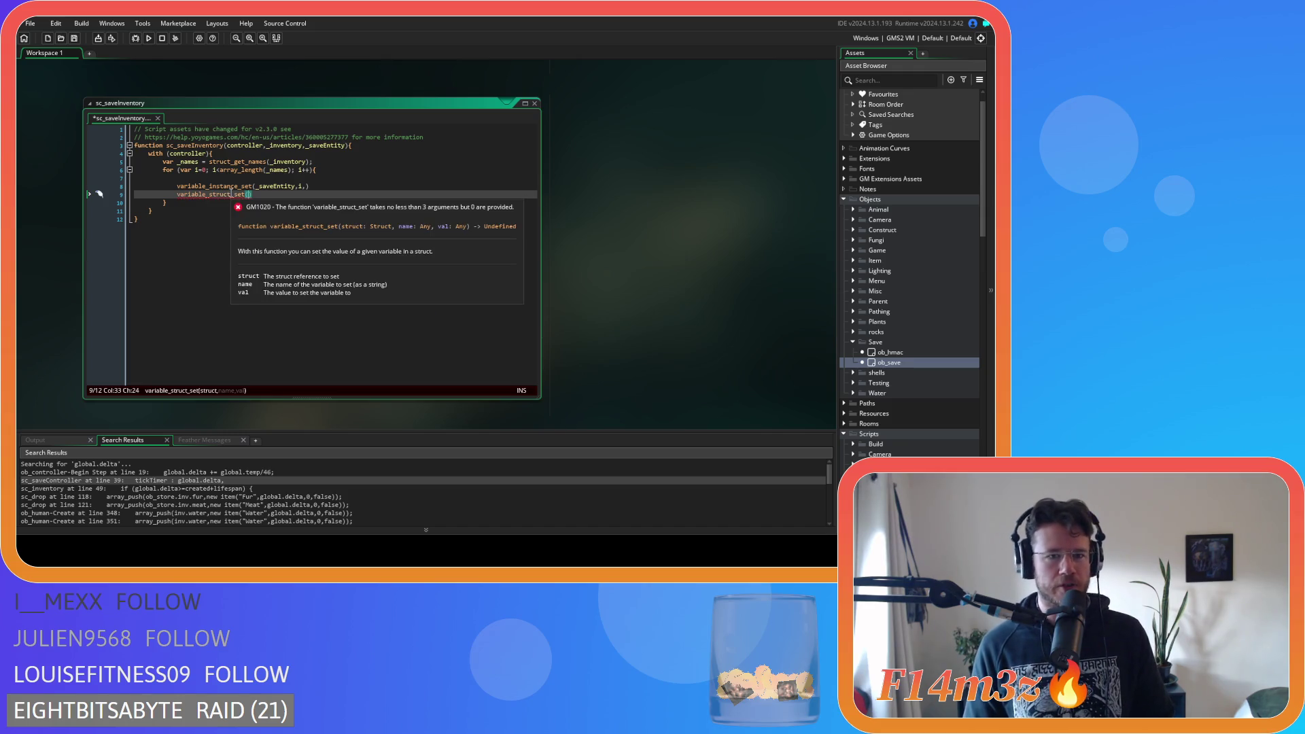
double_click(231, 195)
key(BackSpace)
click(231, 185)
double_click(231, 185)
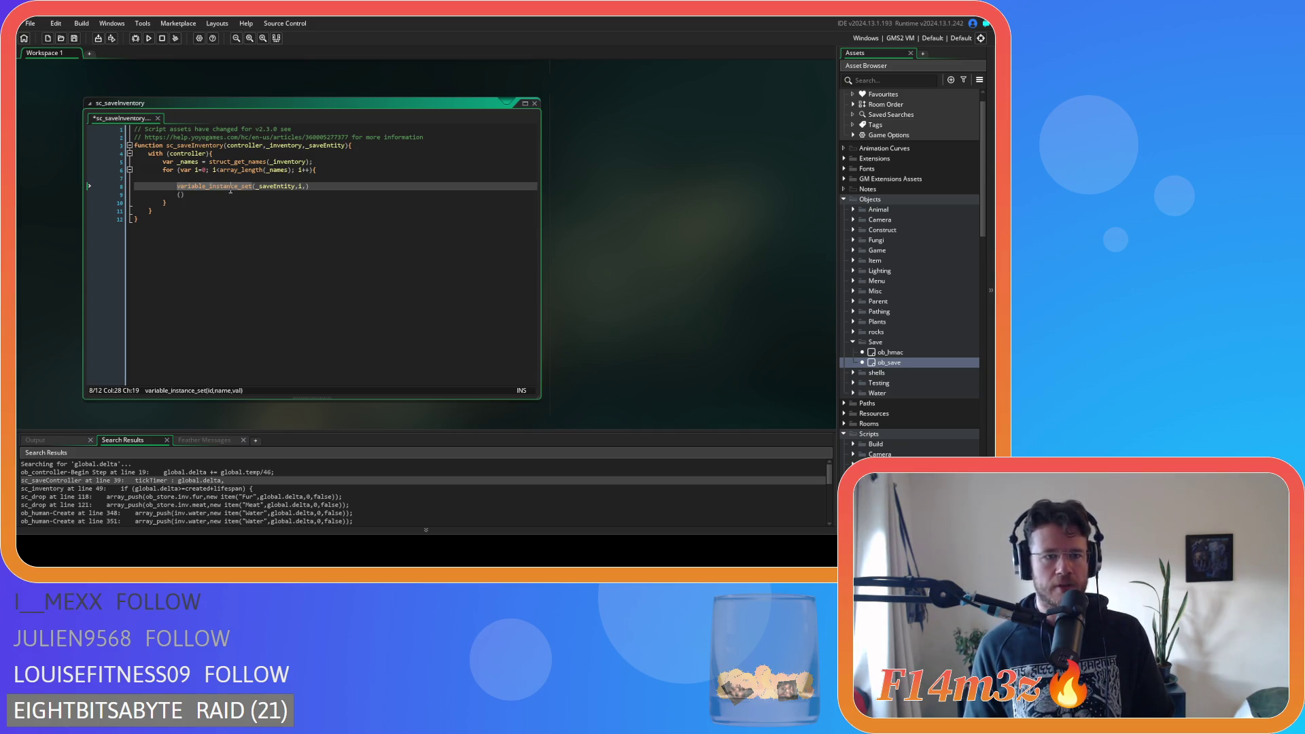
text(variable_struct_set)
Delete the leftover line 9, leaving variable_struct_set(_saveEntity,i,) with an empty value argument
drag(185, 194, 111, 203)
key(BackSpace)
key(BackSpace)
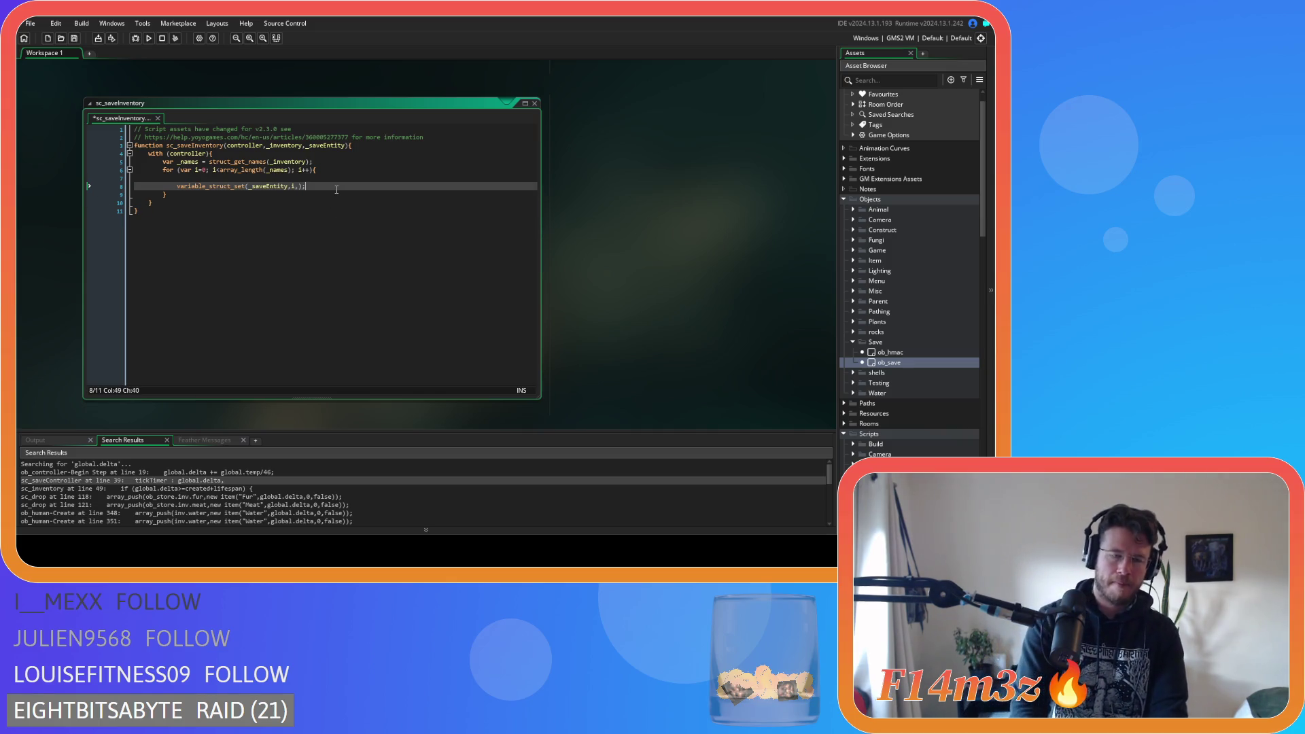
key(Left)
key(Left)
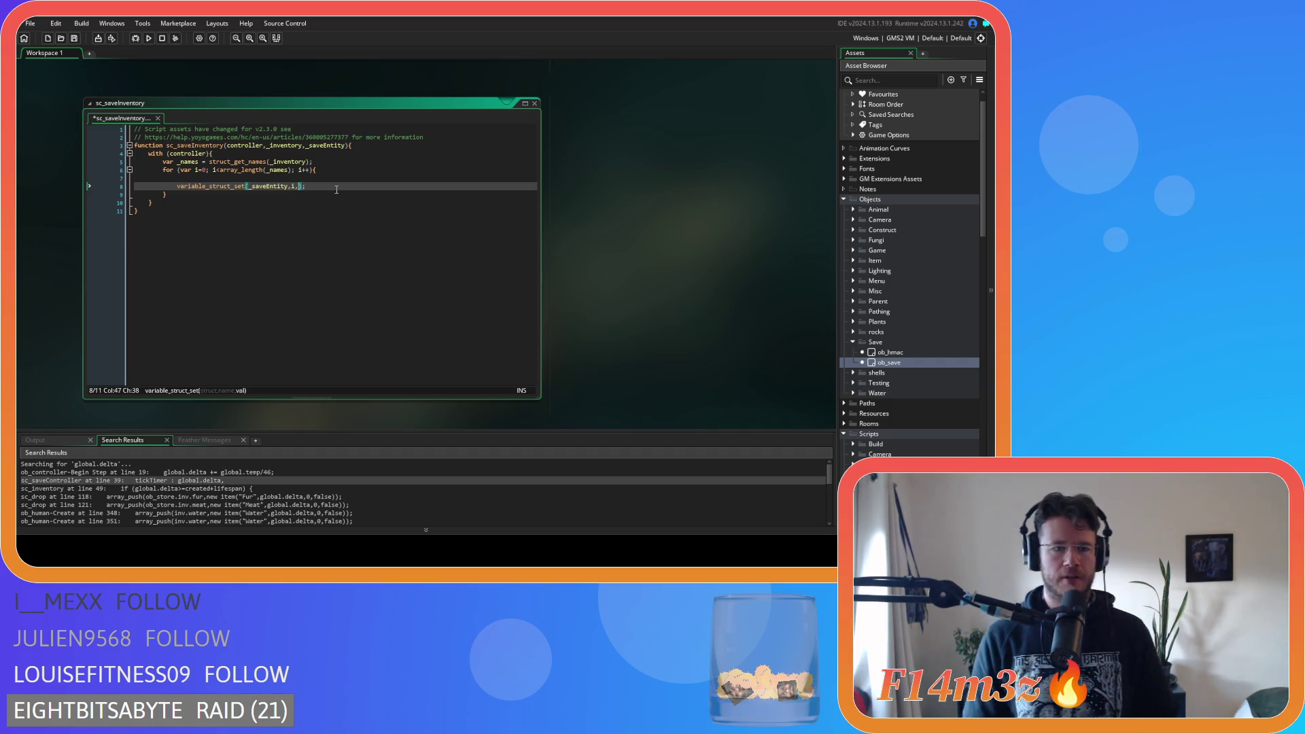
key(Left)
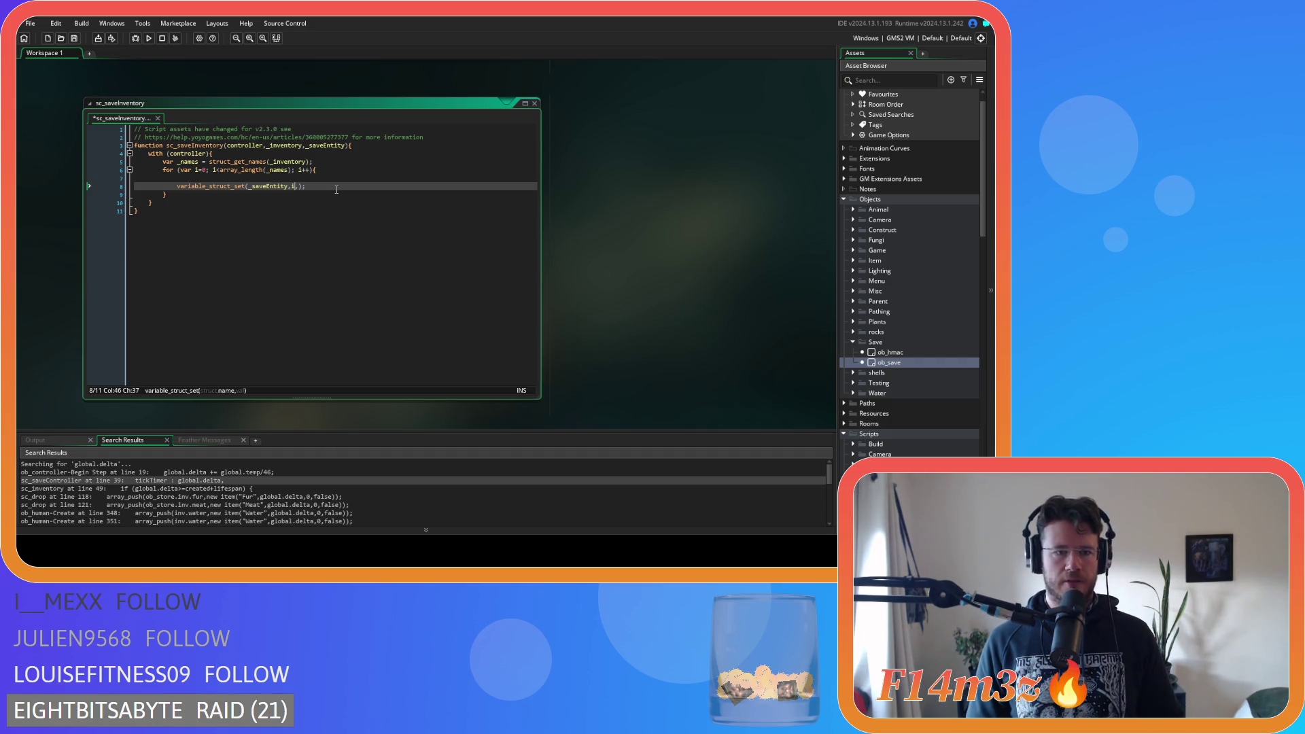
key(Right)
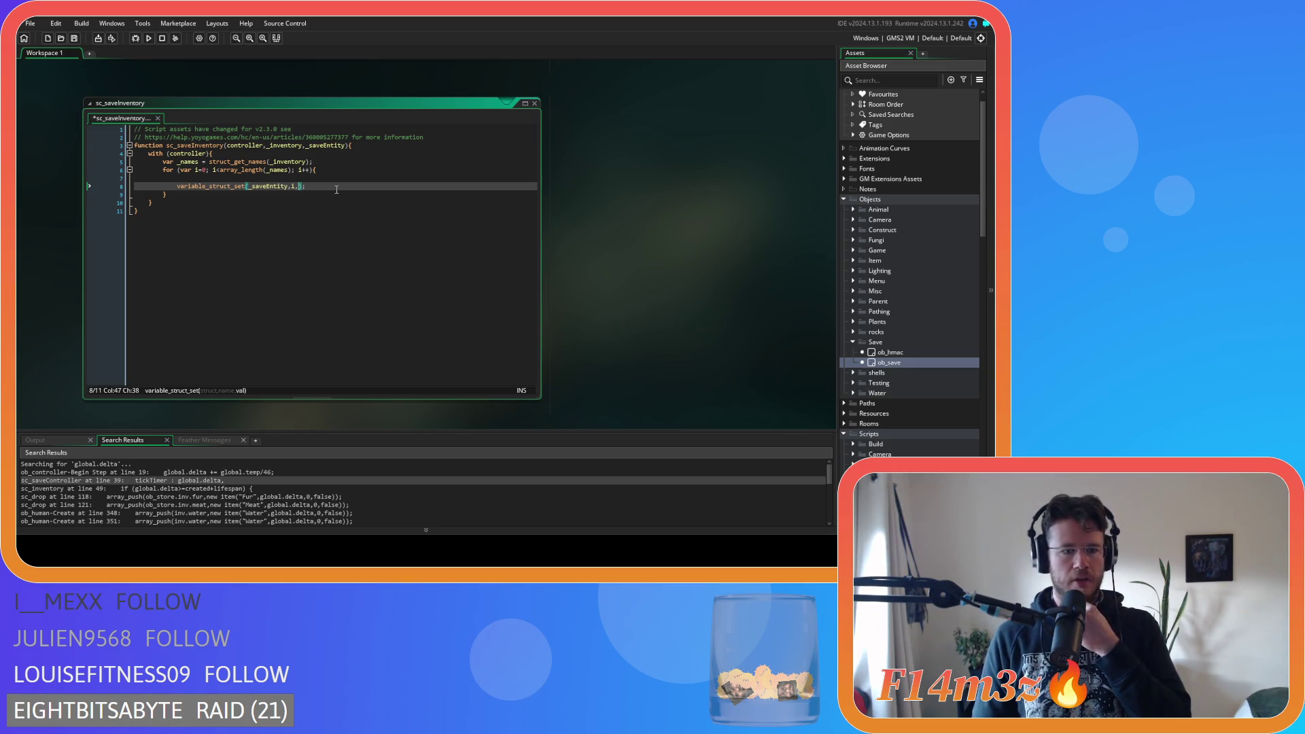
click(261, 176)
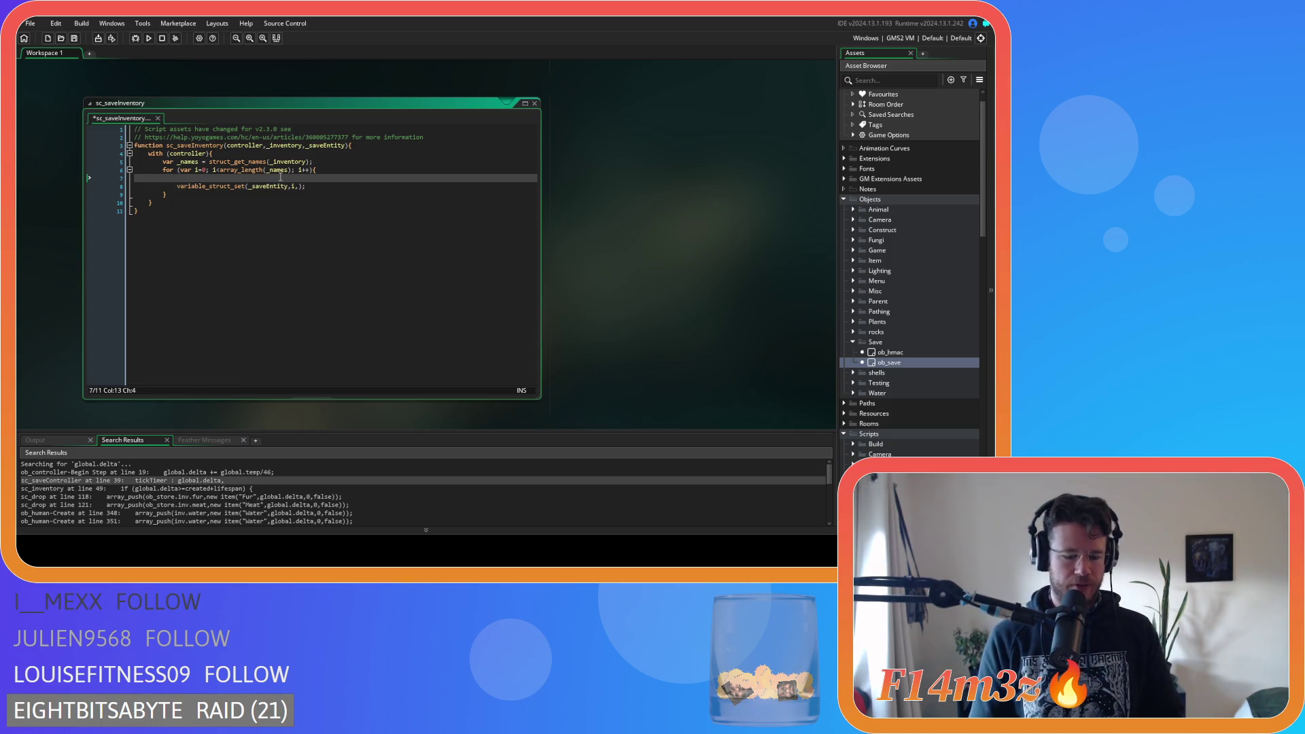
Write _val = string() on the empty line 7 of the loop, with the caret inside string()
key(ctrl+space)
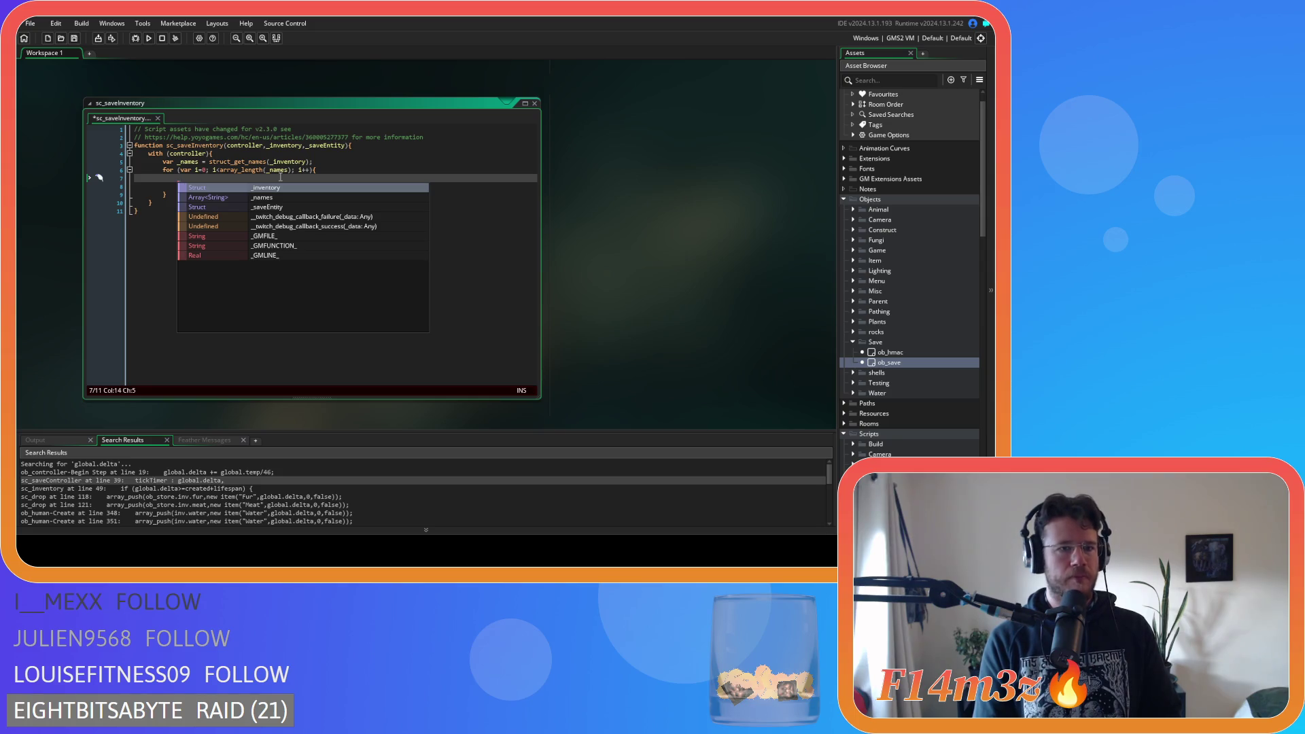
text(val = )
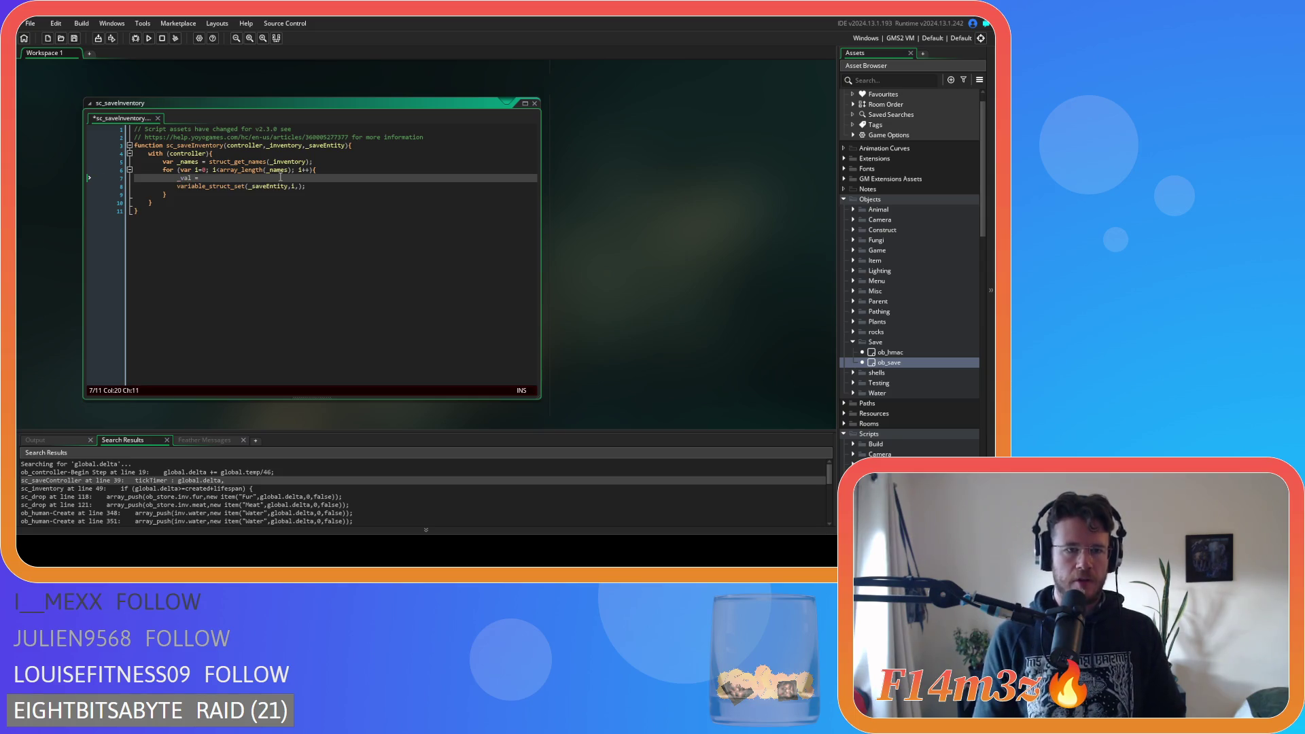
text(string())
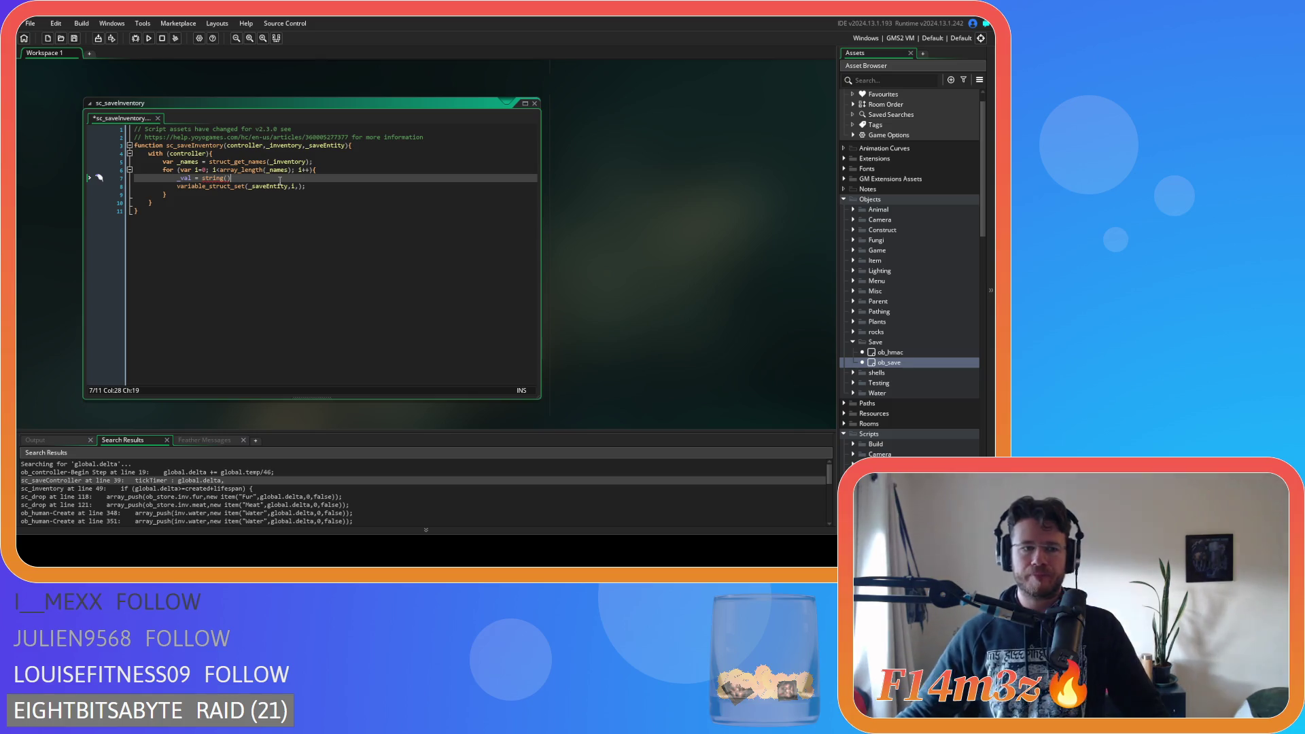
mouse_move(195, 163)
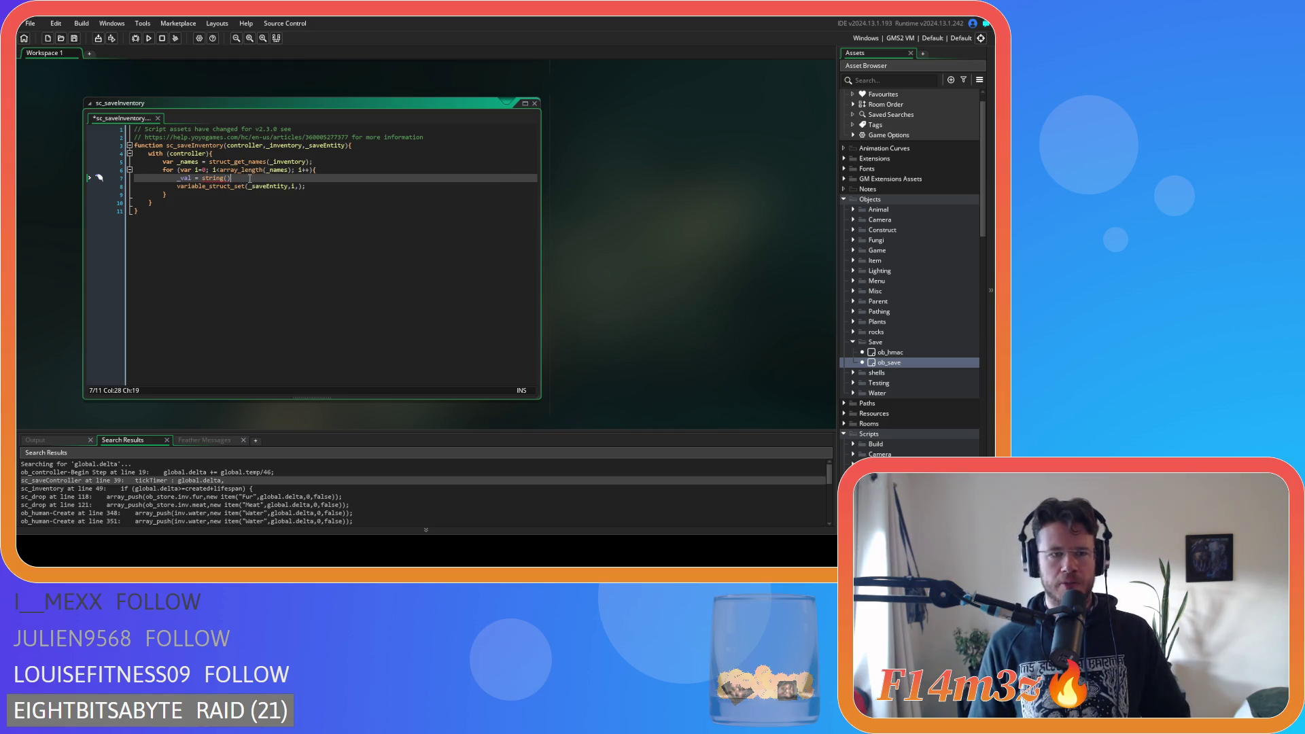
click(228, 179)
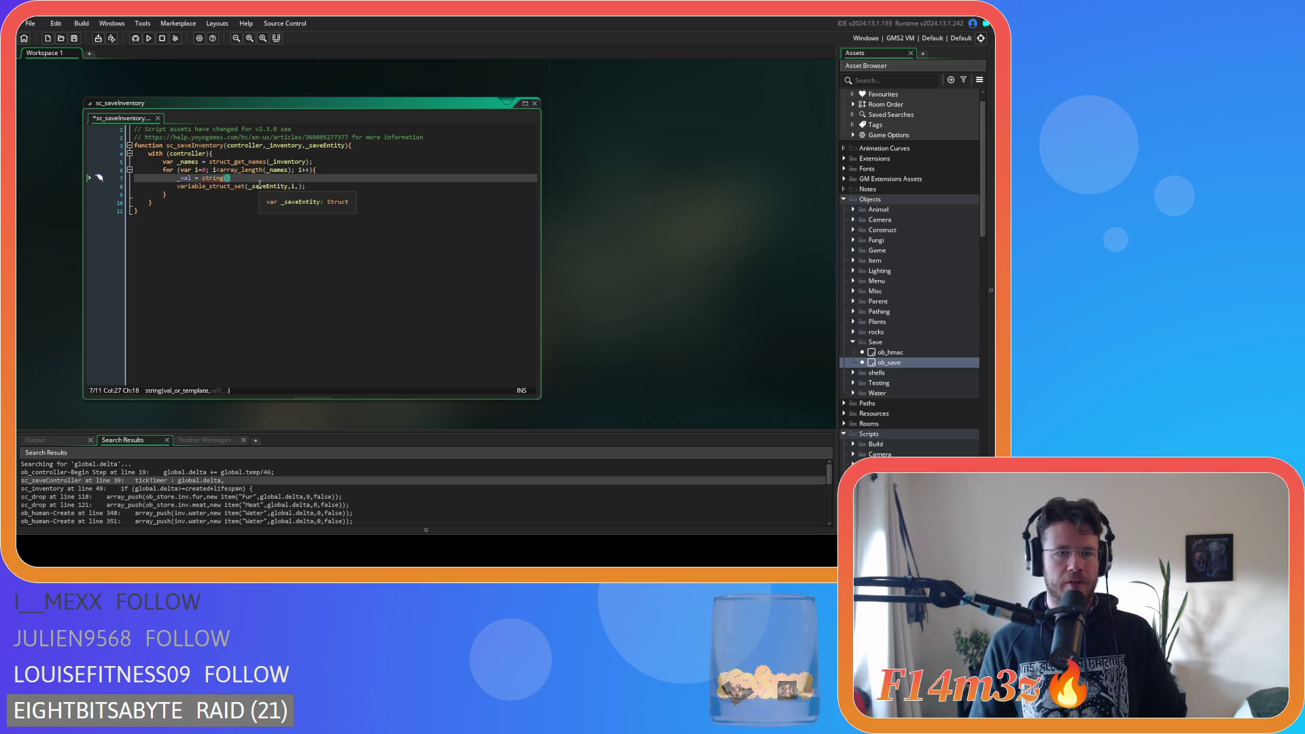
scroll(902, 366, down, 5)
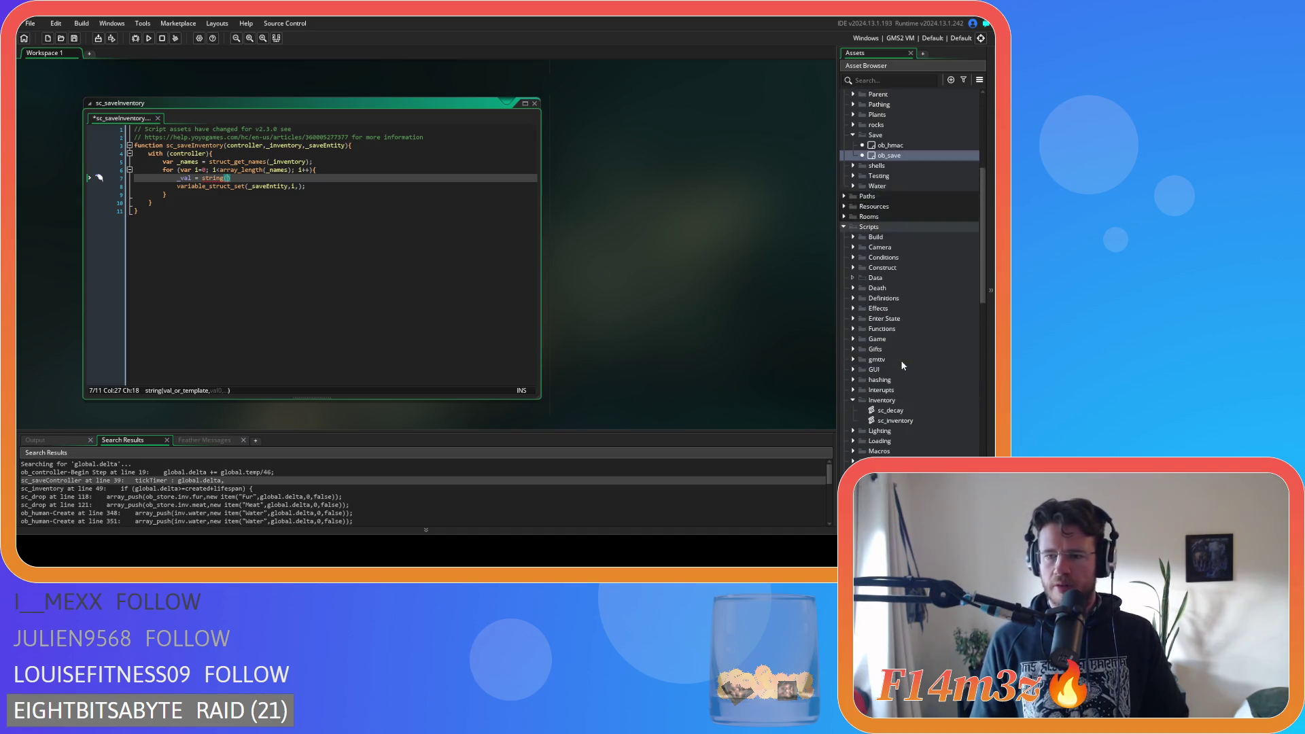
Open sc_inventory and sc_decay from the Asset Browser to check sc_decay's loop code
scroll(902, 366, down, 2)
double_click(895, 339)
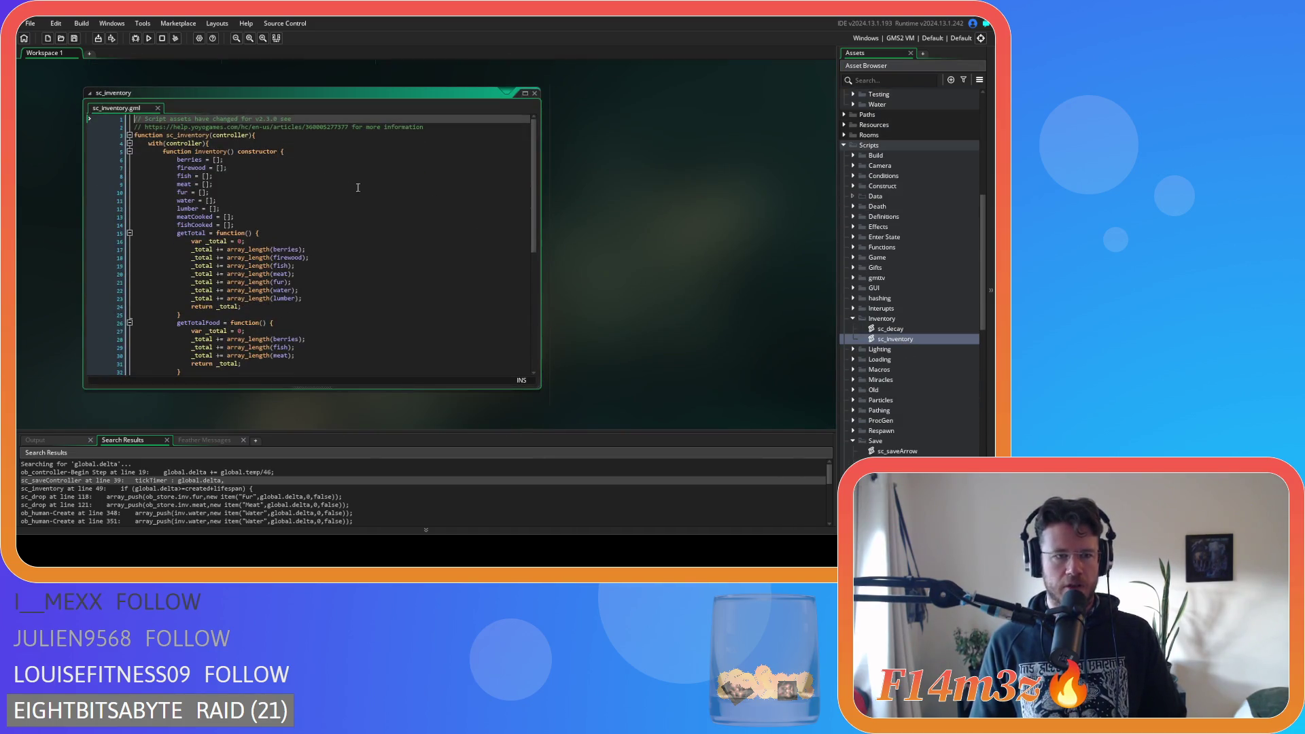
double_click(916, 328)
click(297, 207)
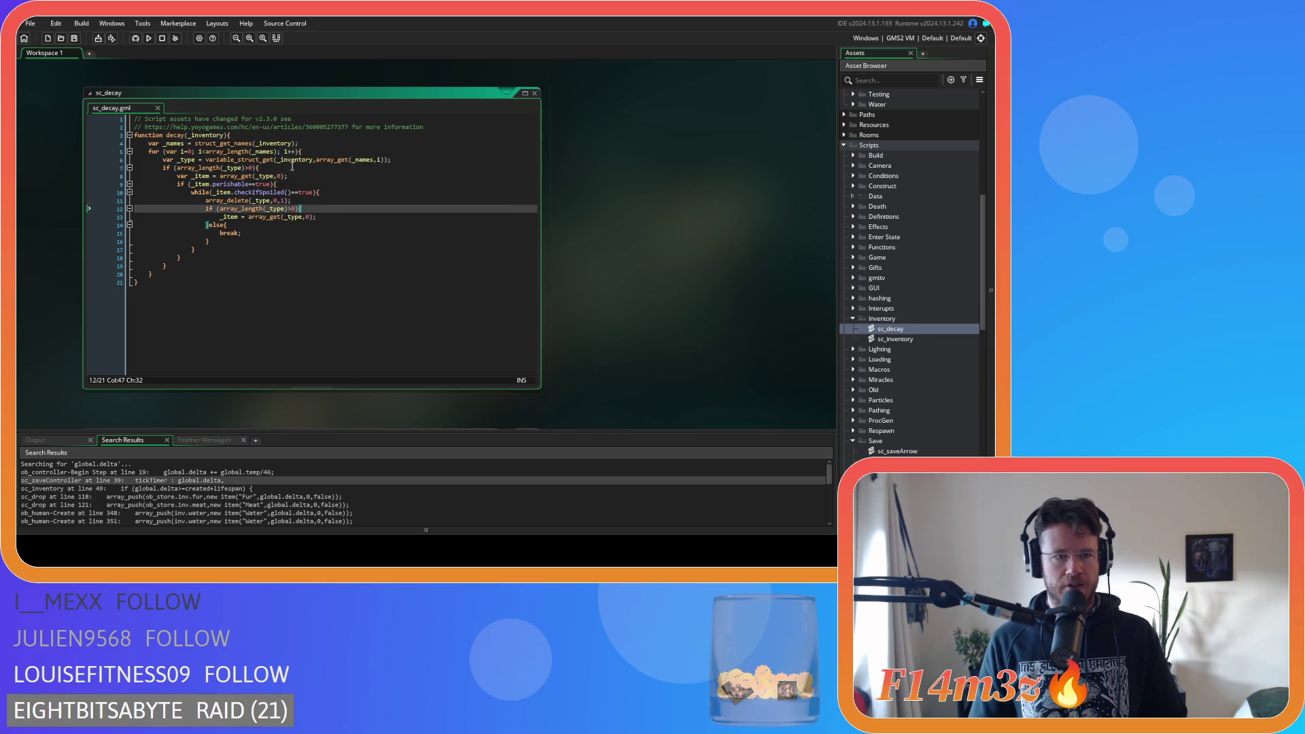
scroll(618, 264, down, 5)
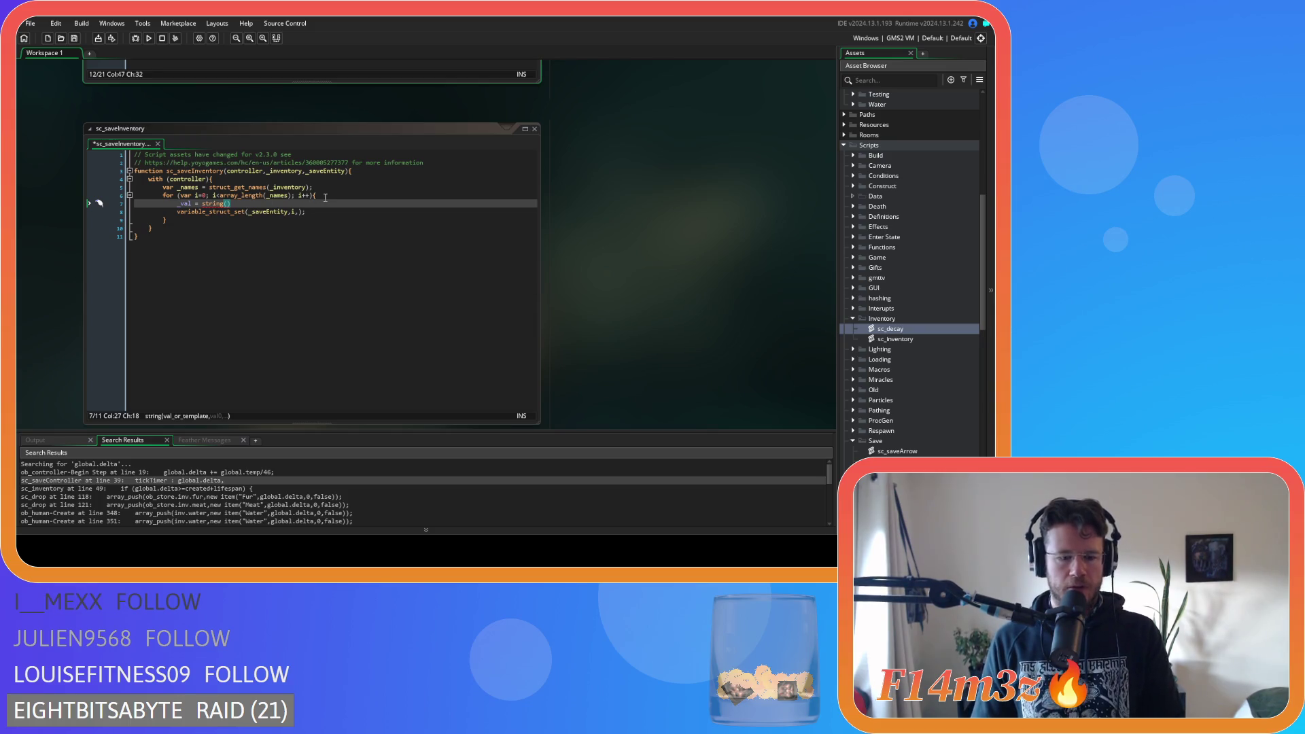
scroll(325, 197, up, 5)
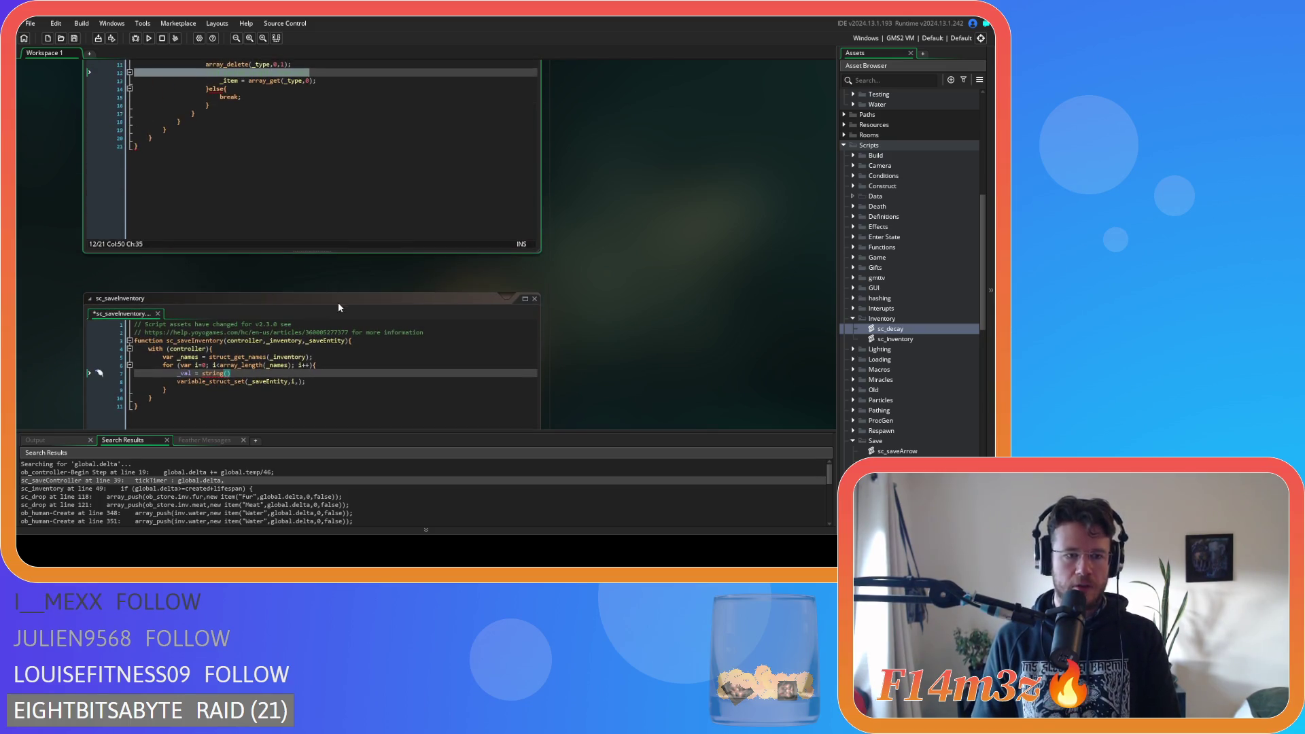
Comment out the _val = string() line and start a line above it with variable_struct
click(306, 374)
triple_click(306, 374)
scroll(651, 337, down, 5)
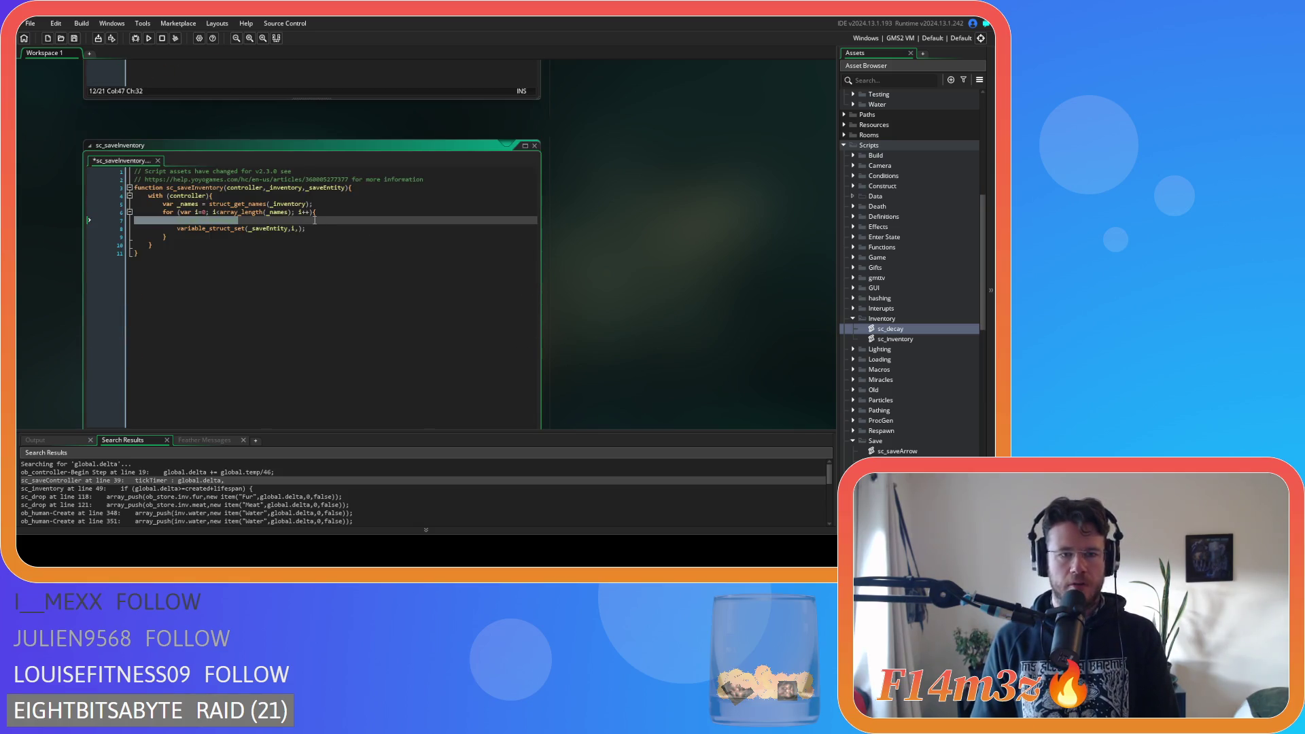
click(338, 183)
key(Return)
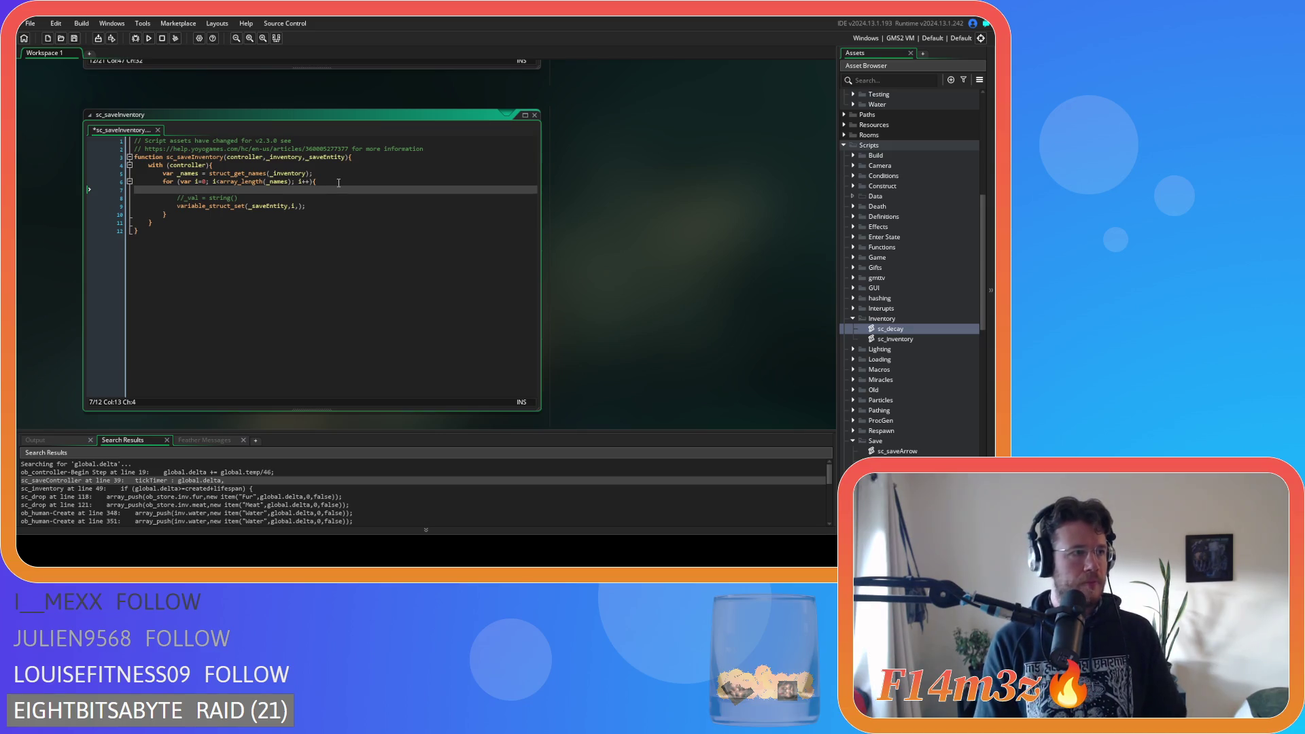
text(variable)
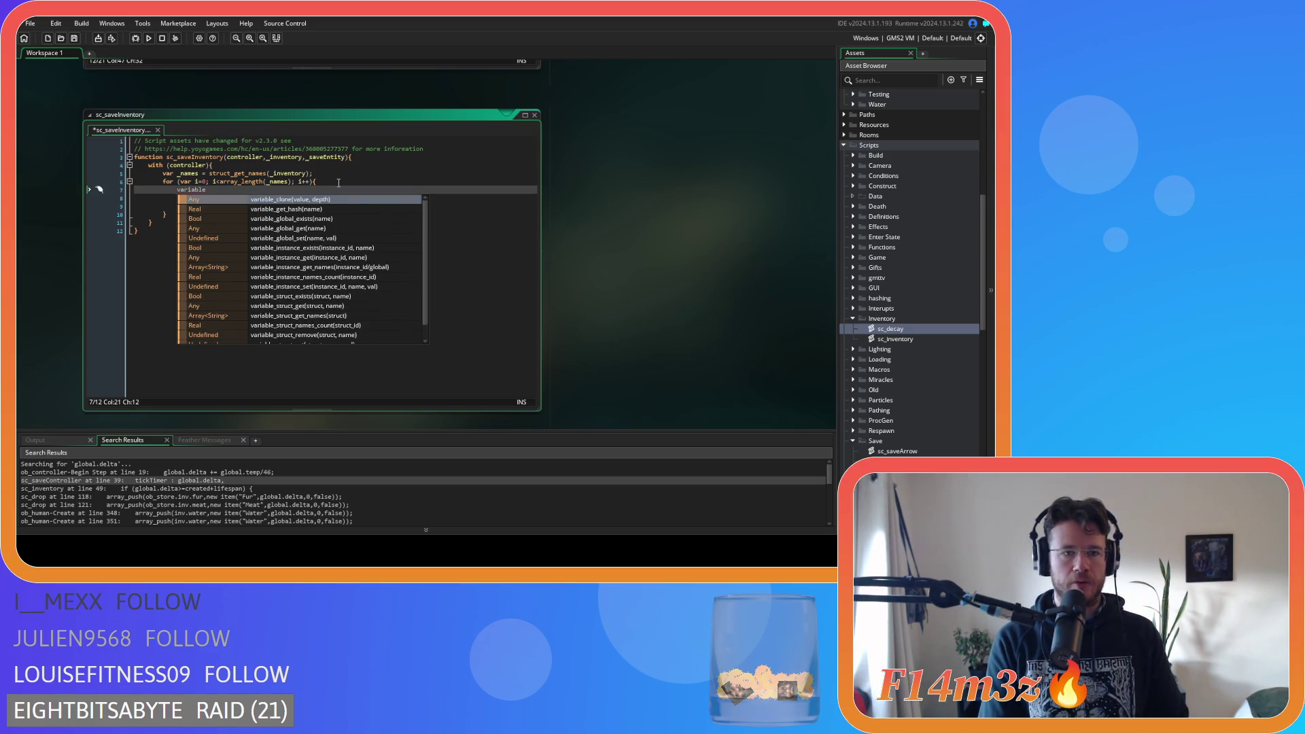
text(_st)
key(Down)
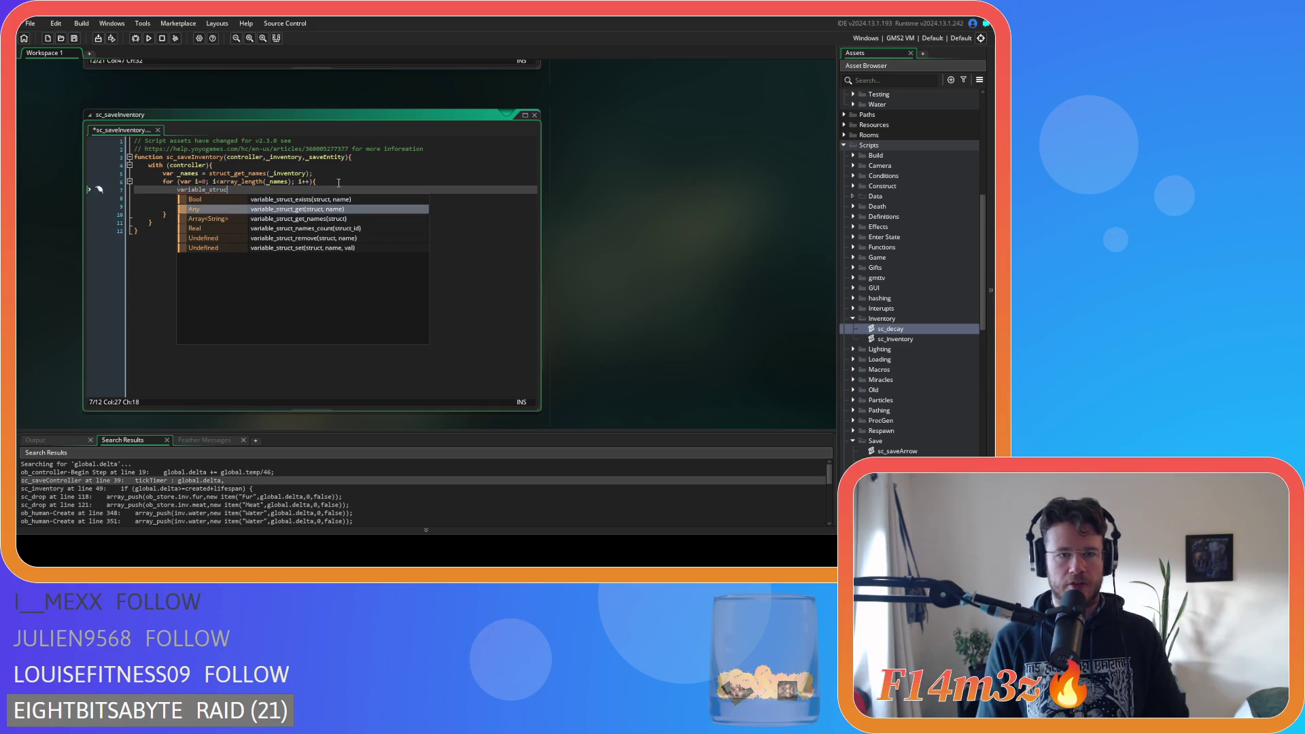